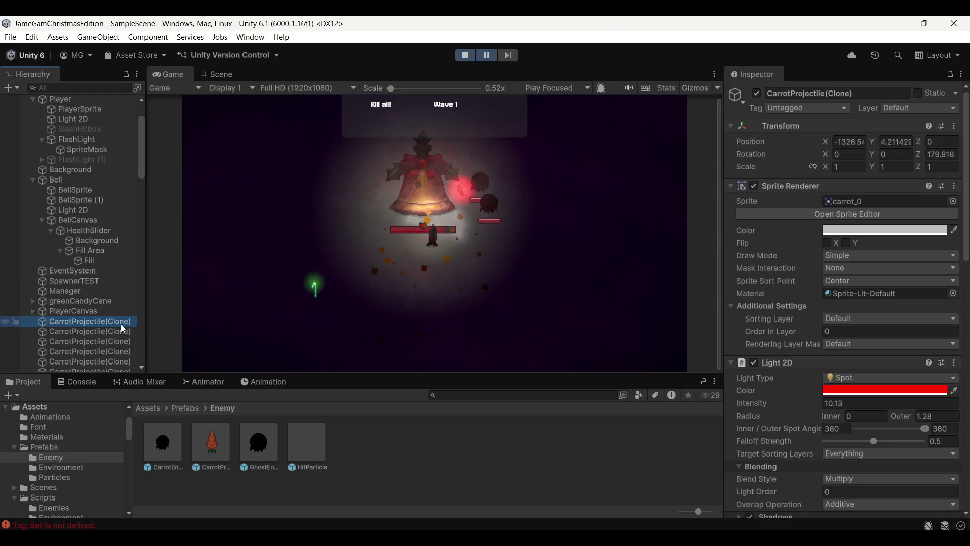
Find, frame and select the newest CarrotProjectile(Clone) in the running scene
scroll(595, 227, "up", 1)
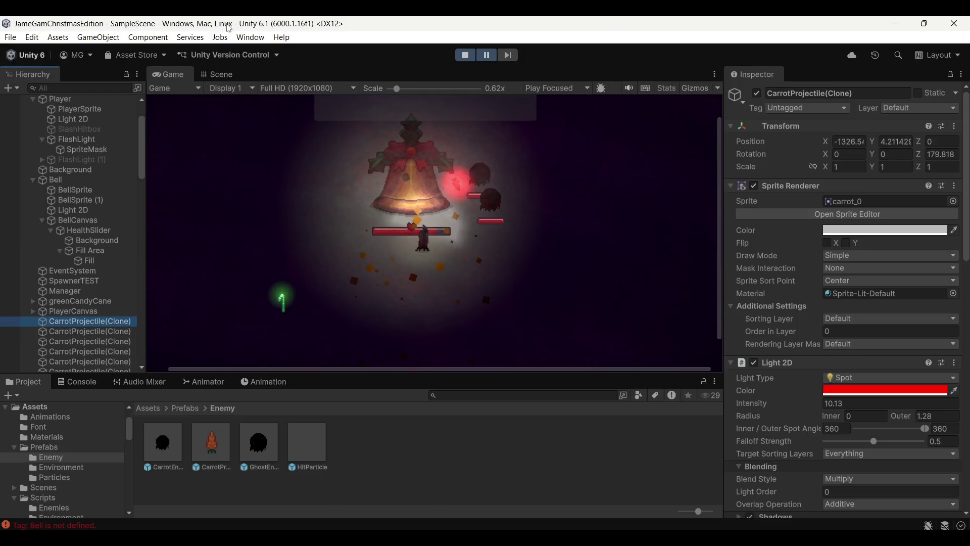
left_click(228, 71)
key("f")
left_click(169, 76)
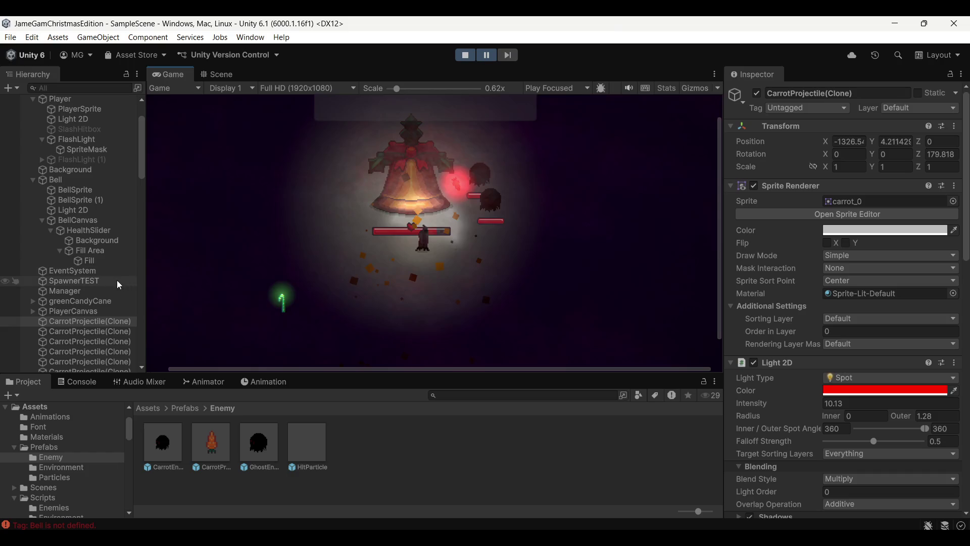
scroll(96, 257, "down", 10)
scroll(129, 269, "down", 5)
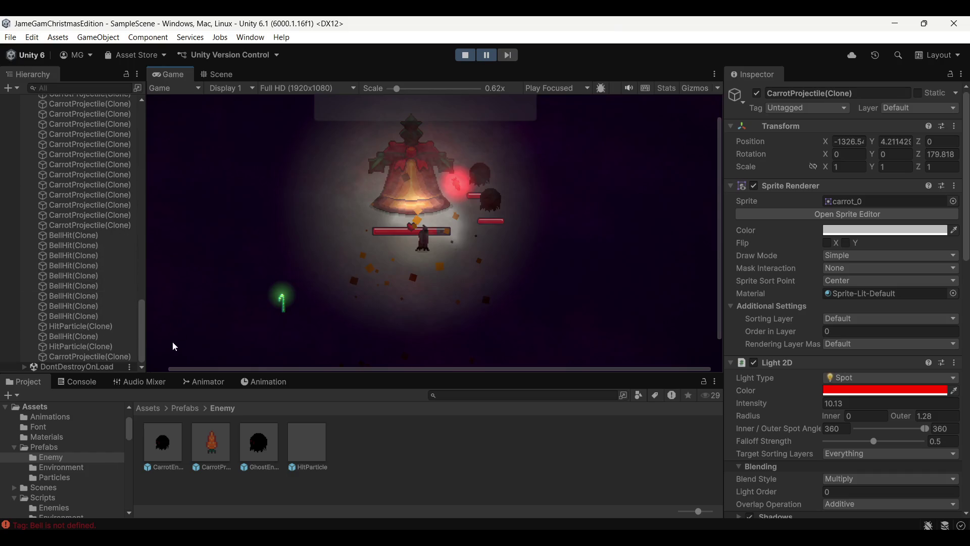
left_click(90, 356)
left_click(218, 74)
scroll(574, 263, "down", 5)
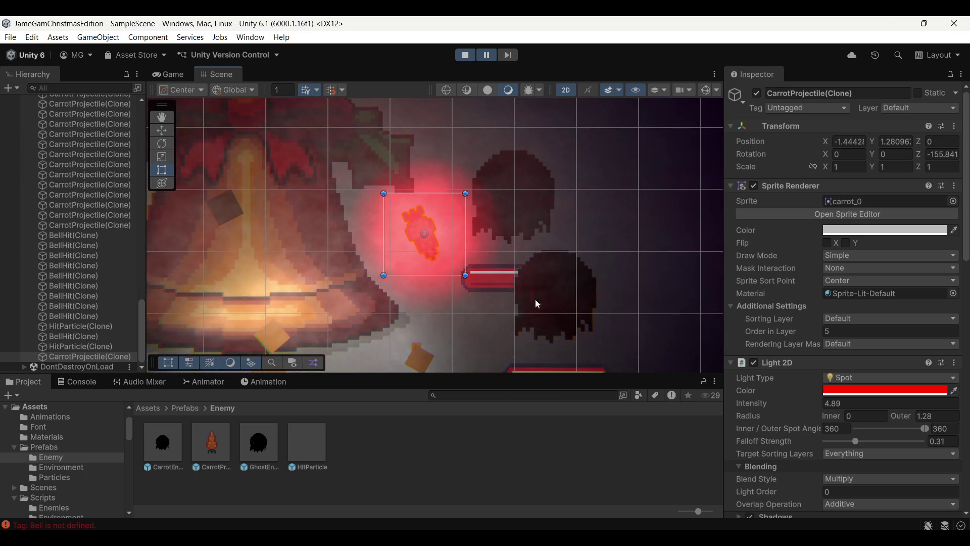
left_click(424, 293)
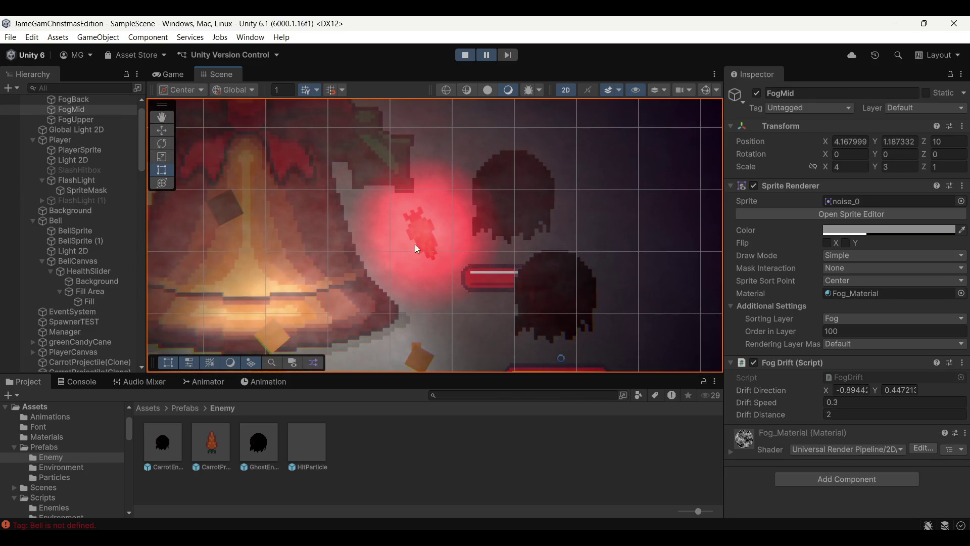
scroll(119, 283, "down", 5)
scroll(111, 303, "down", 5)
left_click(105, 355)
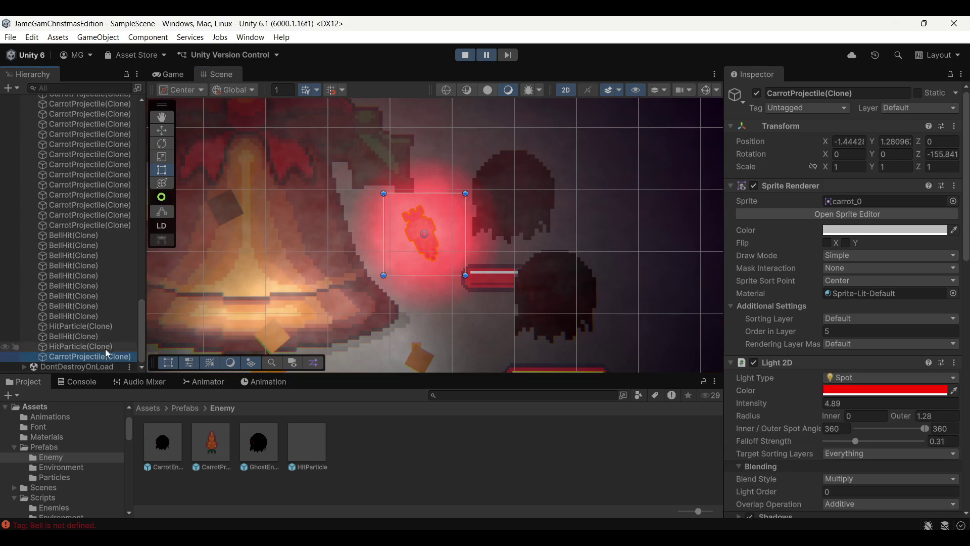
Make the clone's Light 2D a Sprite light using the carrot_0 sprite
left_click(872, 380)
left_click(871, 404)
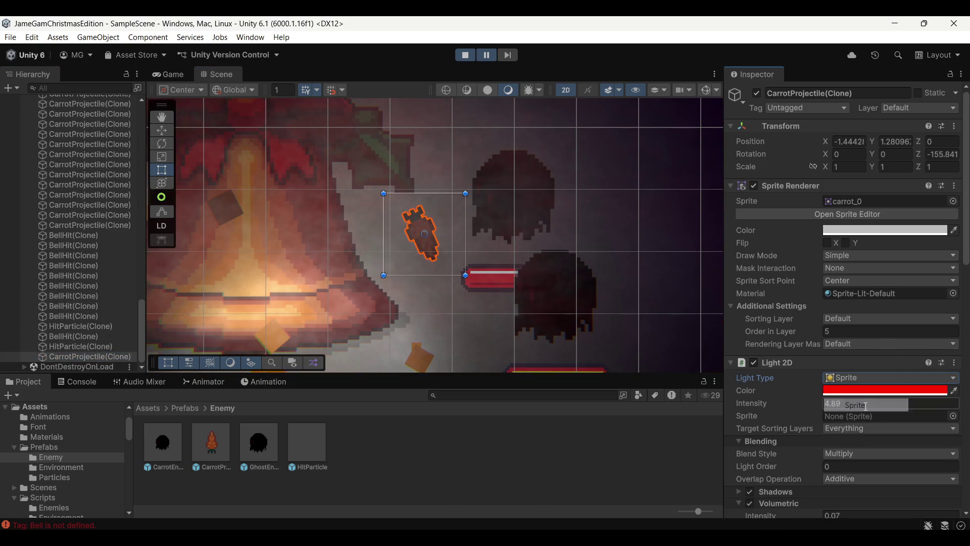
left_click(954, 416)
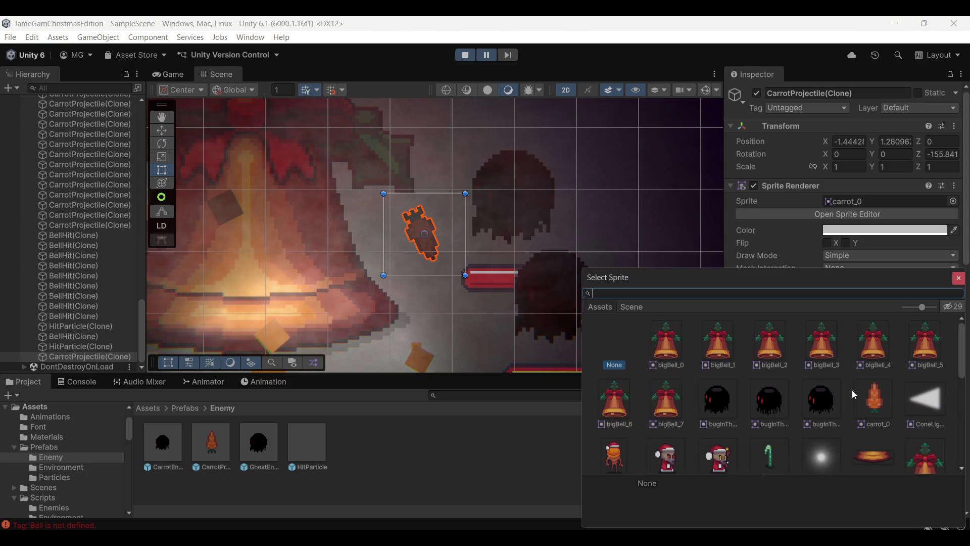
left_click(883, 411)
double_click(868, 402)
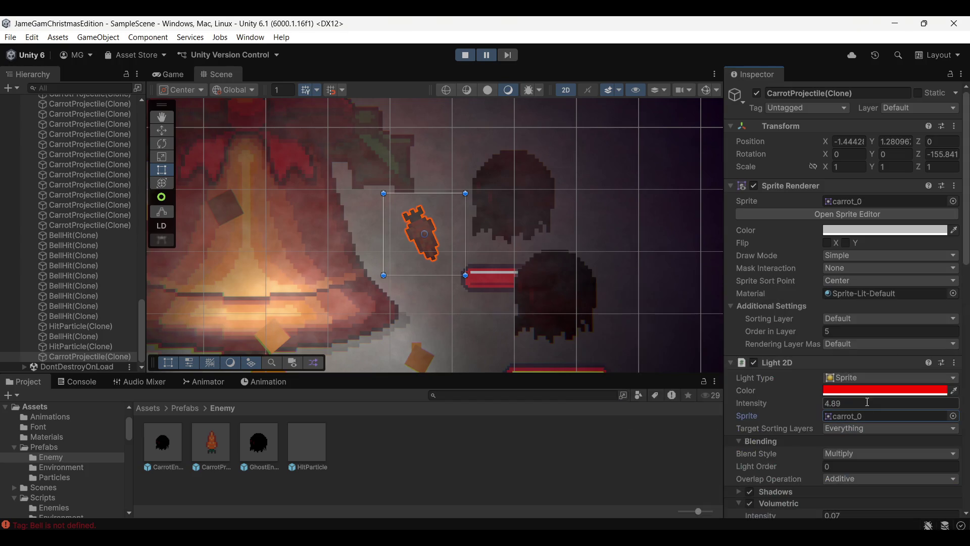
Raise the light's Intensity and Volumetric Intensity, then open the CarrotProjectile prefab
scroll(793, 411, "down", 3)
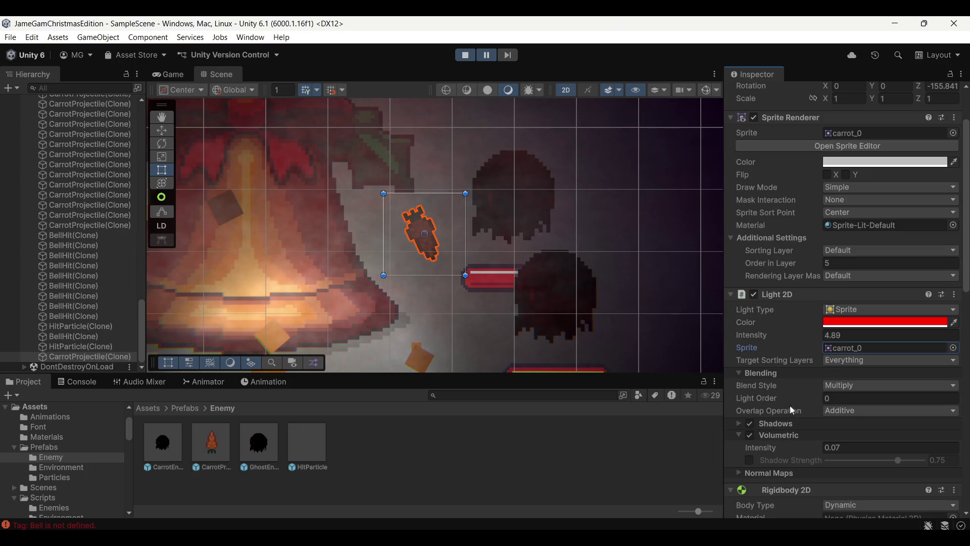
left_click_drag(759, 336, 760, 335)
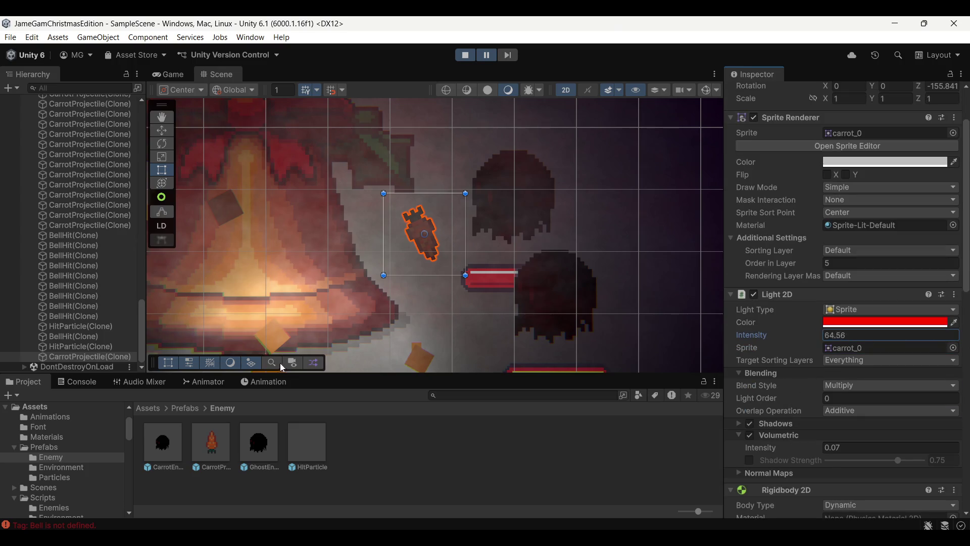
left_click_drag(768, 448, 770, 451)
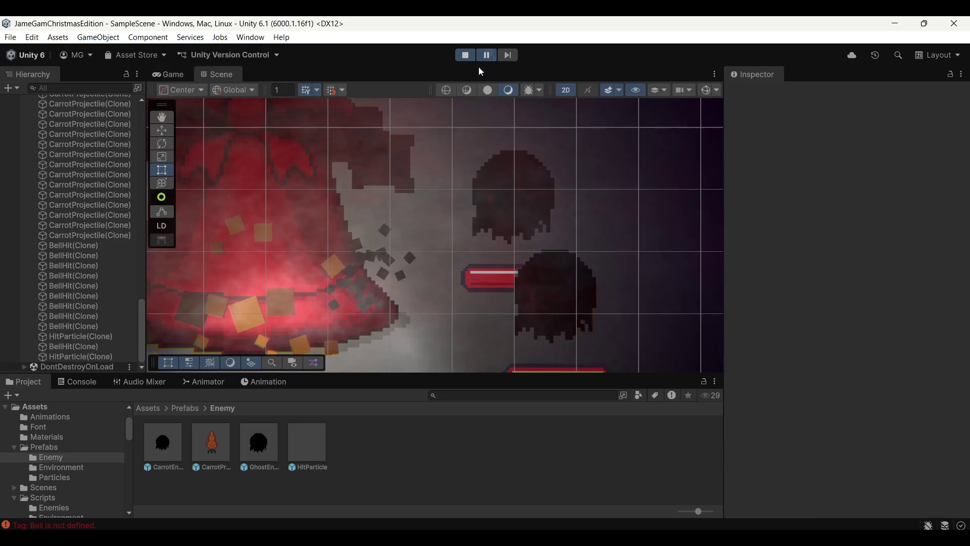
double_click(225, 438)
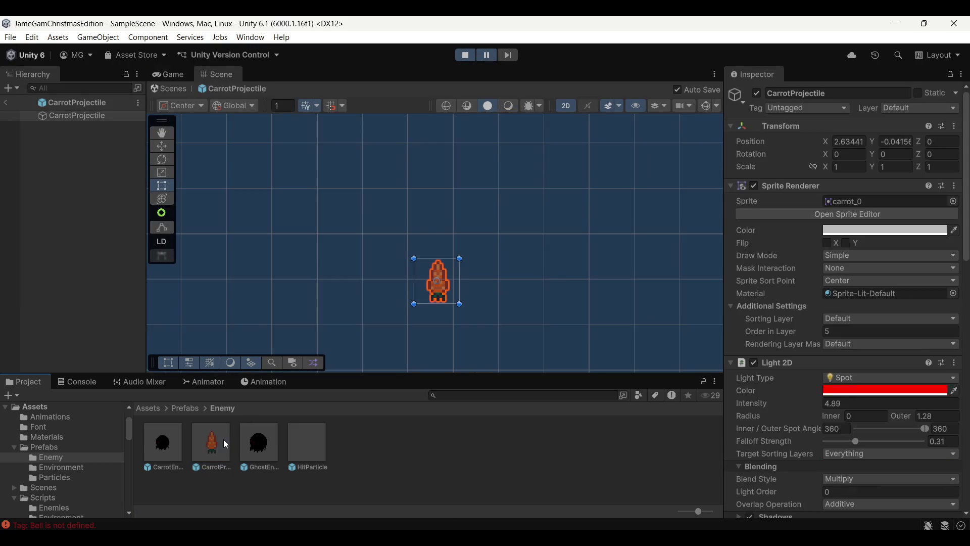
Set the prefab's light to Sprite with volumetric intensity 8.1, then exit Prefab Mode and unpause
left_click(899, 383)
left_click(866, 405)
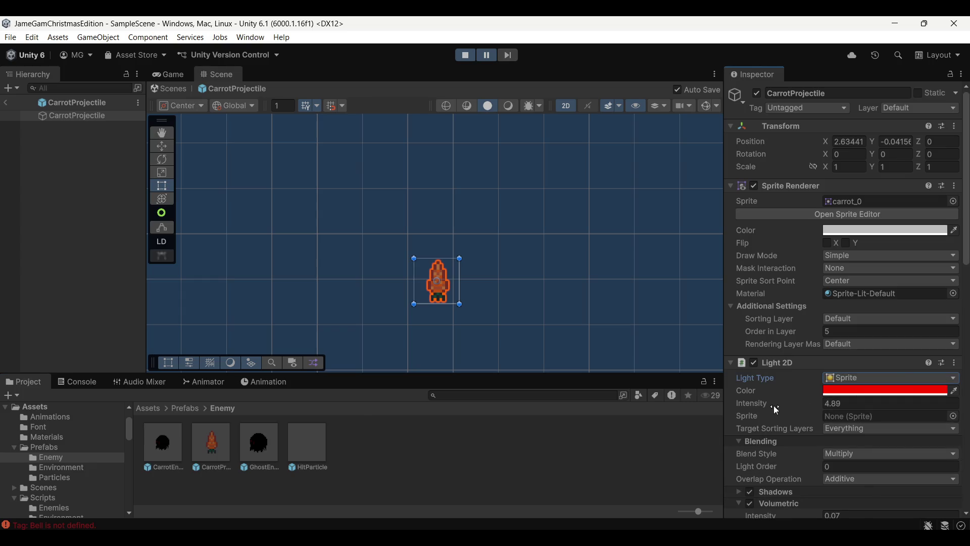
scroll(780, 411, "down", 5)
left_click_drag(763, 412, 933, 416)
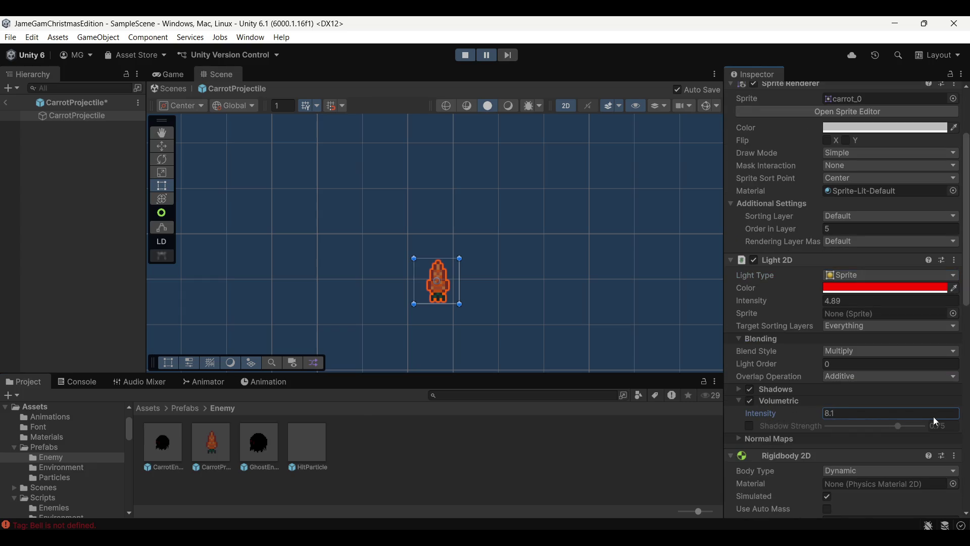
left_click(5, 102)
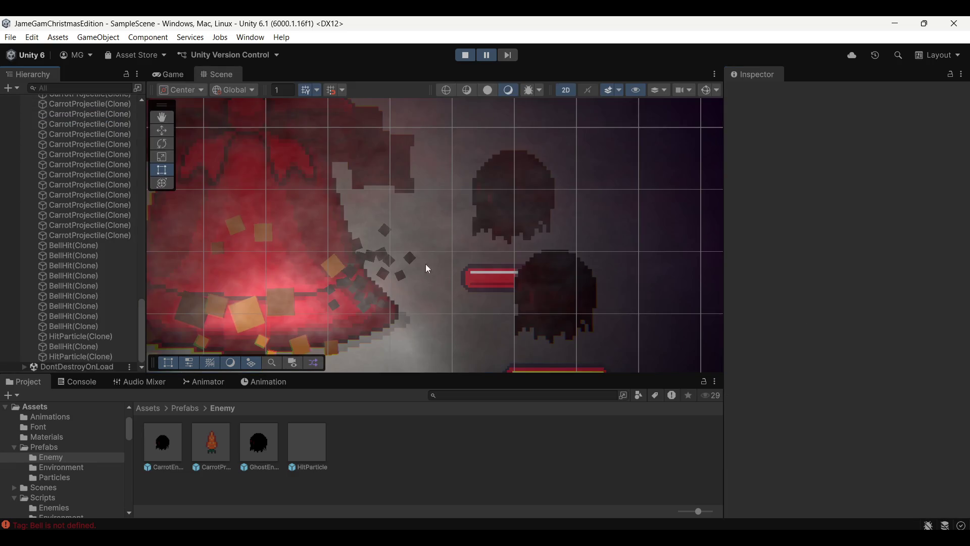
left_click(486, 54)
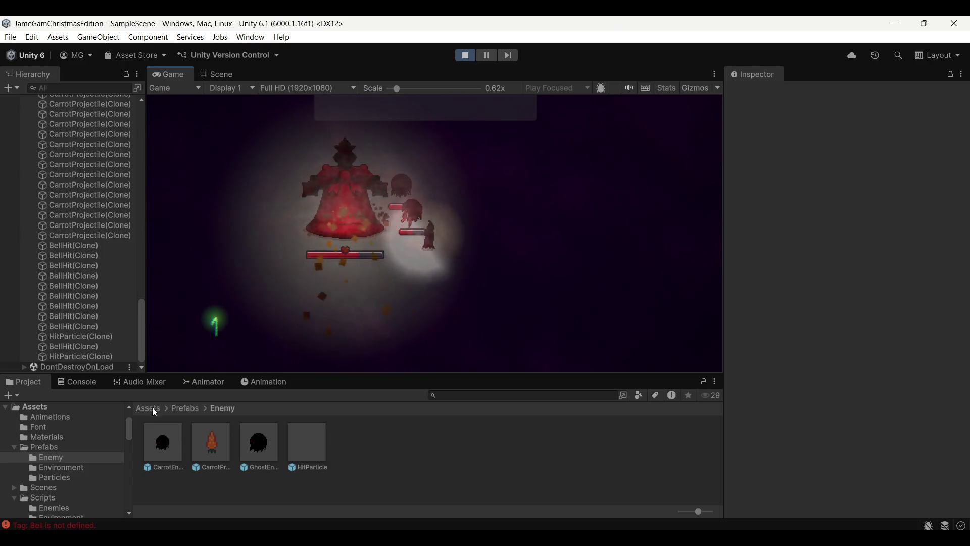
Rotate the CarrotProjectile prefab on Z so the carrot lies horizontal
double_click(212, 444)
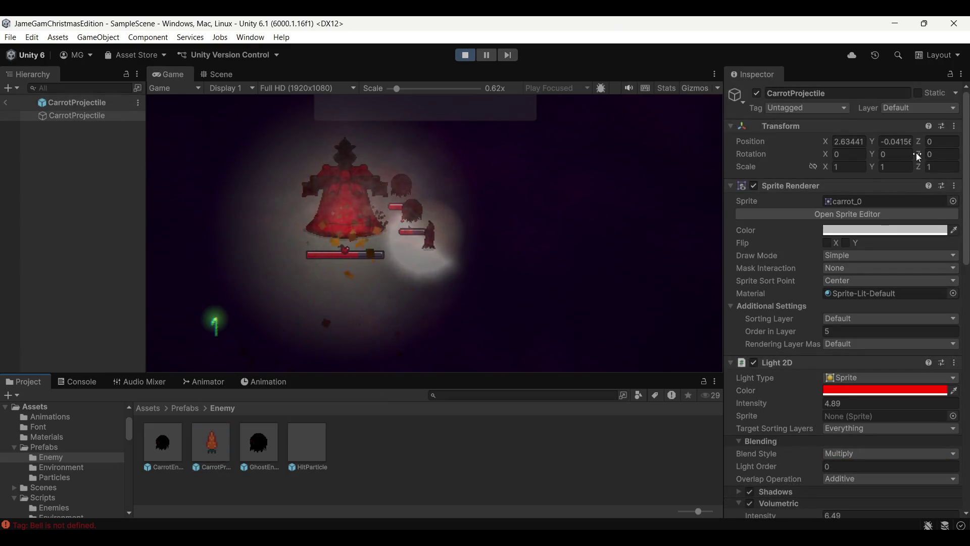
left_click(217, 74)
mouse_move(924, 161)
left_mouse_down()
mouse_move(205, 154)
mouse_move(516, 78)
left_mouse_up()
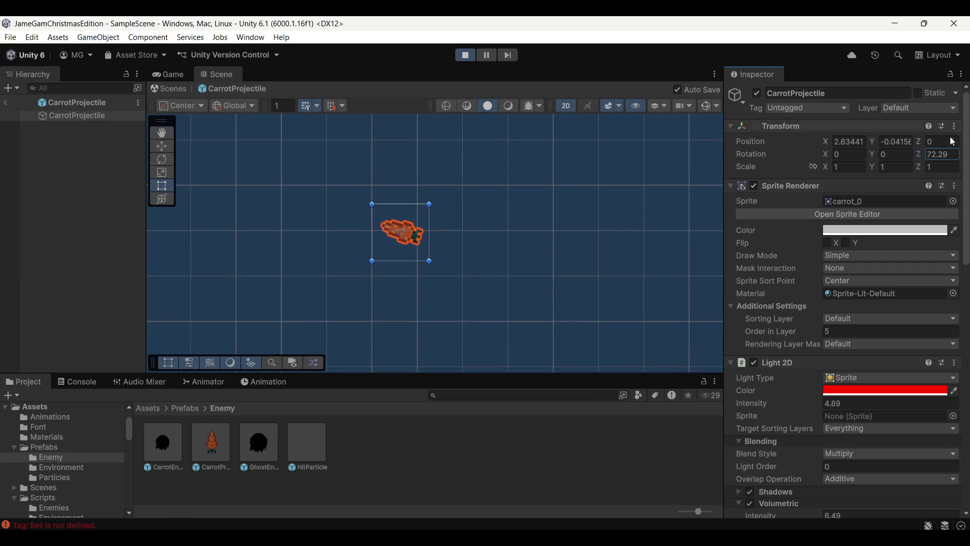
key("ctrl+z")
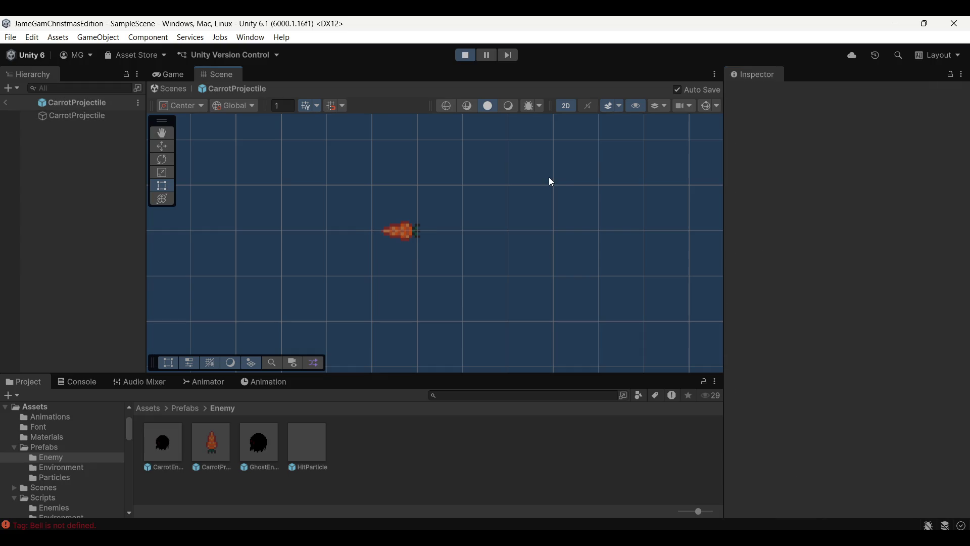
Leave prefab editing, look over the FogBack and FogUpper layers, then go to VS Code
left_click(6, 103)
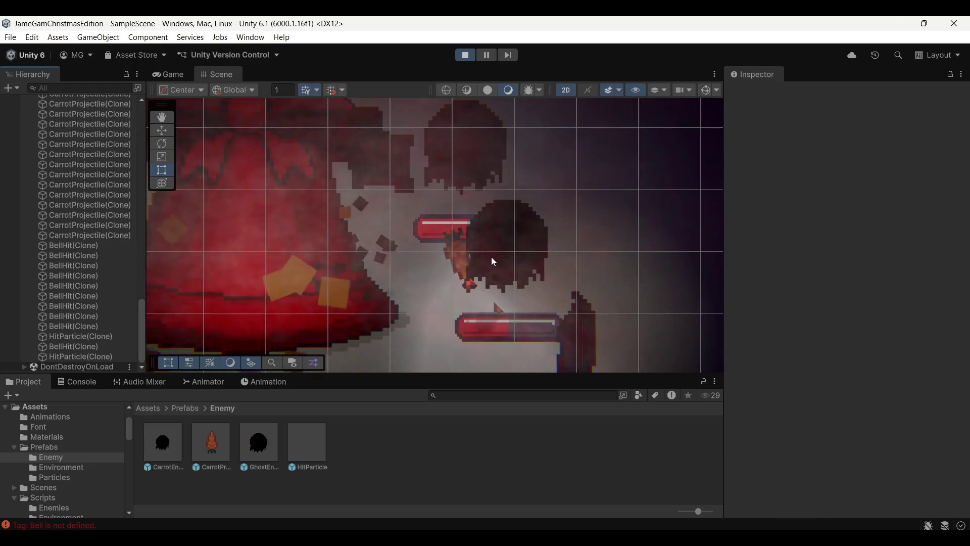
left_click(486, 165)
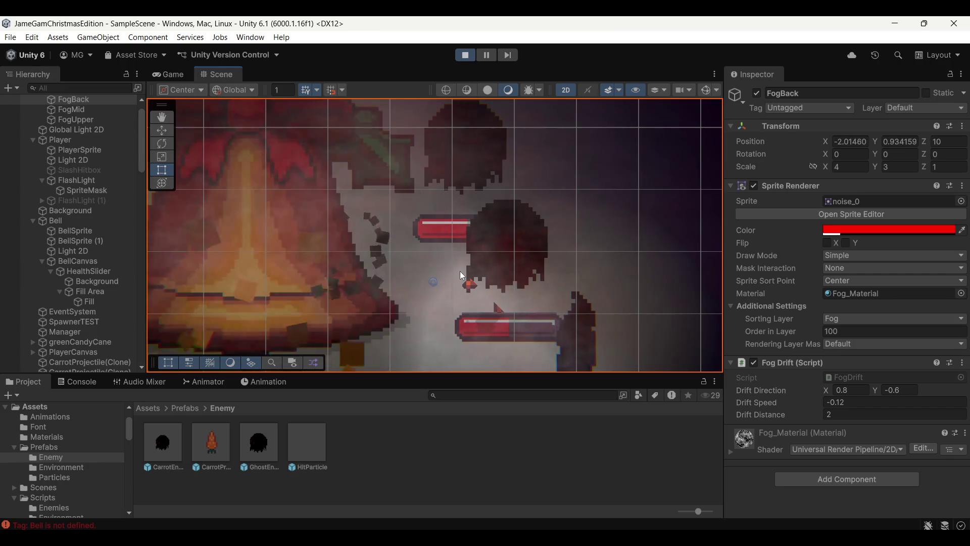
left_click(498, 231)
mouse_move(478, 271)
left_mouse_down()
mouse_move(542, 244)
mouse_move(491, 195)
left_mouse_up()
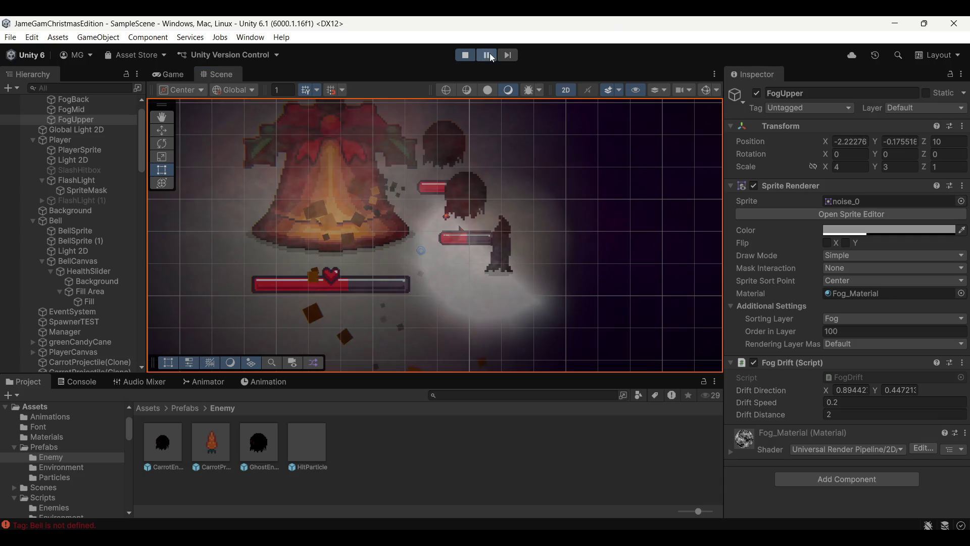
key("alt+Tab")
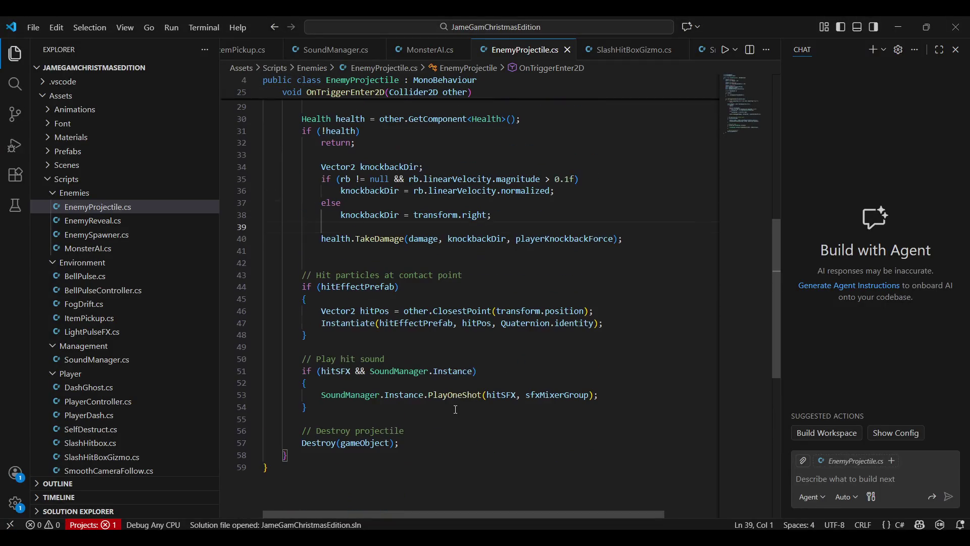
Read through EnemyProjectile.cs and select 'identity' on line 47, leaving the code unchanged
left_click(435, 430)
scroll(445, 430, "up", 6)
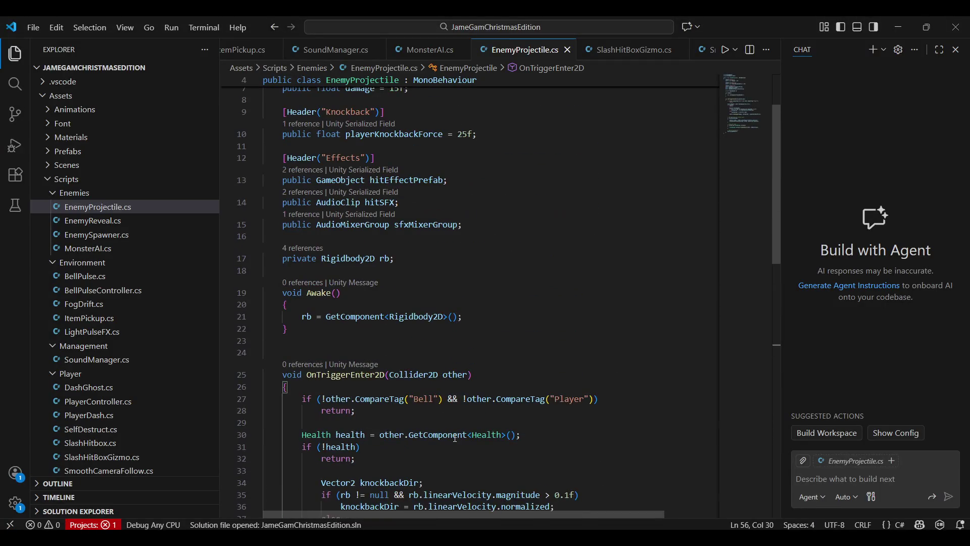
scroll(455, 438, "up", 2)
scroll(456, 434, "down", 7)
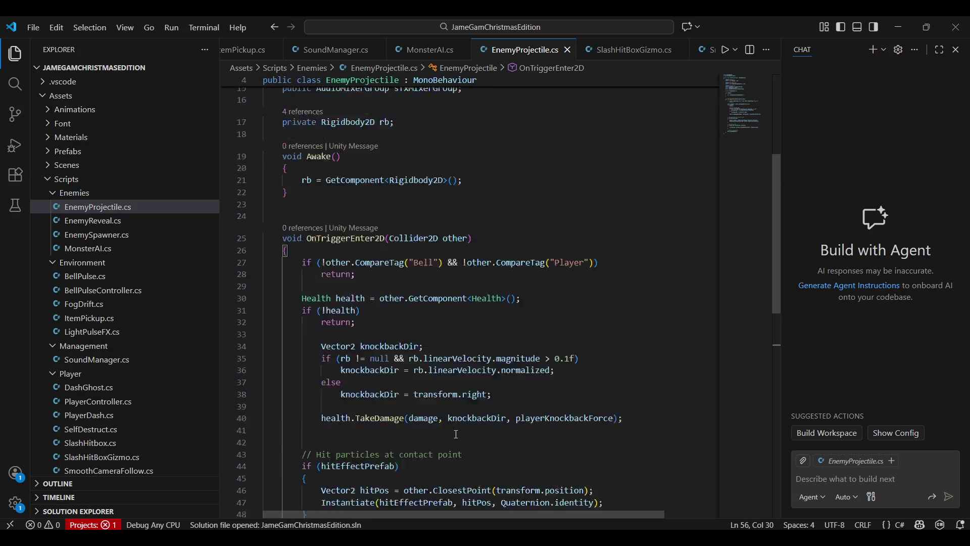
left_click(586, 377)
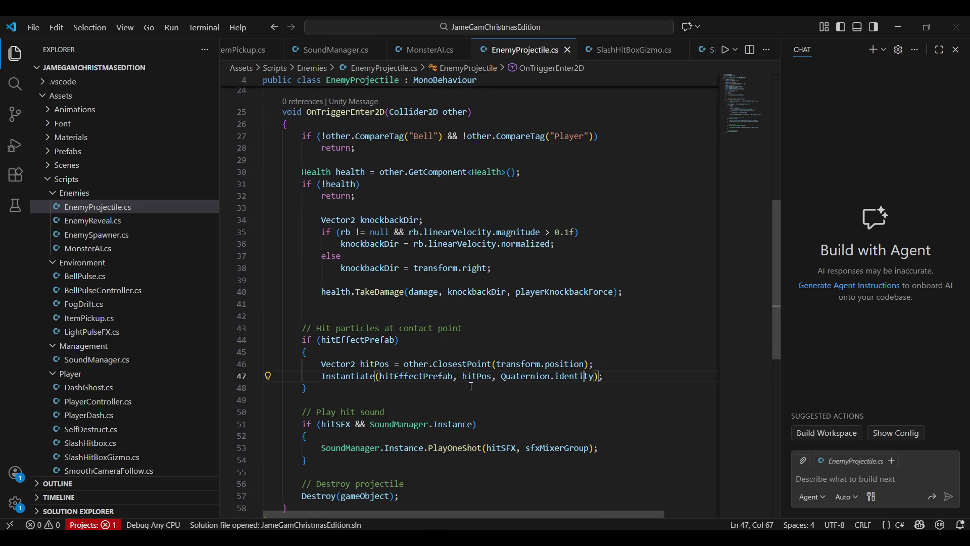
double_click(562, 379)
key("alt+Tab")
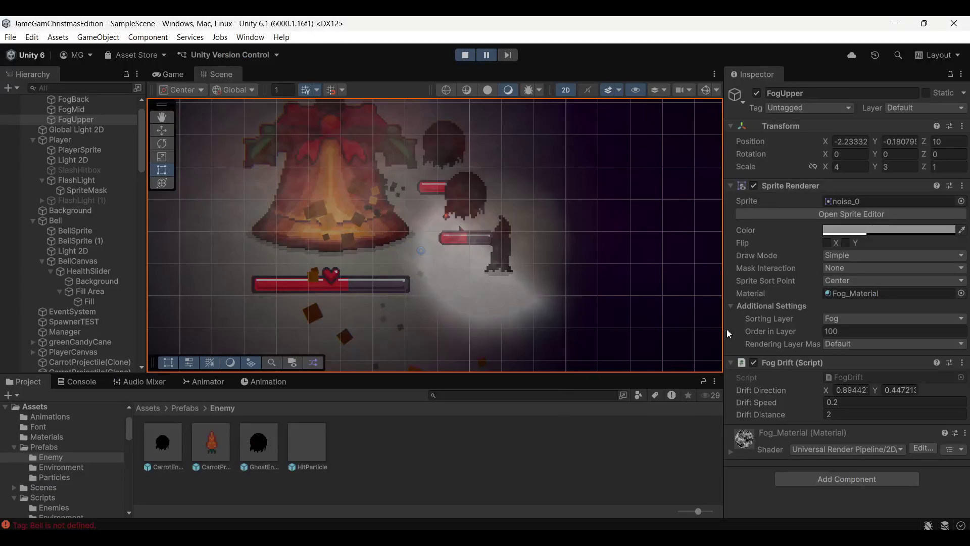
Select the CarrotProjectile prefab, stop and restart play mode, then pause the game
left_click(225, 442)
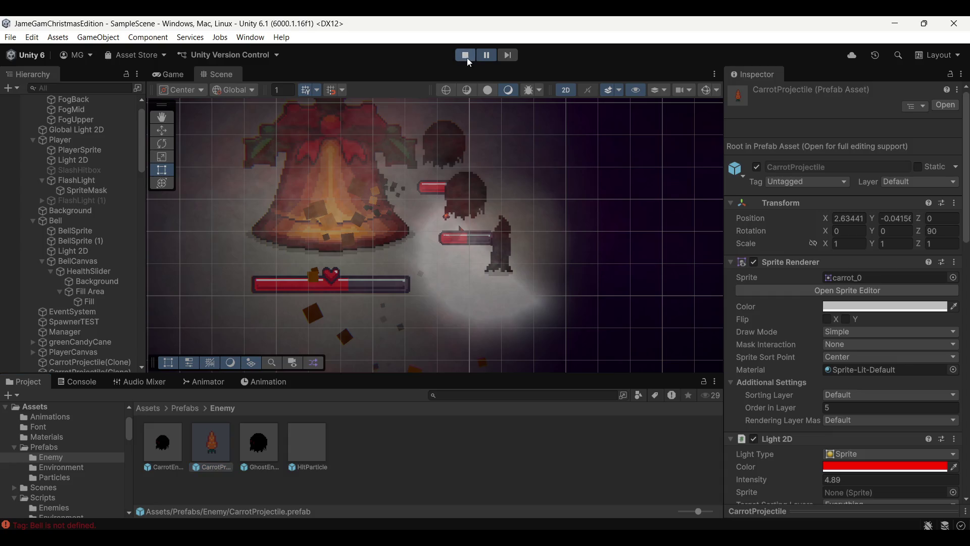
left_click(466, 56)
left_click(466, 55)
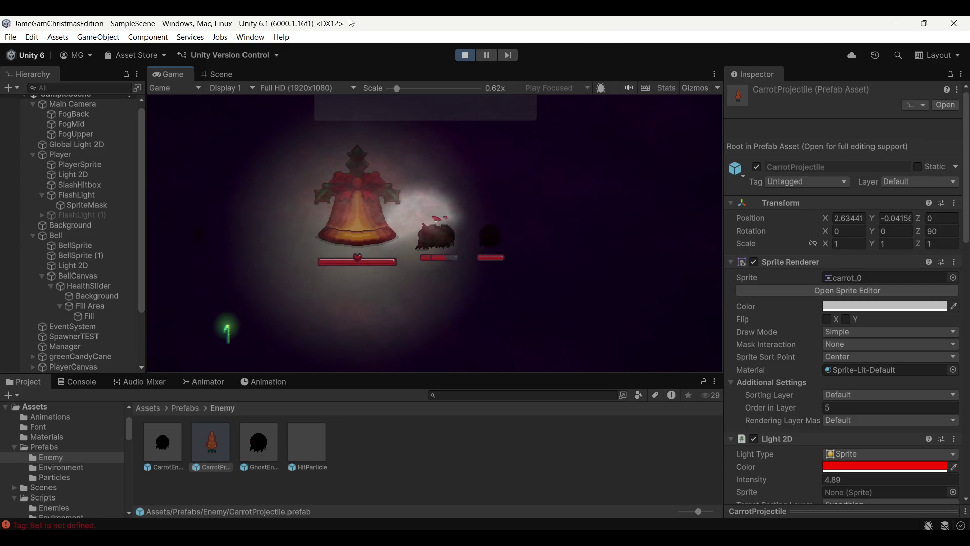
left_click(485, 58)
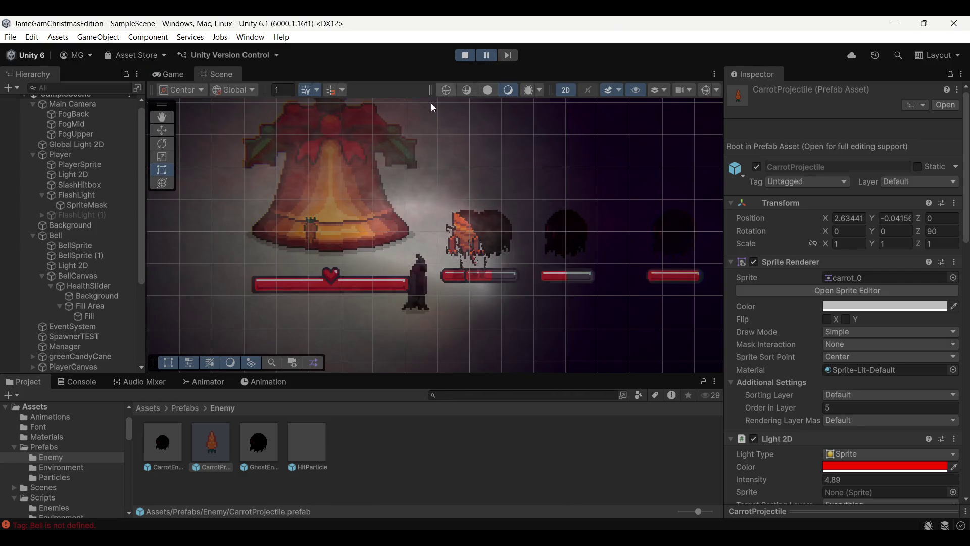
Inspect a HitParticle clone, then a CarrotProjectile clone showing Z rotation near 180
scroll(75, 320, "down", 5)
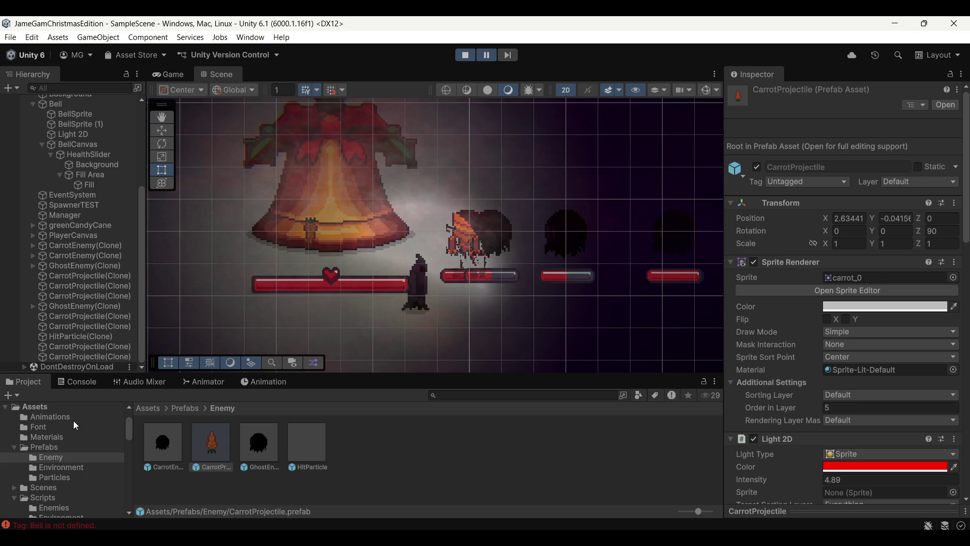
left_click(106, 335)
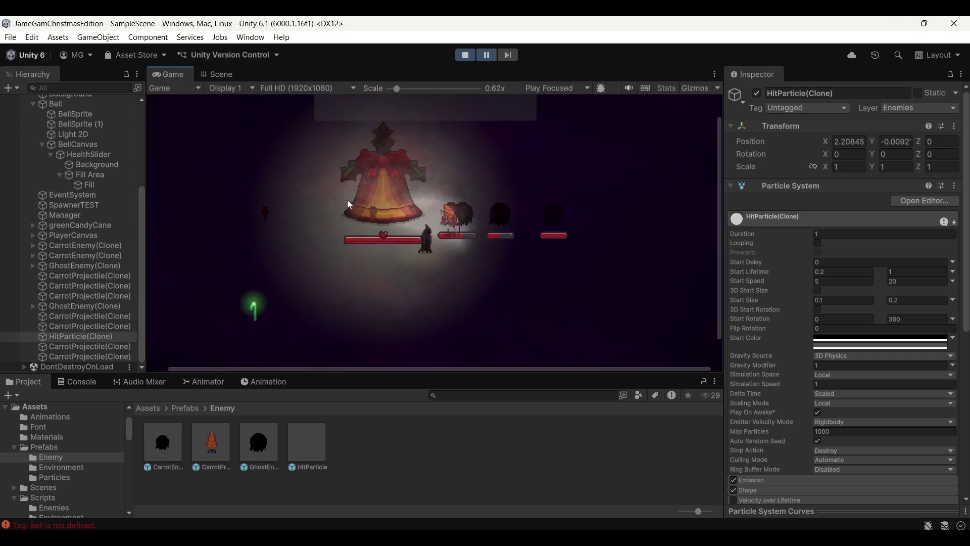
scroll(377, 296, "down", 4)
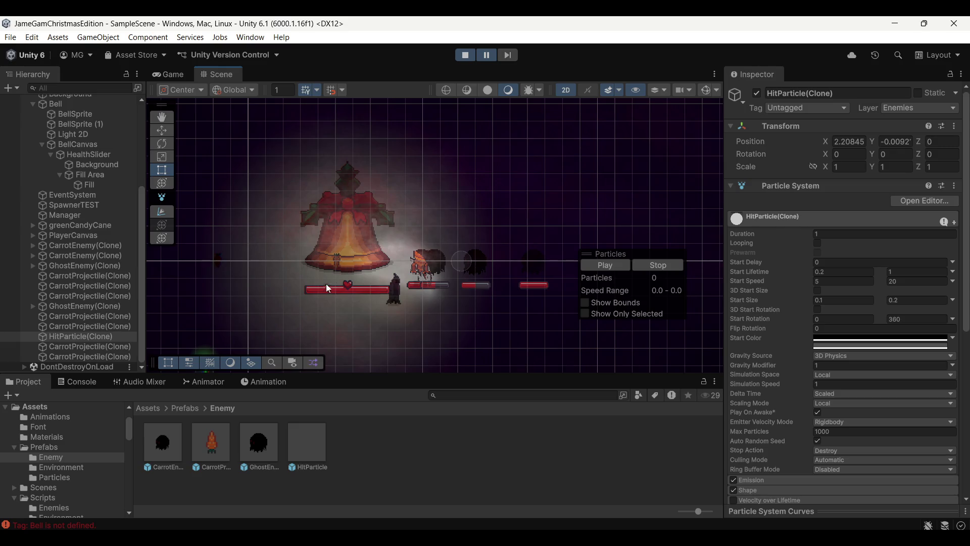
scroll(326, 285, "up", 5)
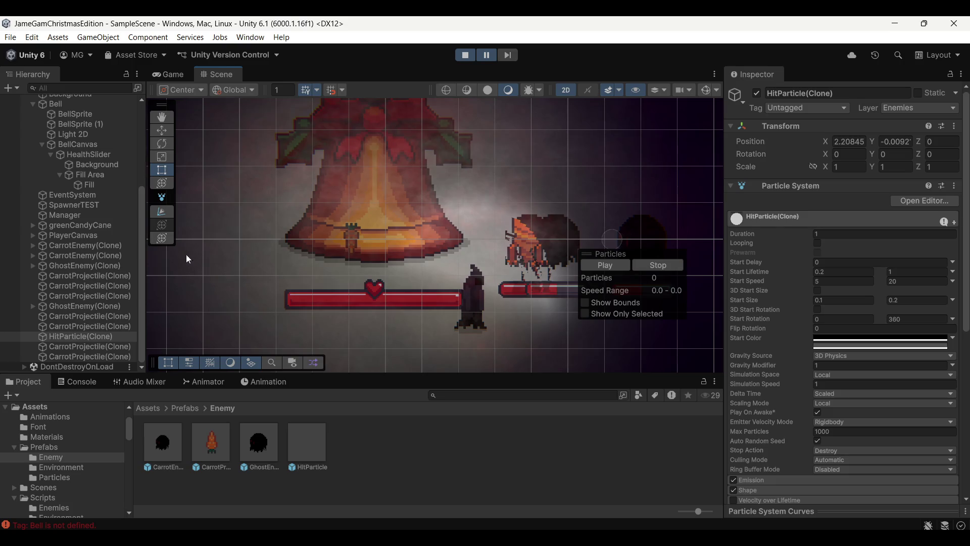
left_click(103, 357)
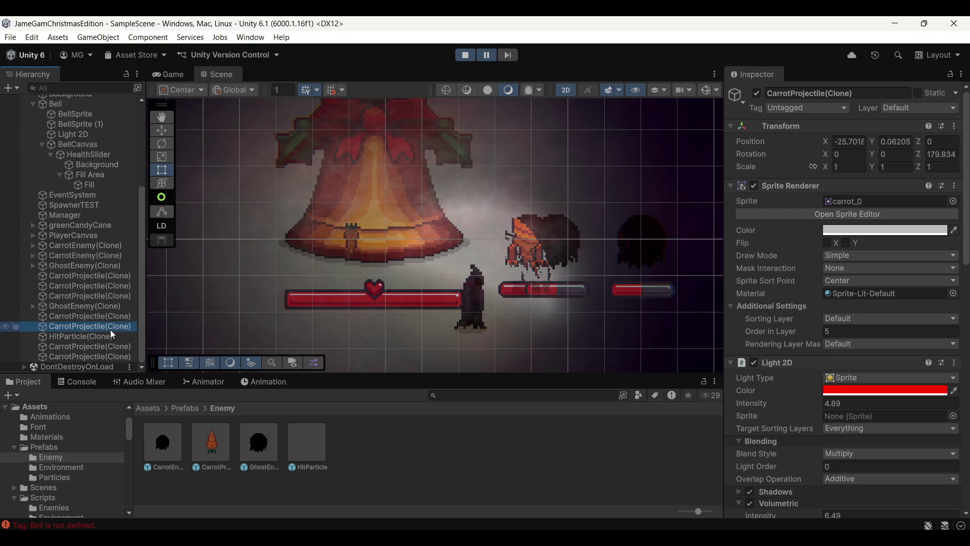
Turn the carrot clone to about 90° Z rotation, then open and exit the CarrotProjectile prefab
left_click_drag(919, 154, 892, 155)
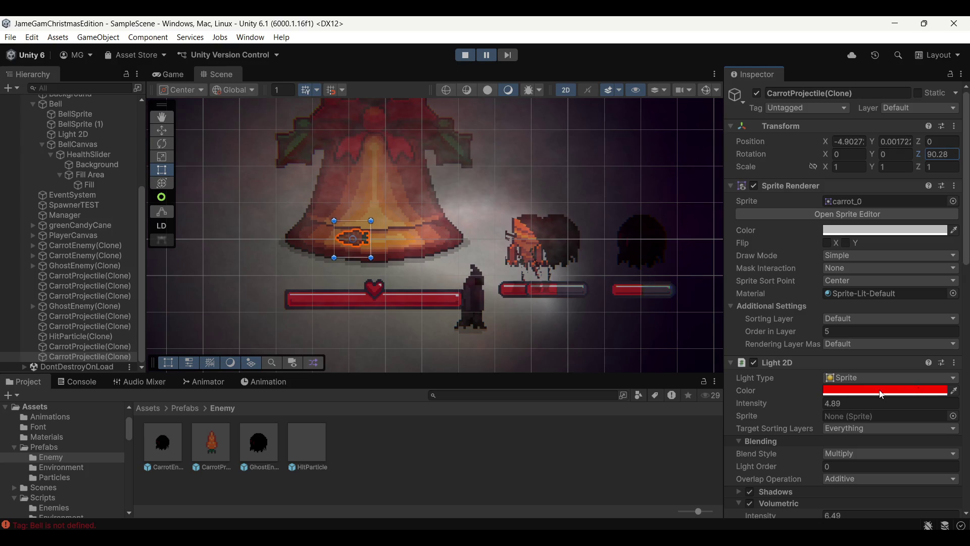
left_click(209, 443)
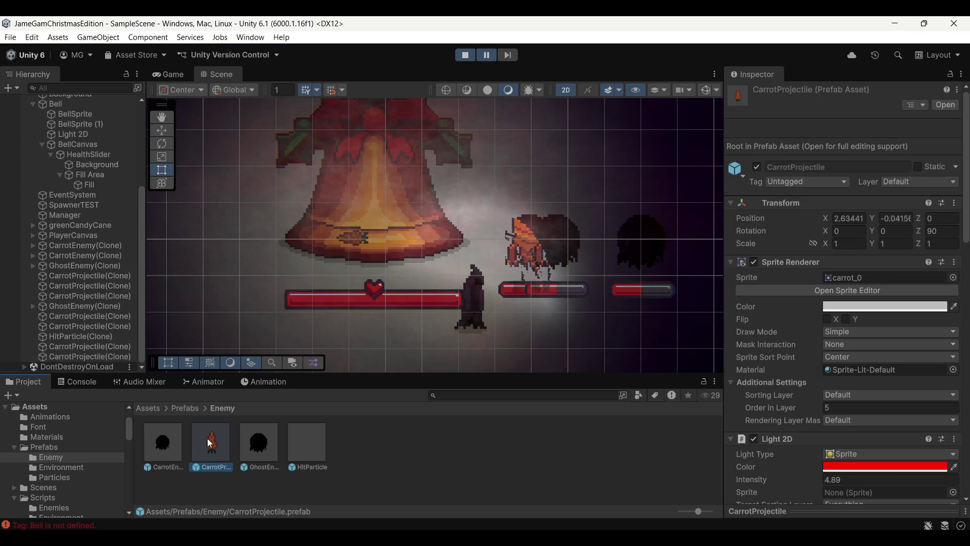
double_click(207, 438)
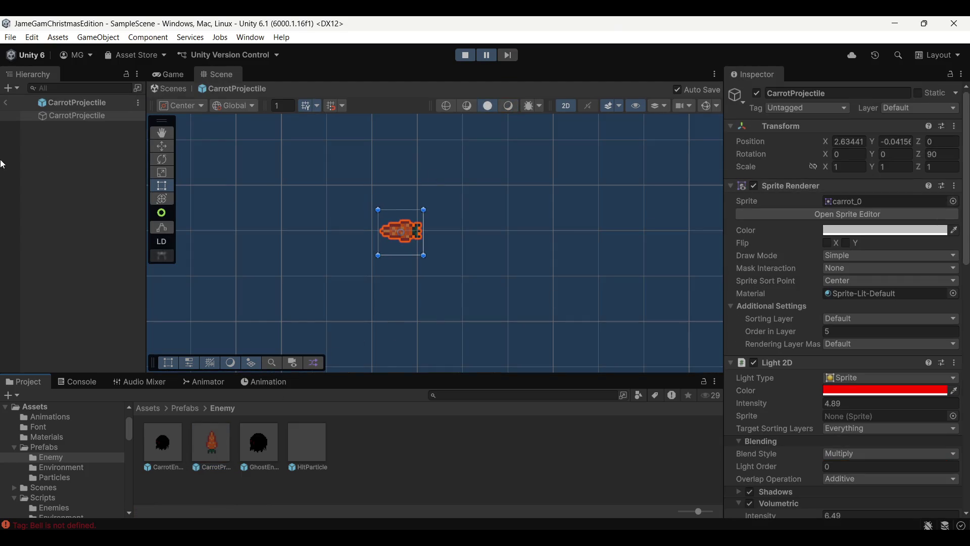
left_click(5, 105)
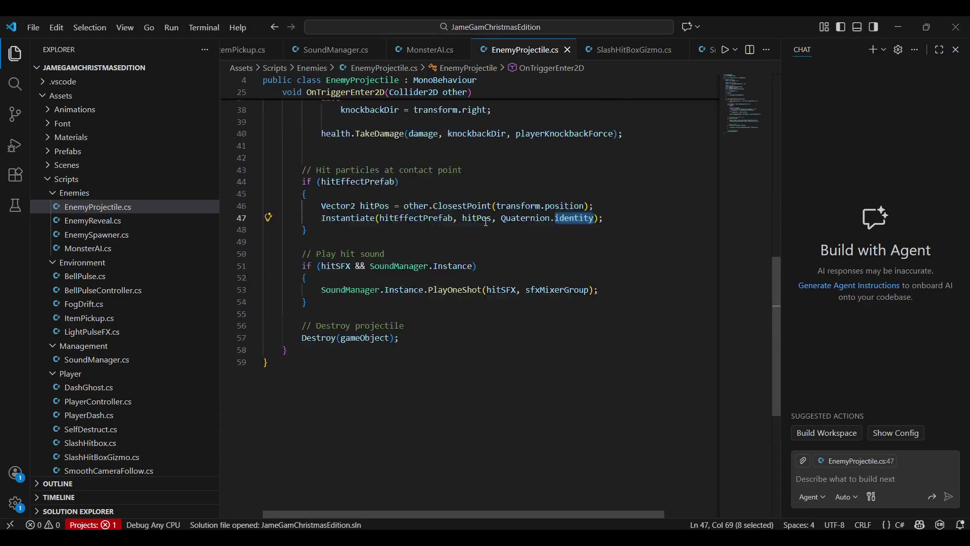
Select the Quaternion.identity expression on line 47 of EnemyProjectile.cs
left_click(542, 346)
double_click(560, 346)
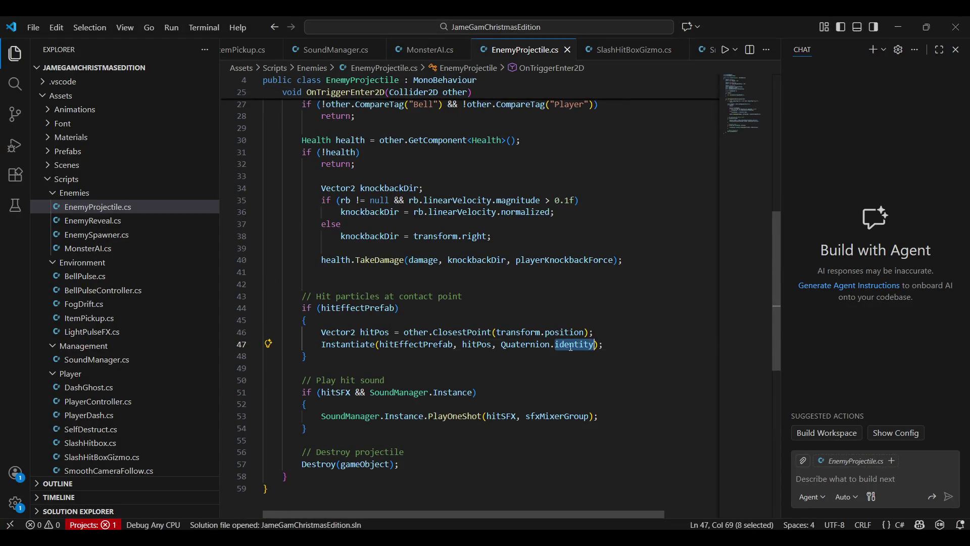
scroll(510, 396, "up", 2)
left_click_drag(502, 408, 591, 409)
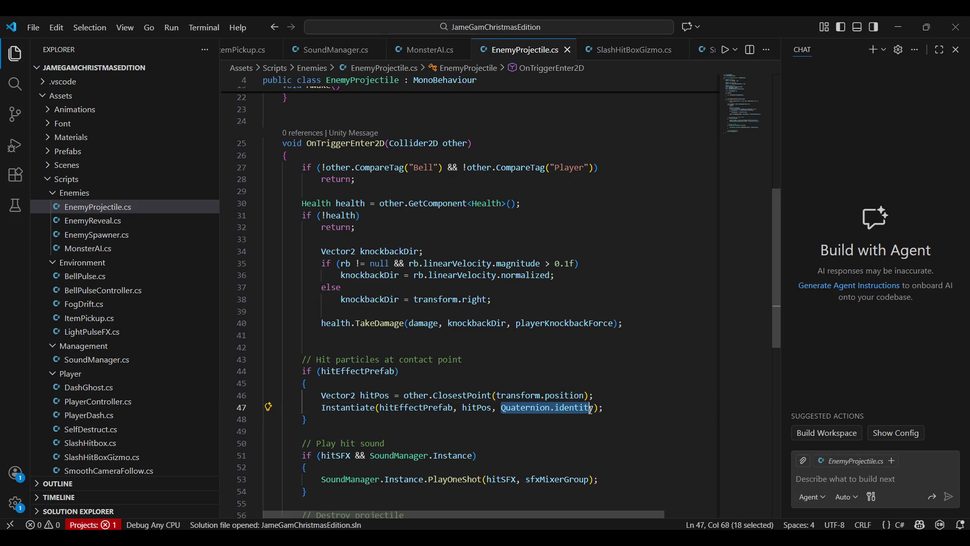
key("alt+Tab")
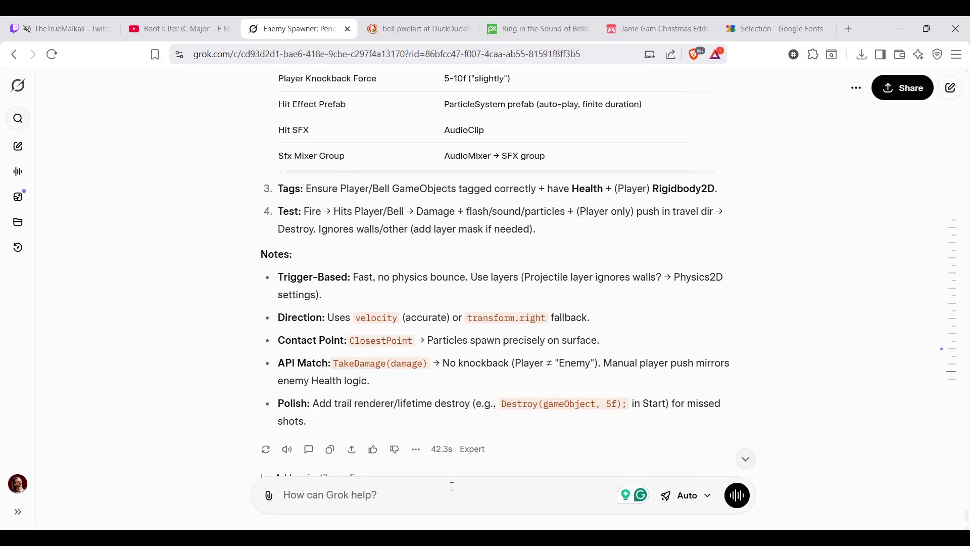
Ask Grok 'whats Quaternion.identity original quaternion', then dismiss OBS and return to Unity
type("whats")
type("Quaternion.identity")
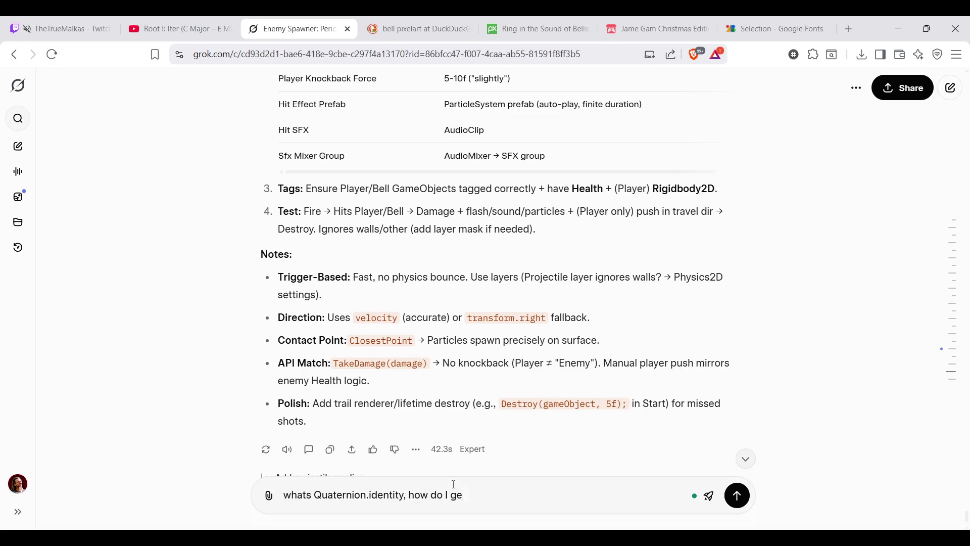
type("original qua")
type("ternion")
key("Return")
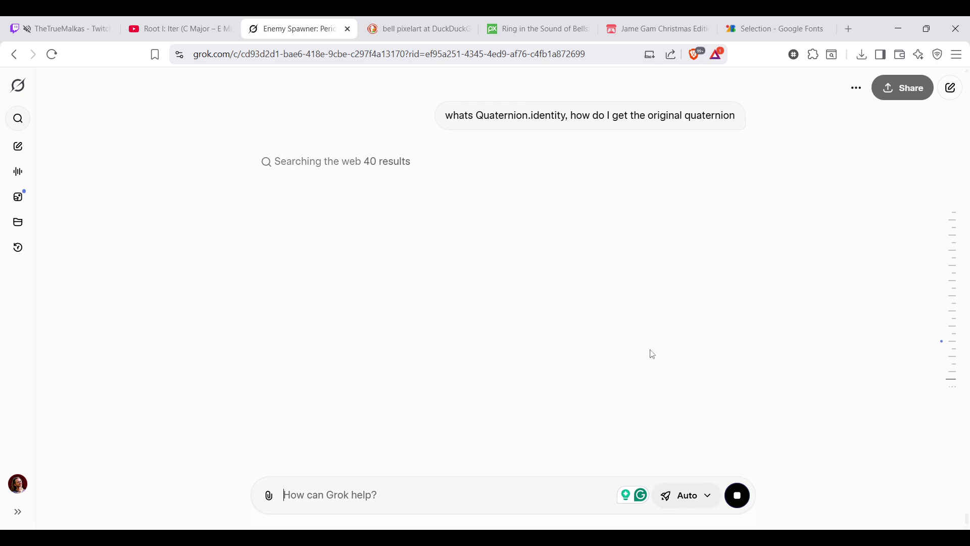
key("alt+Tab")
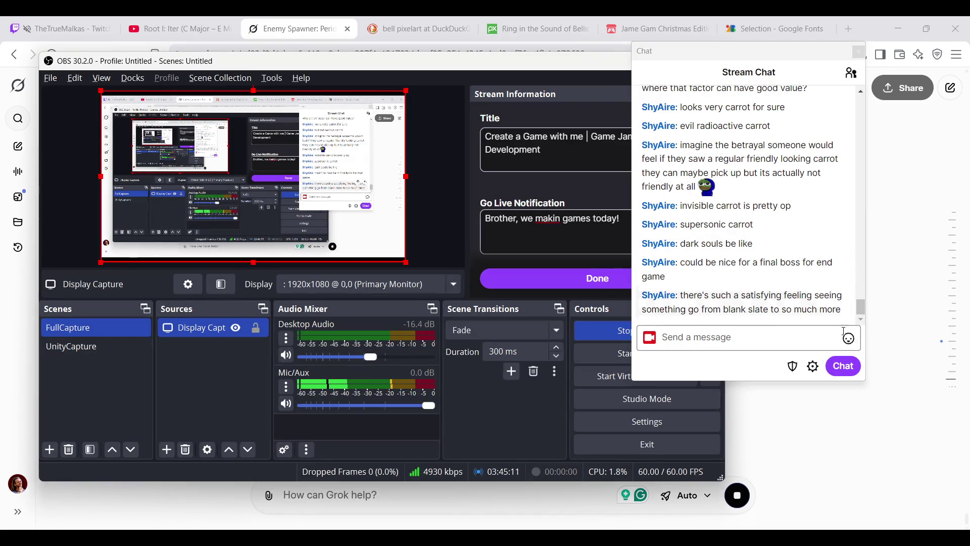
left_click(854, 420)
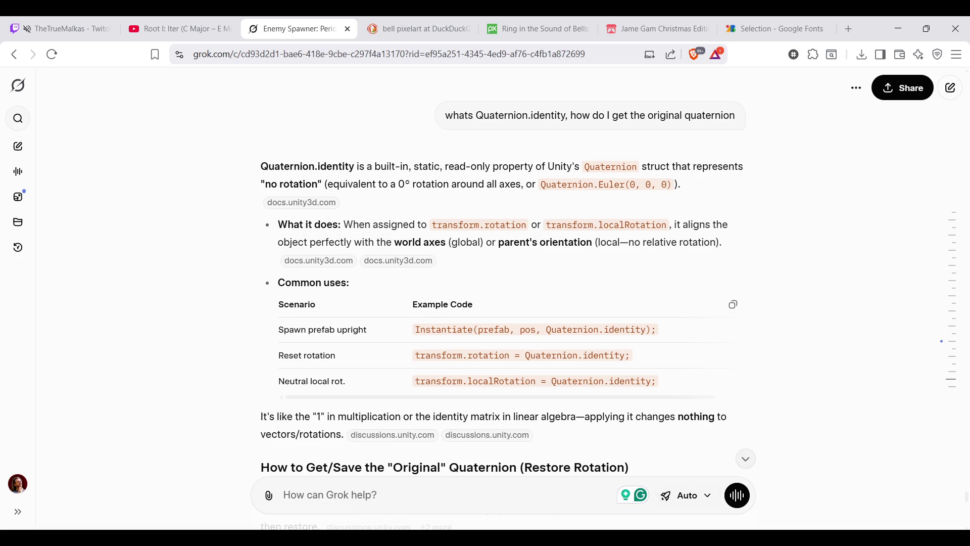
key("alt+Tab")
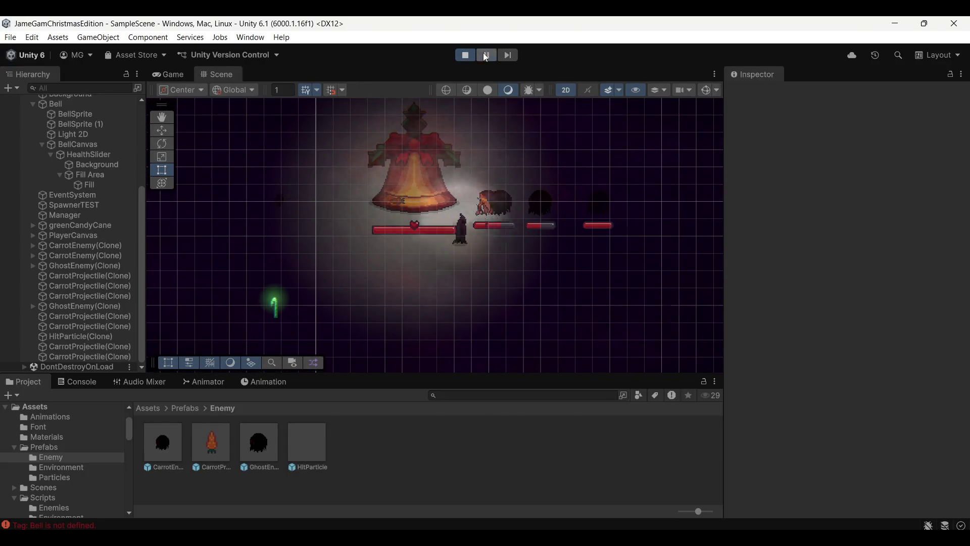
Resume, then stop the play-test and show the idle Game view preview
left_click(484, 54)
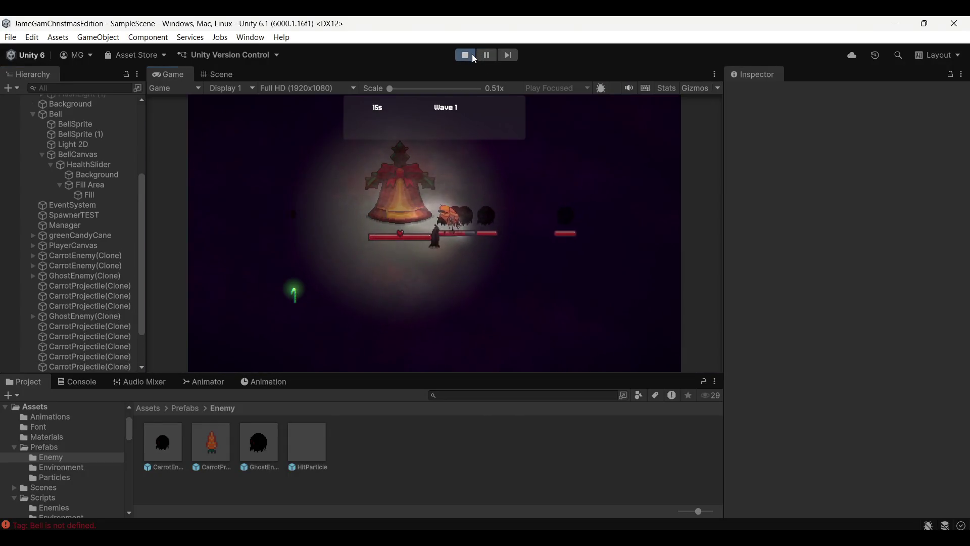
left_click(473, 54)
left_click(172, 74)
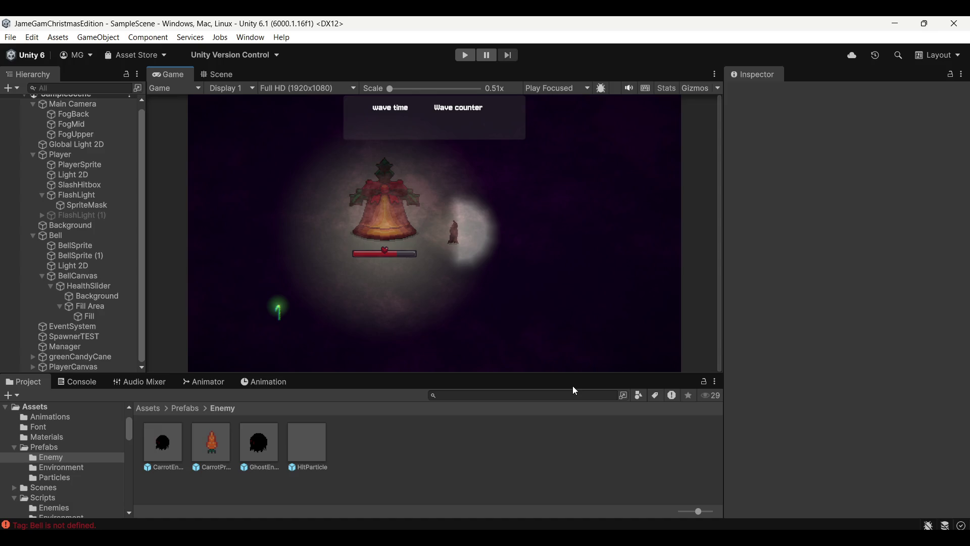
Bring up Grok's answer and close the notification and calendar panel
key("alt+Tab")
scroll(549, 354, "down", 5)
scroll(540, 376, "up", 5)
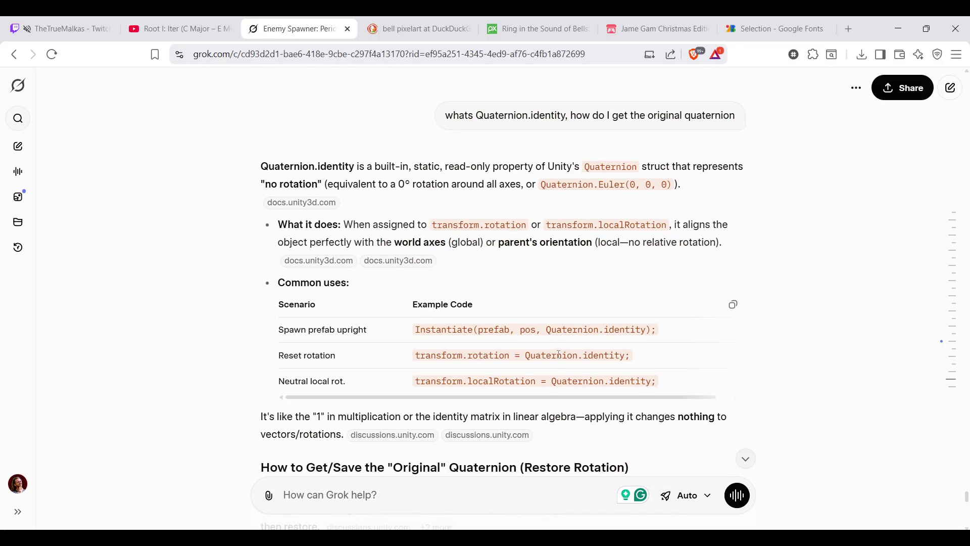
scroll(559, 354, "down", 5)
key("super+n")
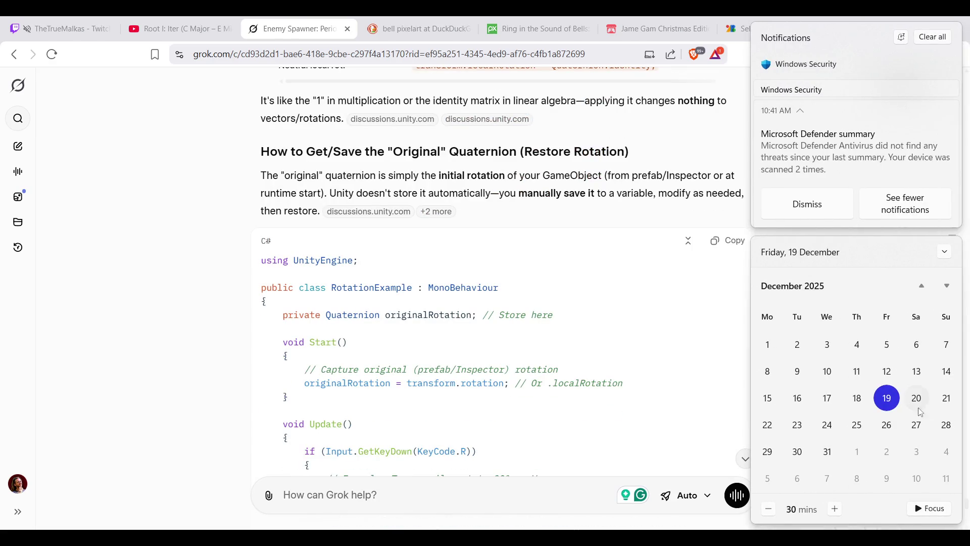
left_click(522, 327)
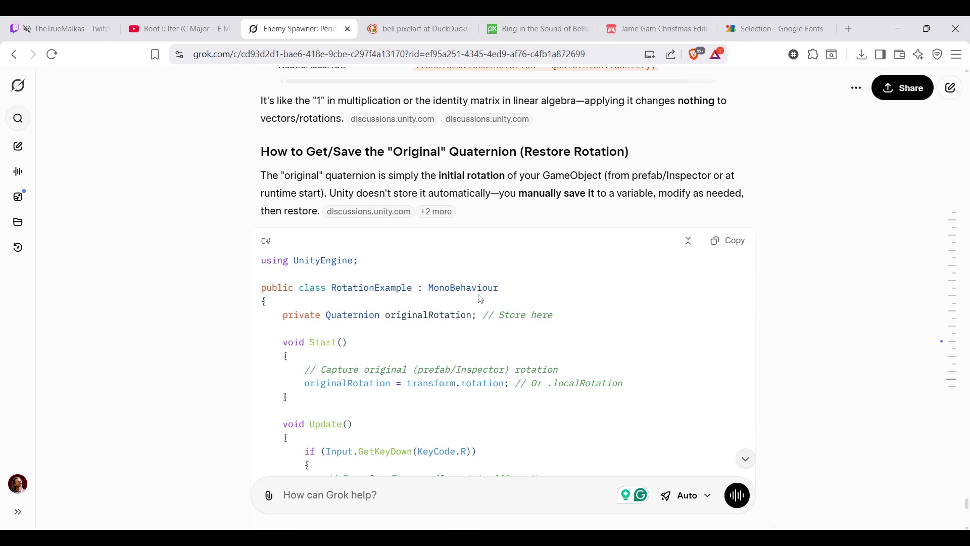
Read Grok's answer through the restore-rotation examples and Slerp tip, then return to VS Code
scroll(480, 300, "up", 8)
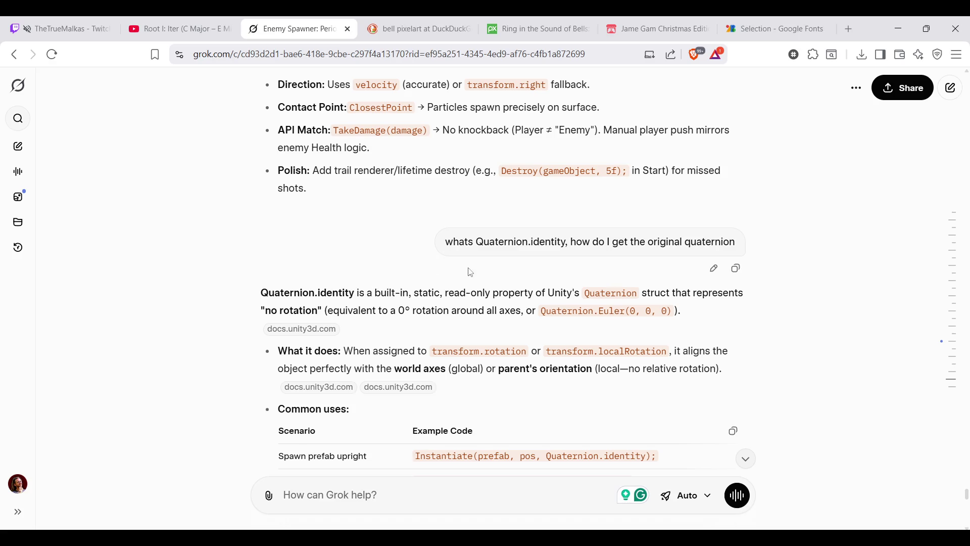
scroll(571, 277, "down", 1)
scroll(306, 250, "down", 1)
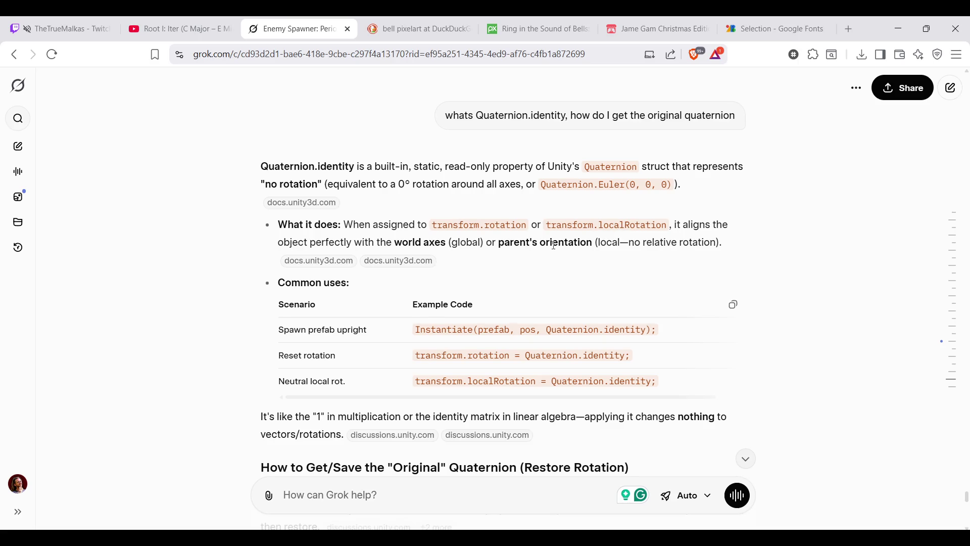
scroll(607, 258, "down", 2)
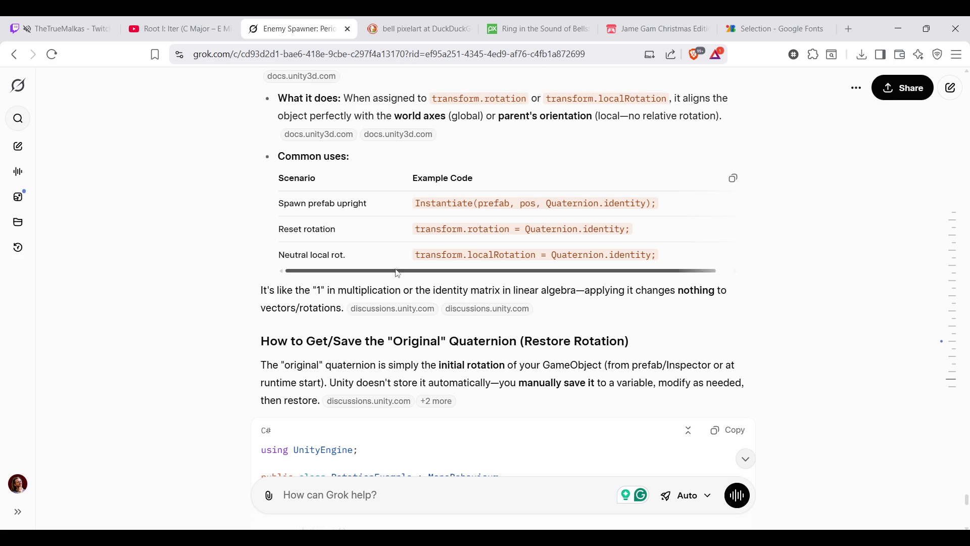
scroll(503, 331, "down", 2)
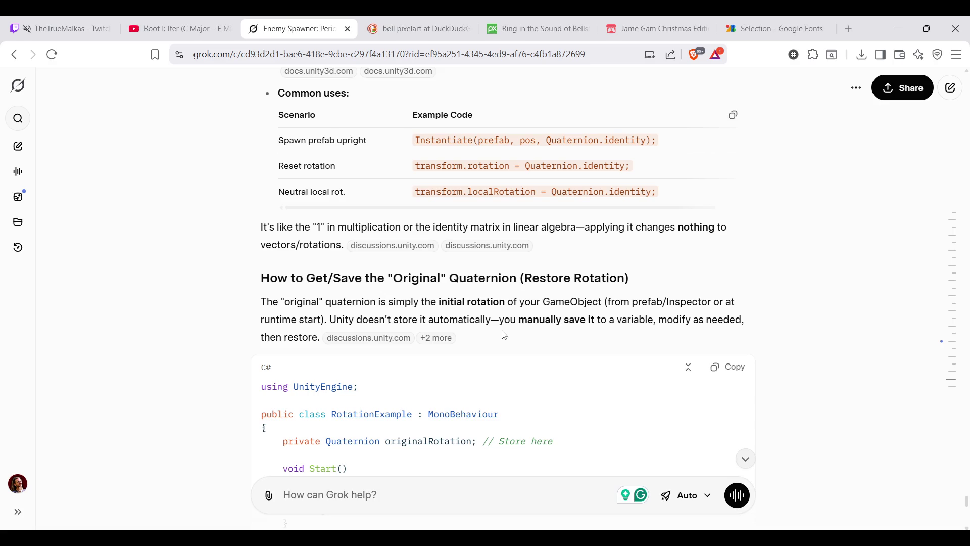
scroll(396, 260, "down", 2)
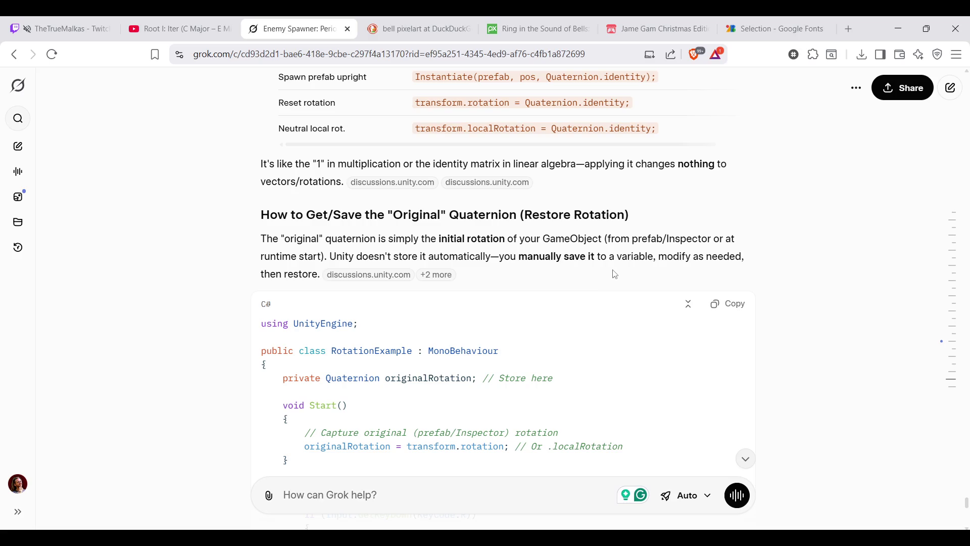
scroll(617, 275, "down", 10)
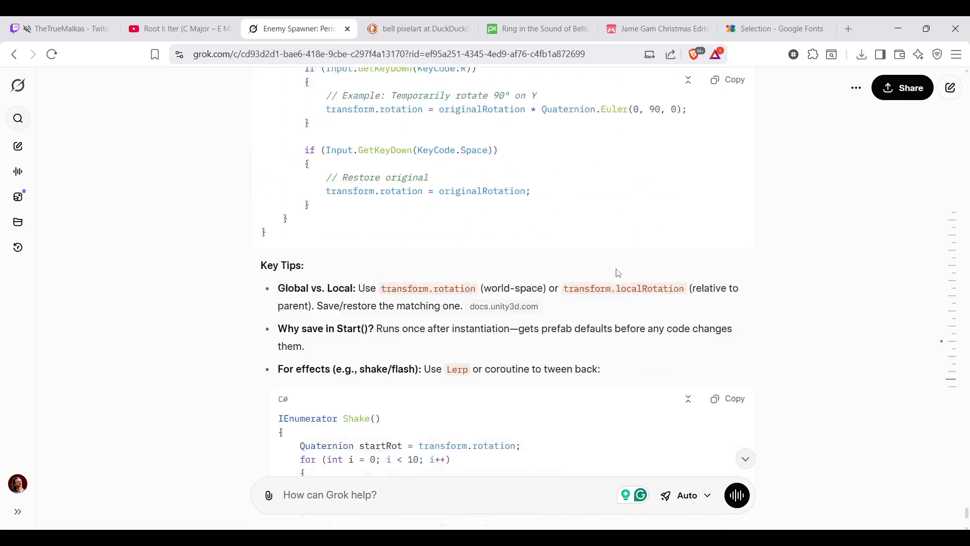
scroll(617, 270, "down", 4)
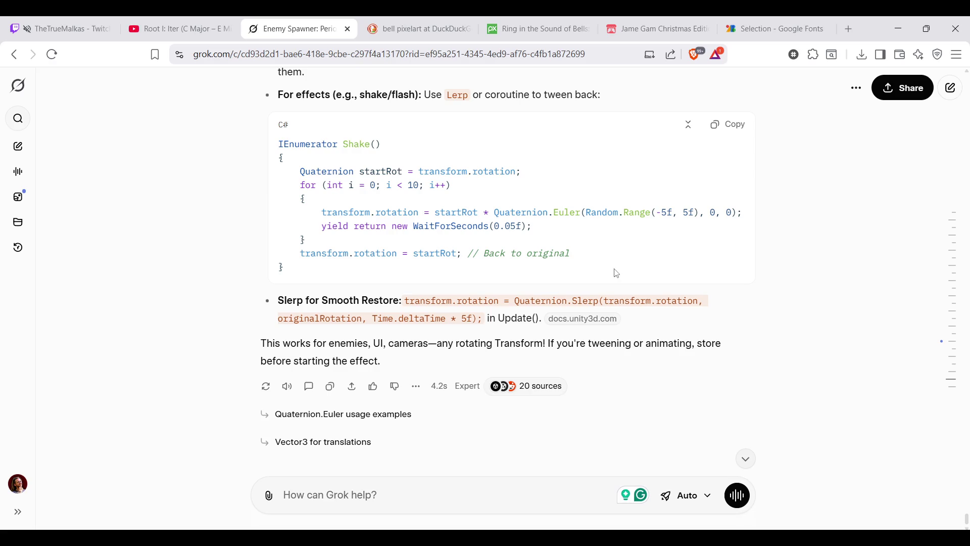
key("alt+Tab")
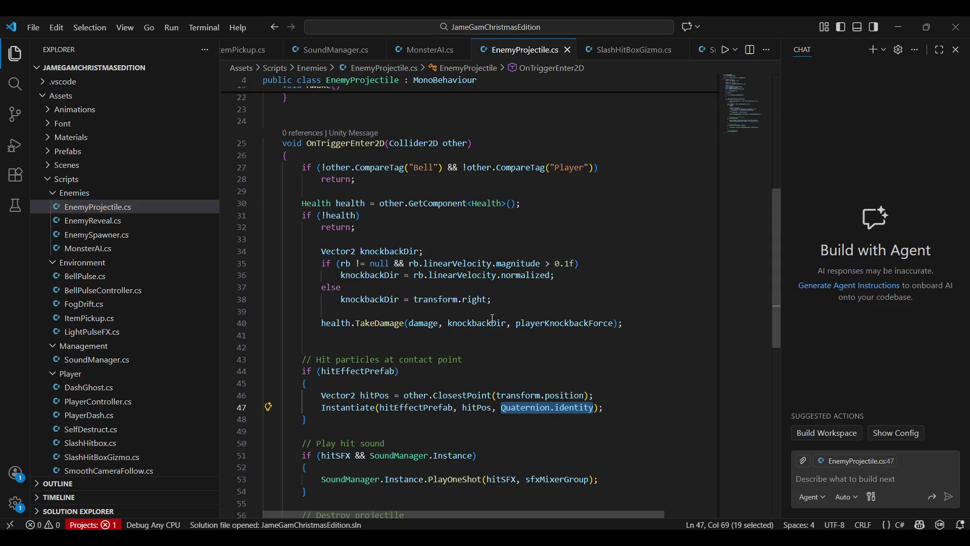
Inspect SlashHitbox.cs's OnTriggerEnter2D knockback code and its playerKnockbackForce argument
left_click(338, 227)
left_click(429, 275)
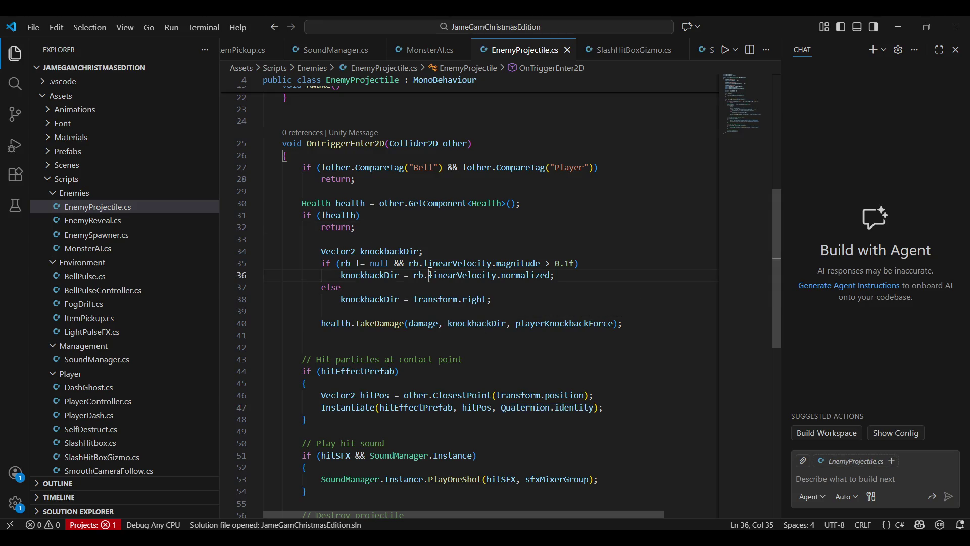
left_click(580, 323)
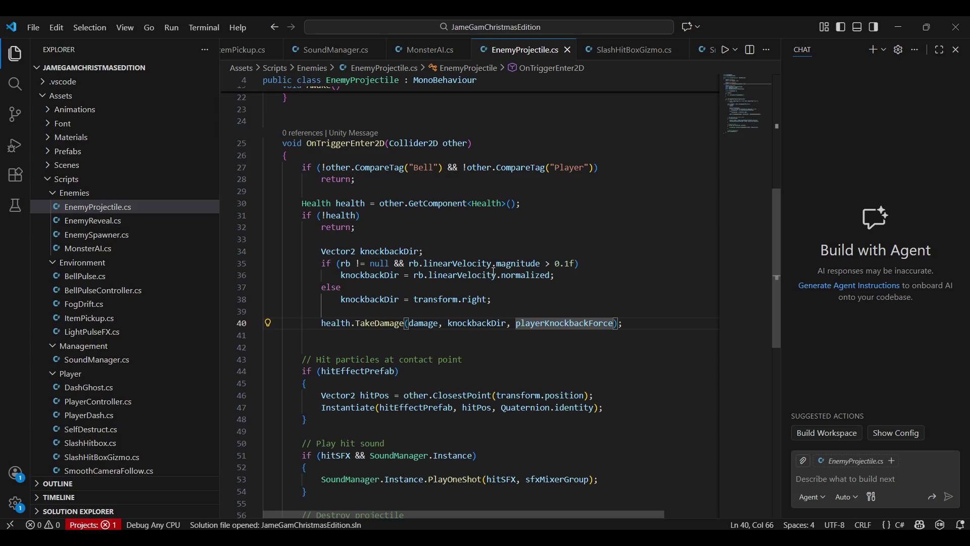
left_click(378, 143)
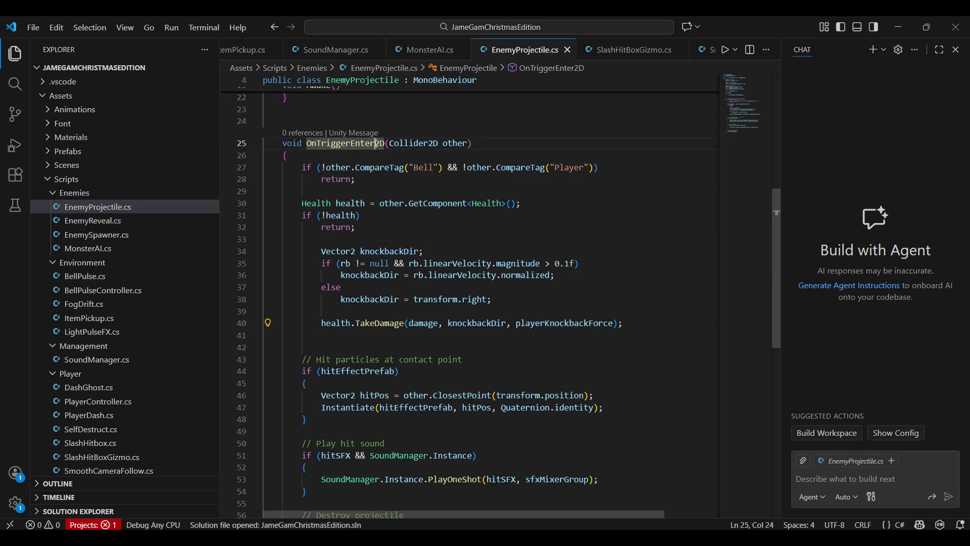
scroll(426, 173, "up", 10)
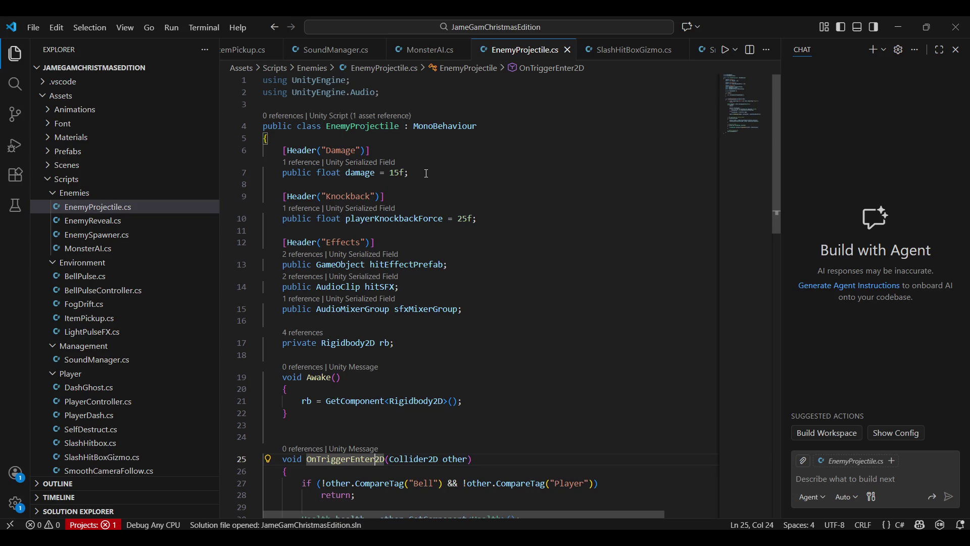
scroll(425, 56, "down", 5)
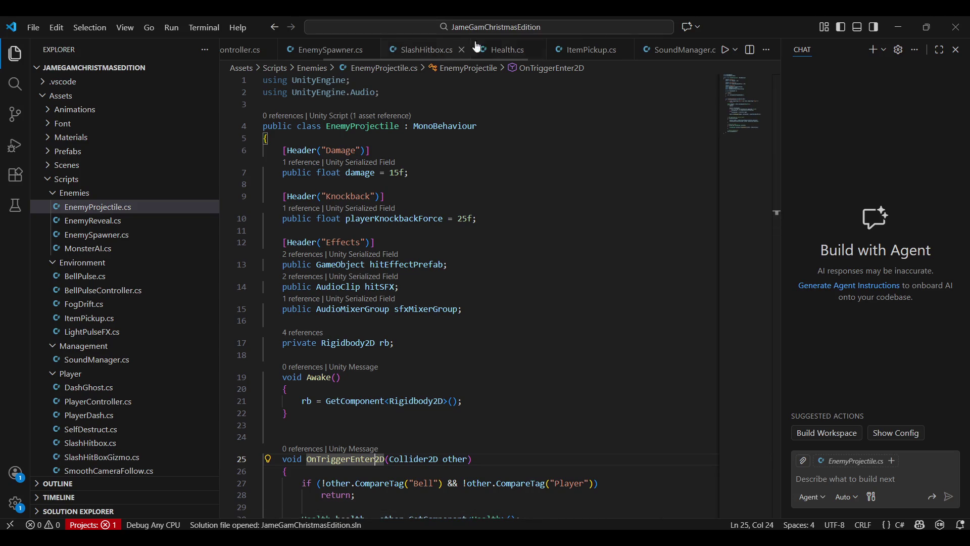
scroll(600, 55, "up", 5)
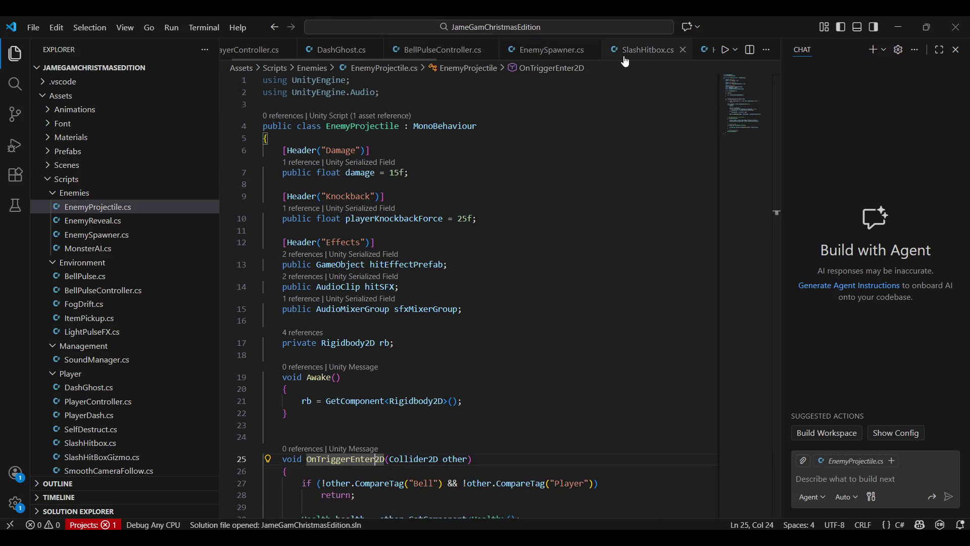
scroll(566, 56, "down", 2)
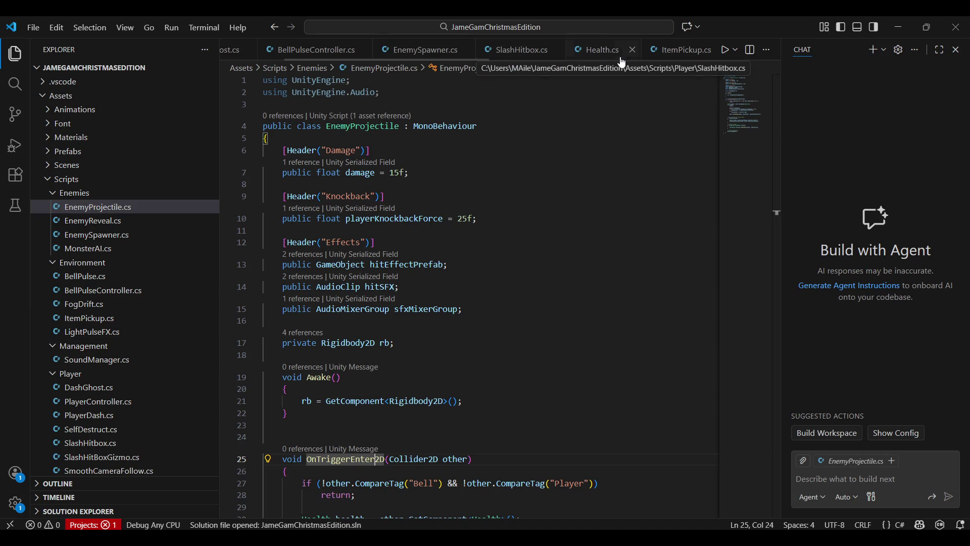
Switch through the Health.cs and SlashHitbox.cs tabs to open MonsterAI.cs
left_click(605, 50)
left_click(521, 49)
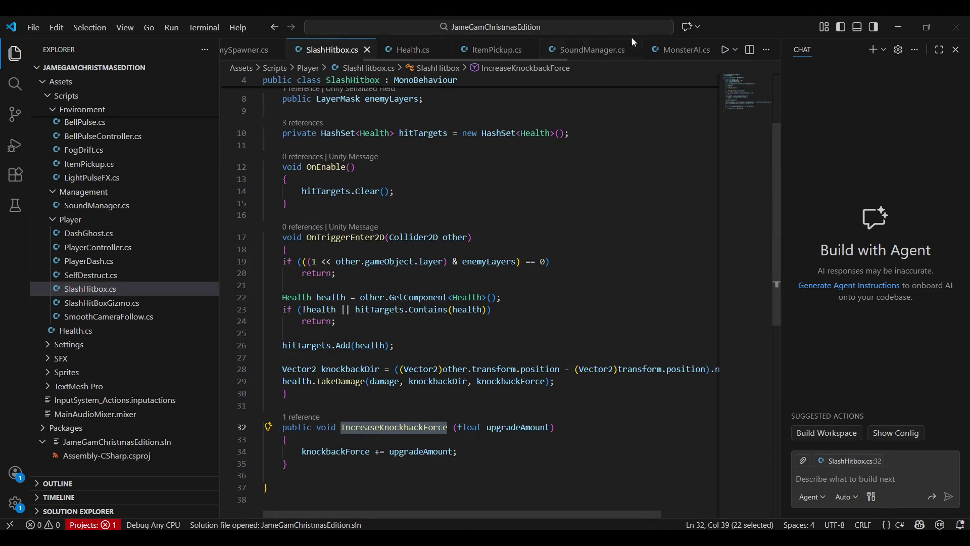
left_click(663, 50)
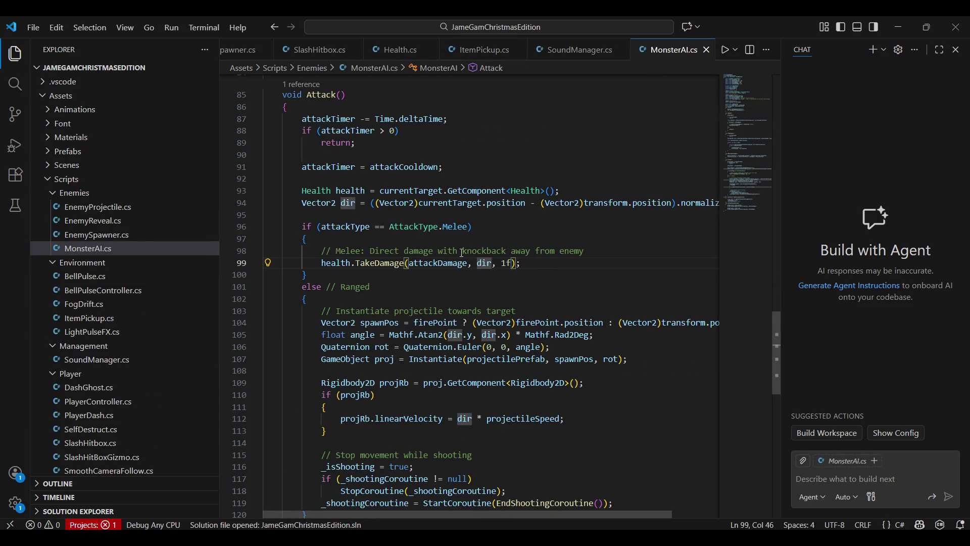
Examine the Rad2Deg angle calculation on lines 105–106 of MonsterAI.cs
scroll(431, 246, "down", 2)
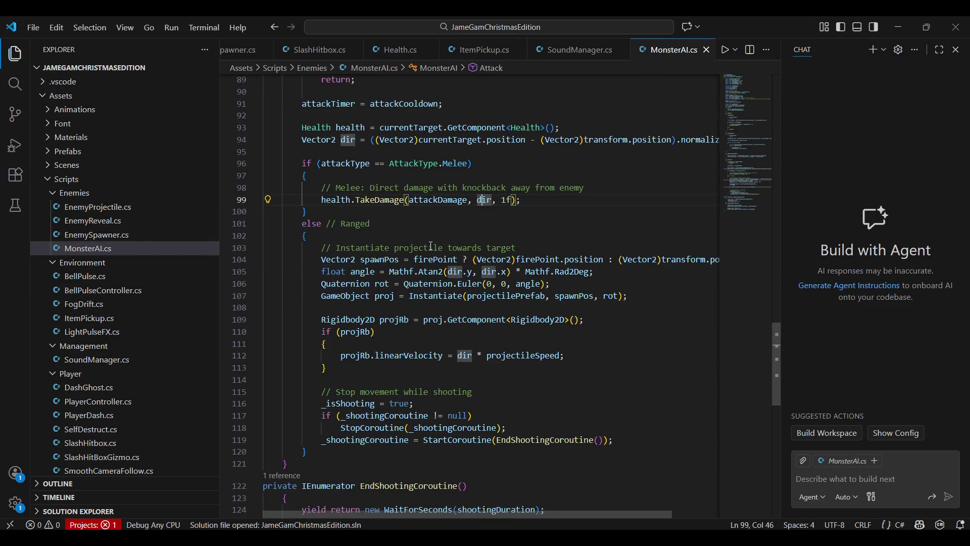
left_click(537, 284)
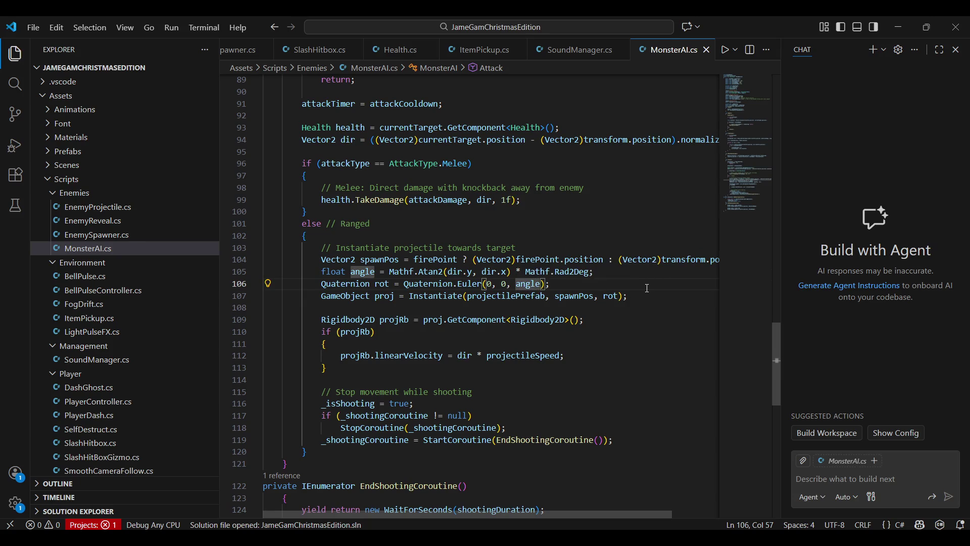
left_click(571, 271)
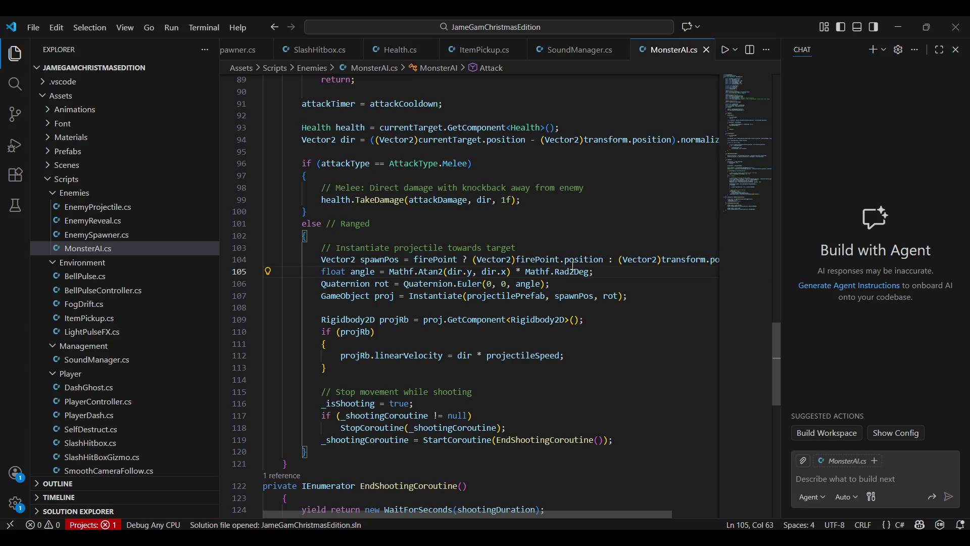
left_click(528, 284)
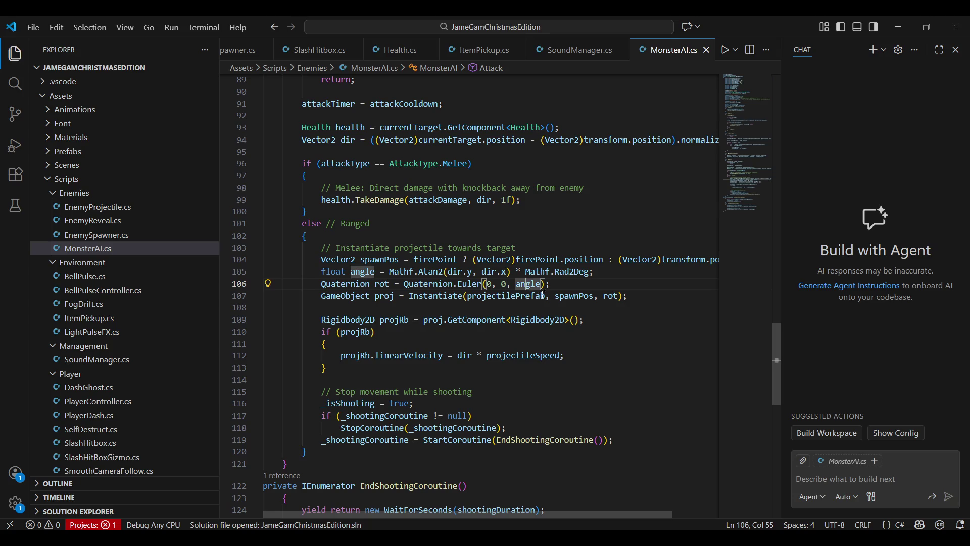
left_click(451, 288)
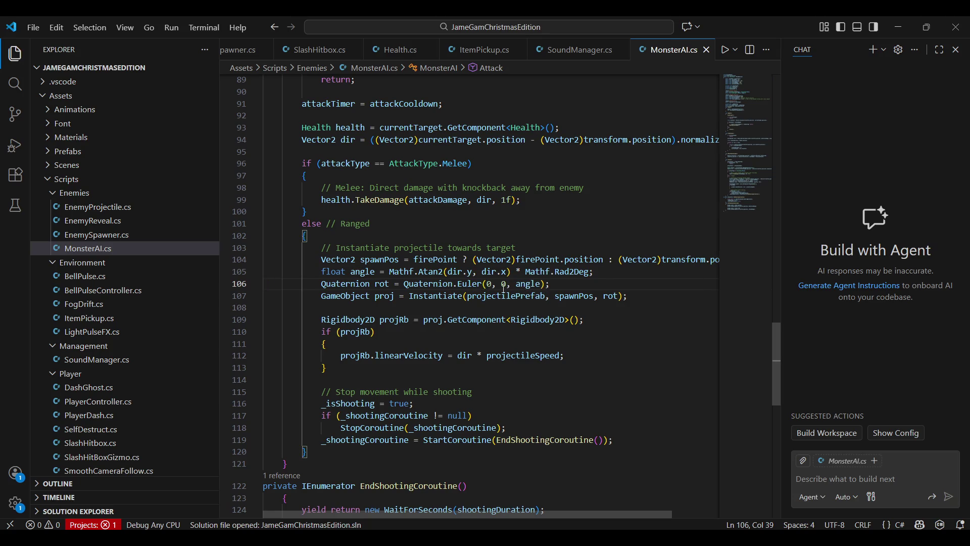
Change line 106's rotation to Quaternion.Euler(0, 0, angle - 90f), save, and minimize VS Code
left_click(543, 285)
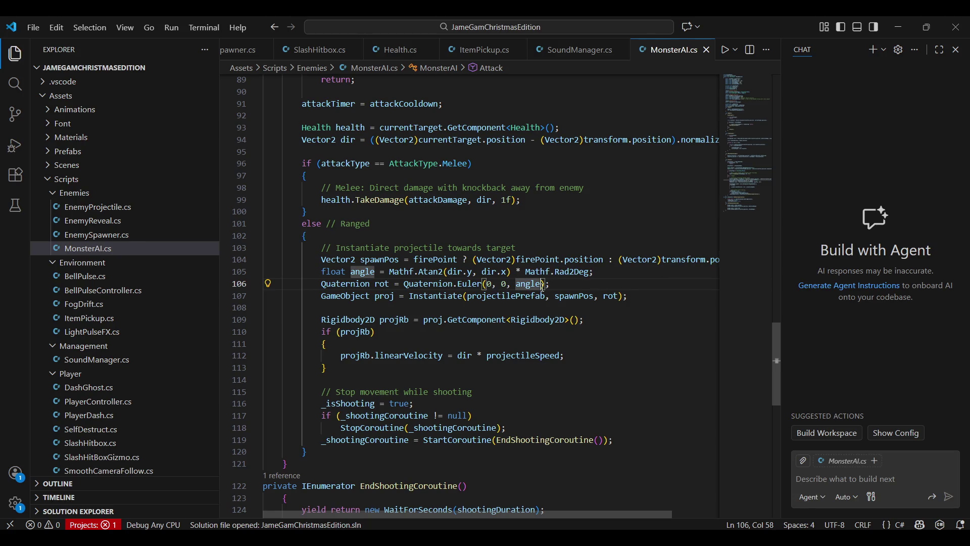
type("- -")
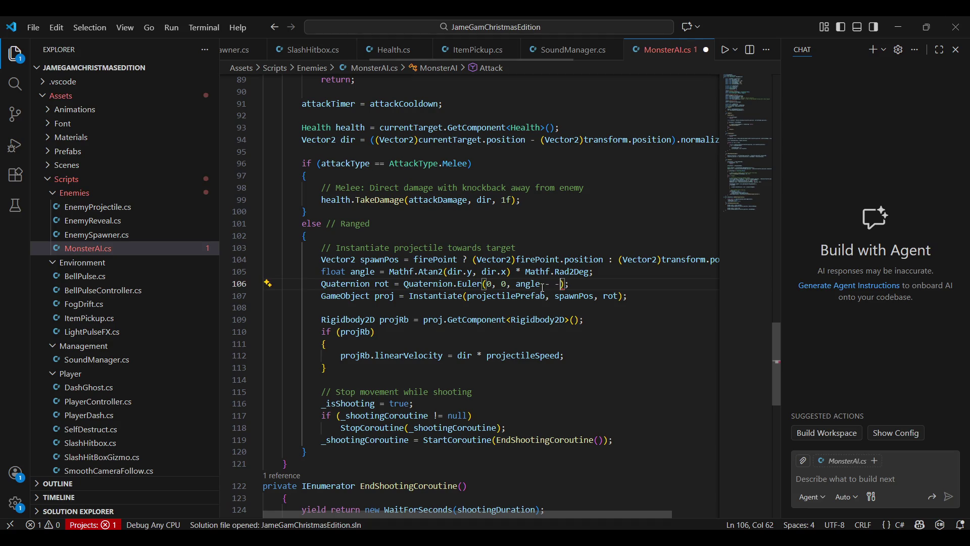
key("BackSpace")
type("90f")
key("End")
key("ctrl+s")
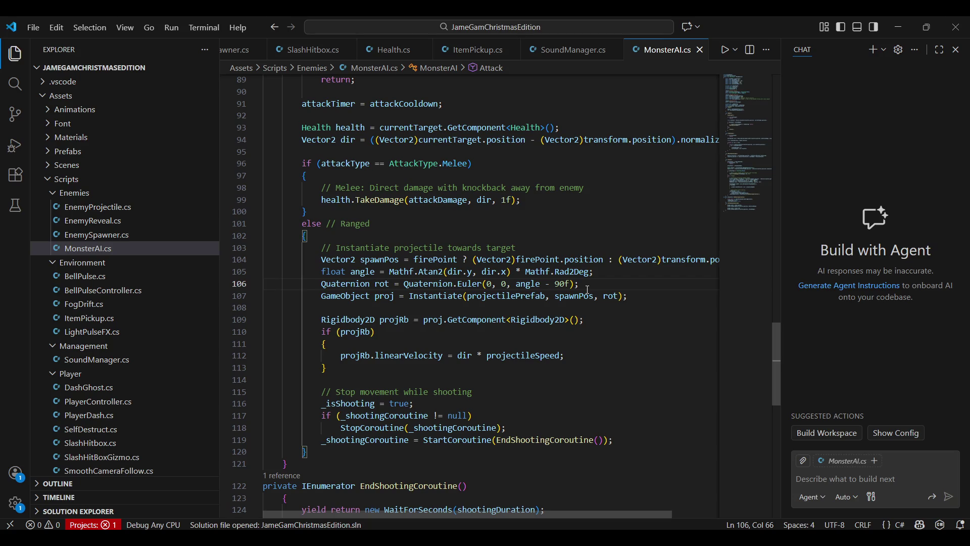
left_click(897, 18)
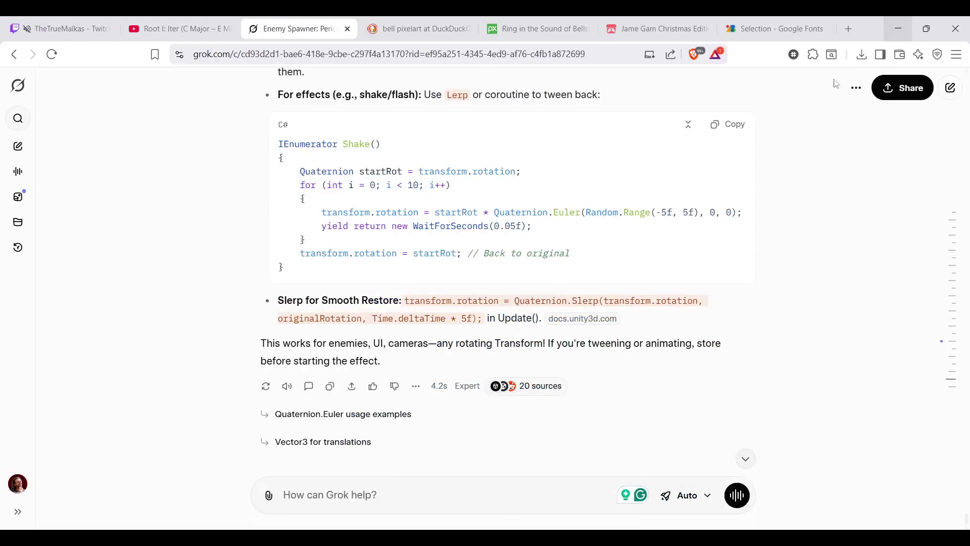
Minimize the browser to return to Unity and let the scripts recompile
left_click(898, 28)
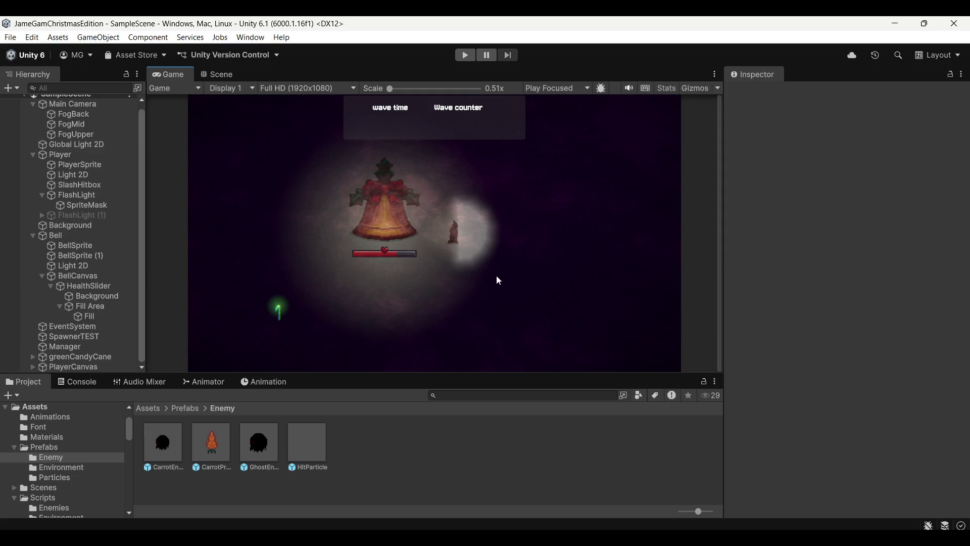
Play-test SampleScene through Wave 1, moving with WASD and slashing enemies, then stop
left_click(464, 58)
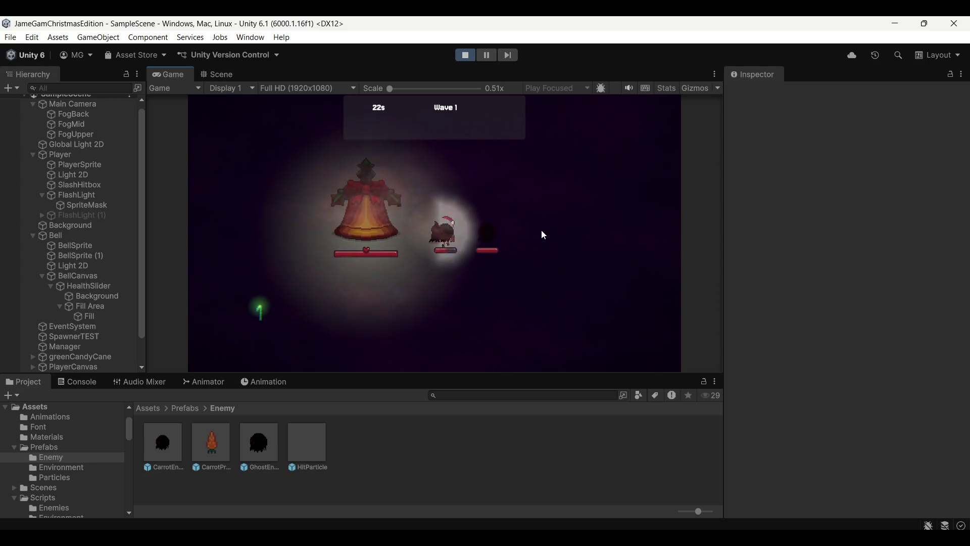
left_click(423, 204)
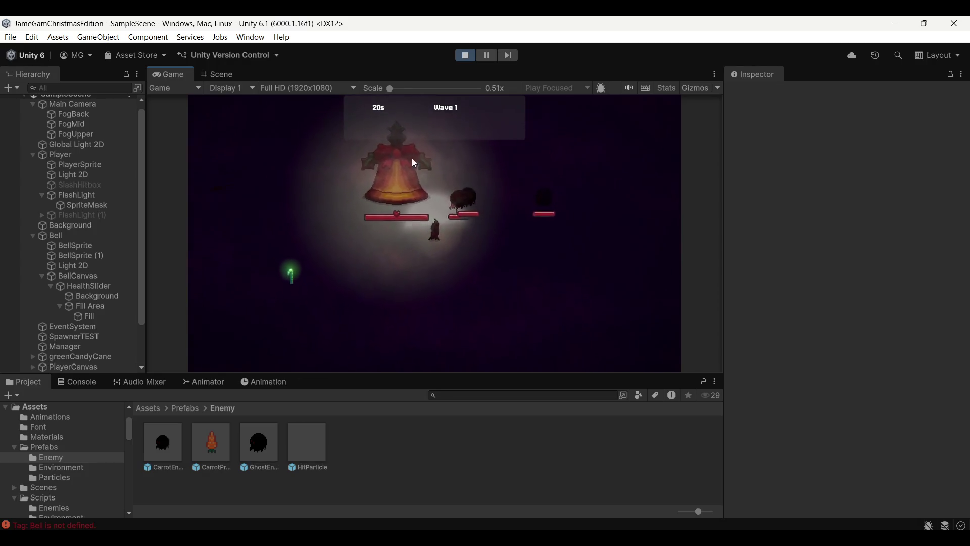
key("a")
key("a")
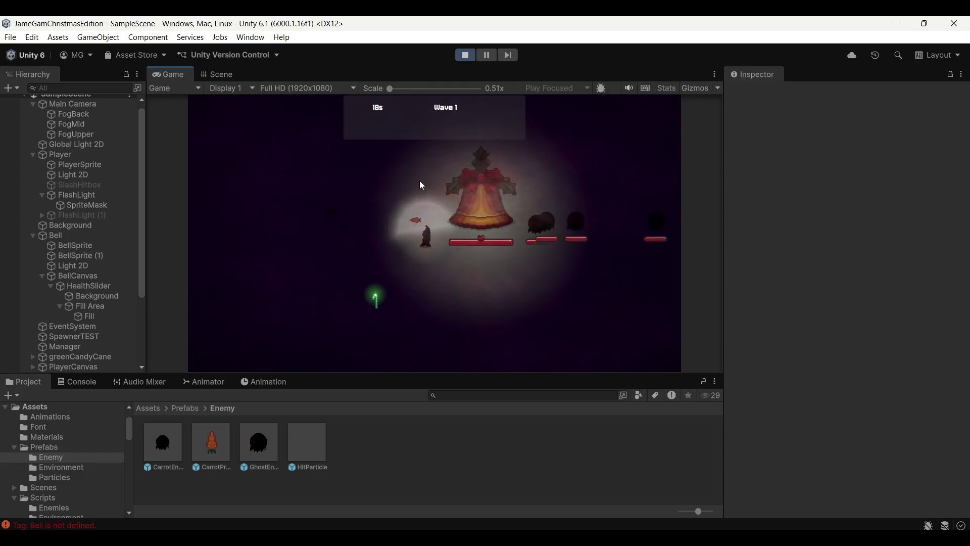
key("d")
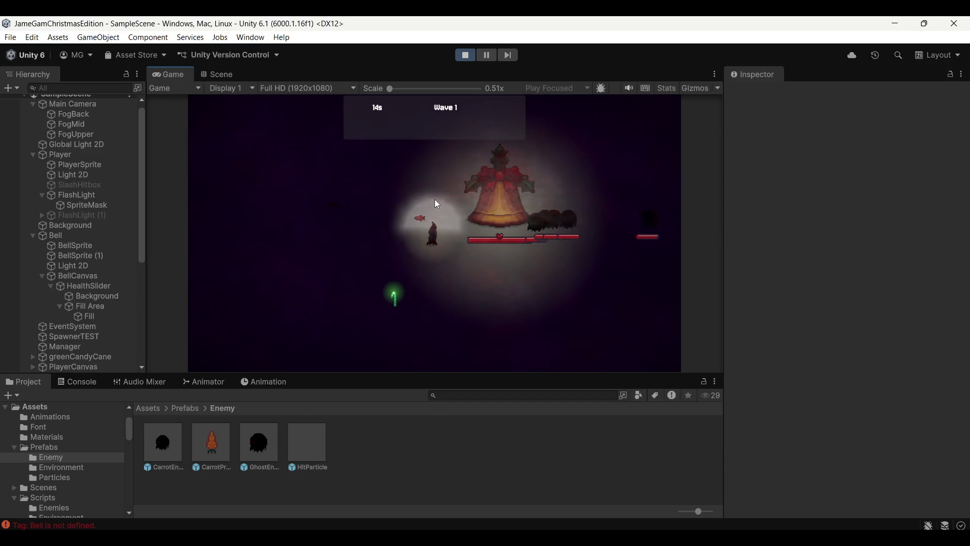
key("w")
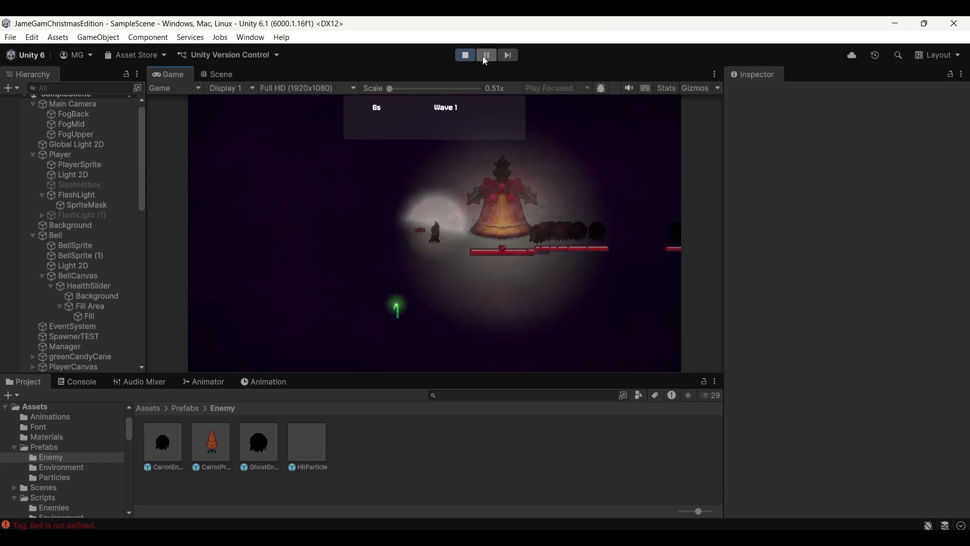
left_click(466, 57)
In the CarrotProjectile prefab, set the Sprite light's order to -5 and its sprite to carrot_0
double_click(224, 460)
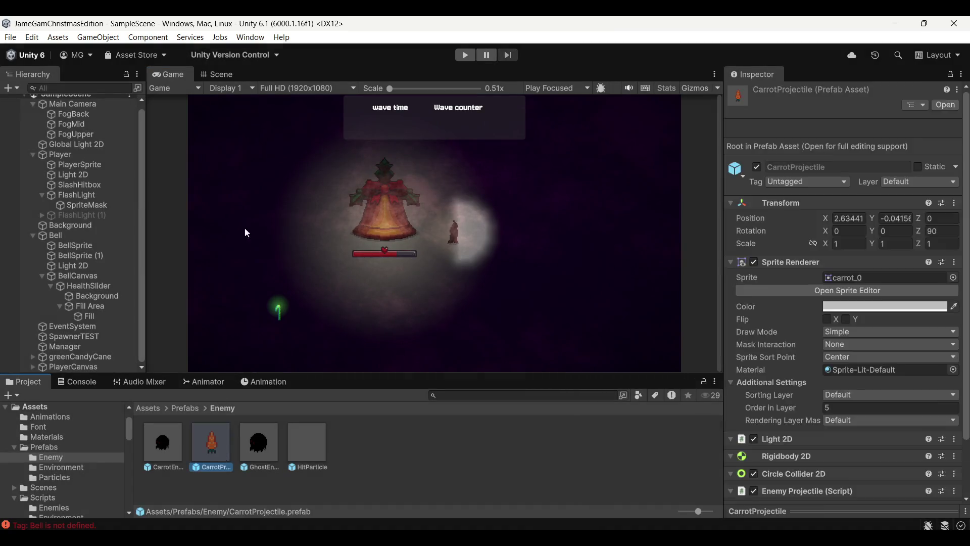
scroll(794, 357, "down", 5)
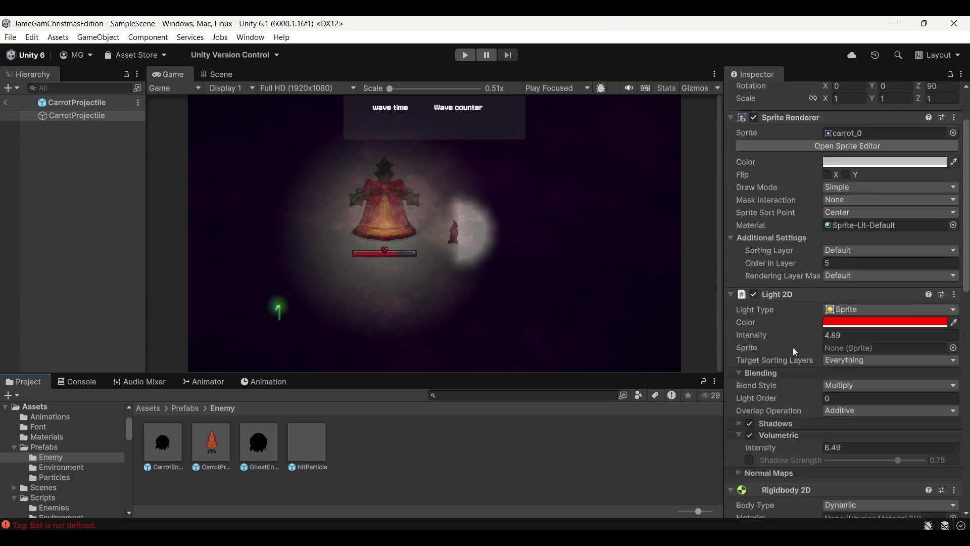
left_click_drag(783, 333, 776, 333)
left_click(208, 78)
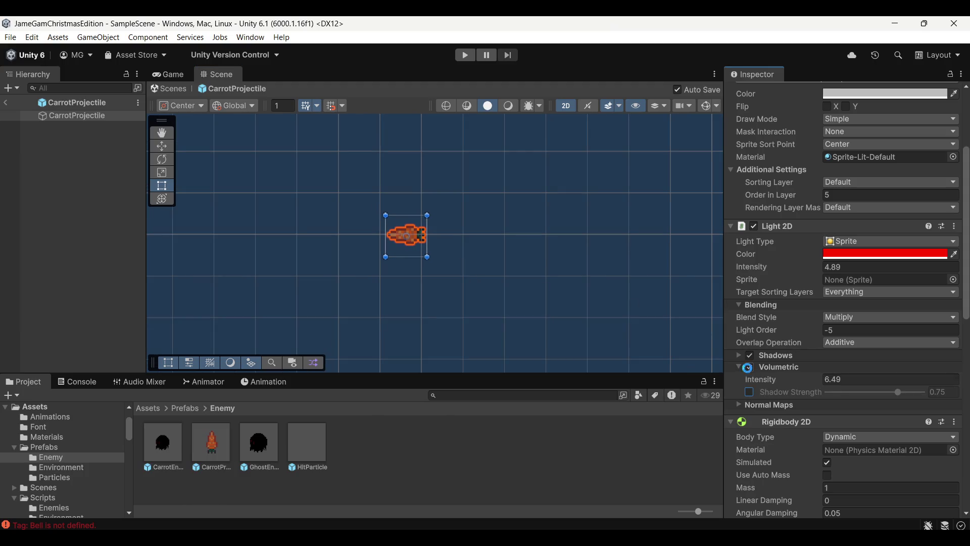
scroll(768, 355, "up", 2)
left_click(755, 261)
left_click(754, 262)
left_click(859, 279)
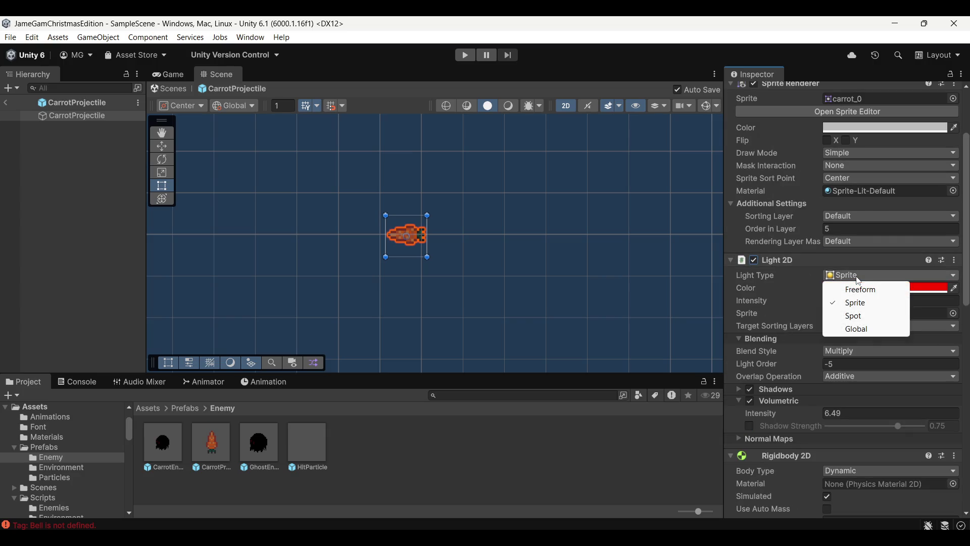
left_click(867, 306)
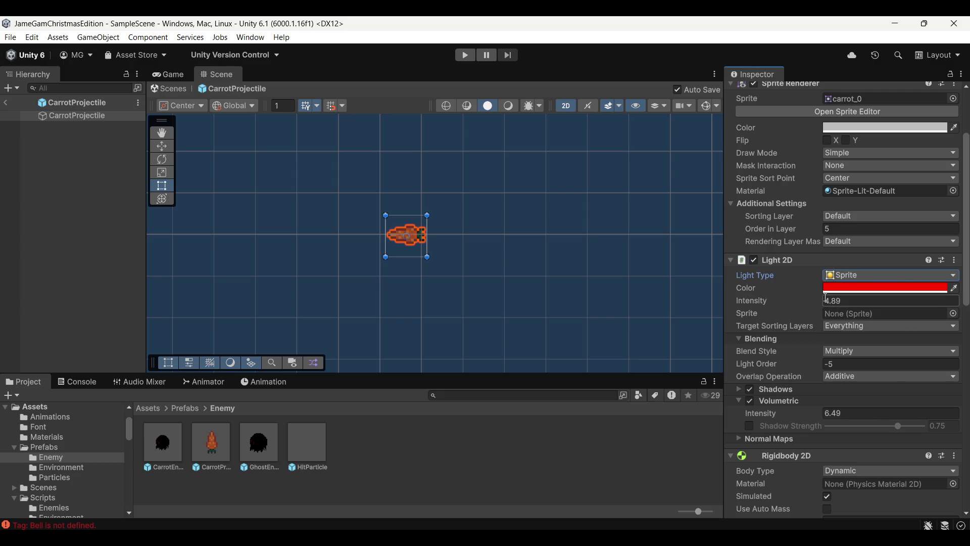
left_click(954, 314)
double_click(872, 413)
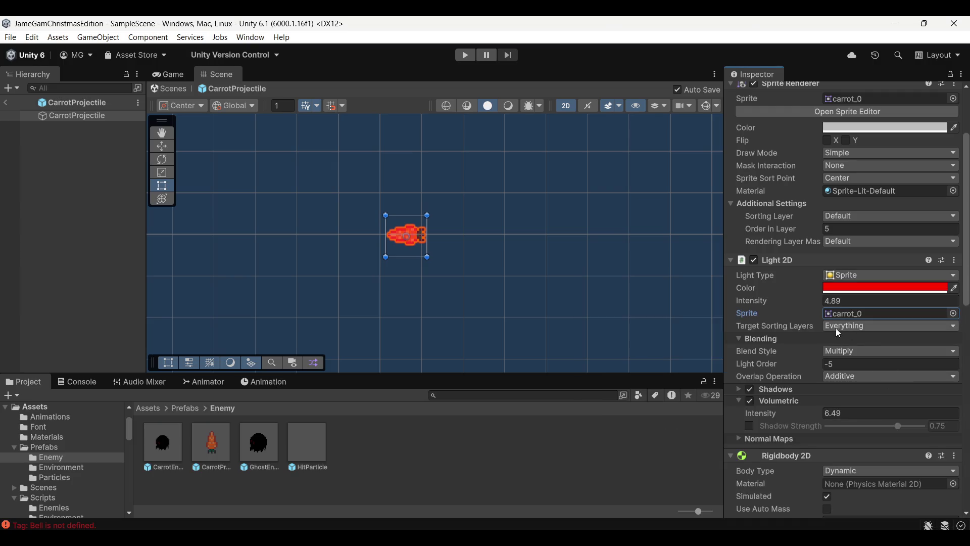
Make the projectile light saturated red (FF4B4B), raise its volumetric intensity, then show the Game view
left_click(859, 288)
left_click(877, 184)
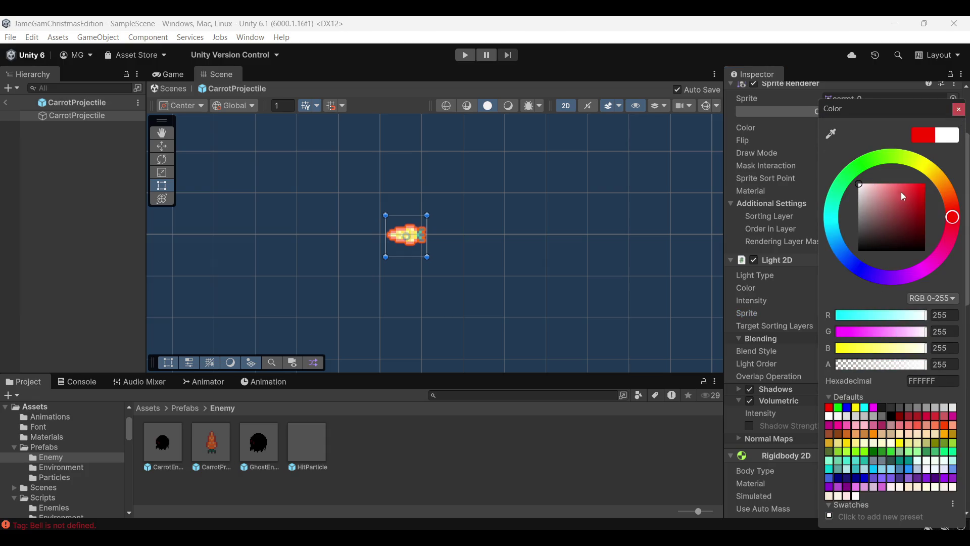
left_click(892, 182)
left_click_drag(892, 182, 907, 173)
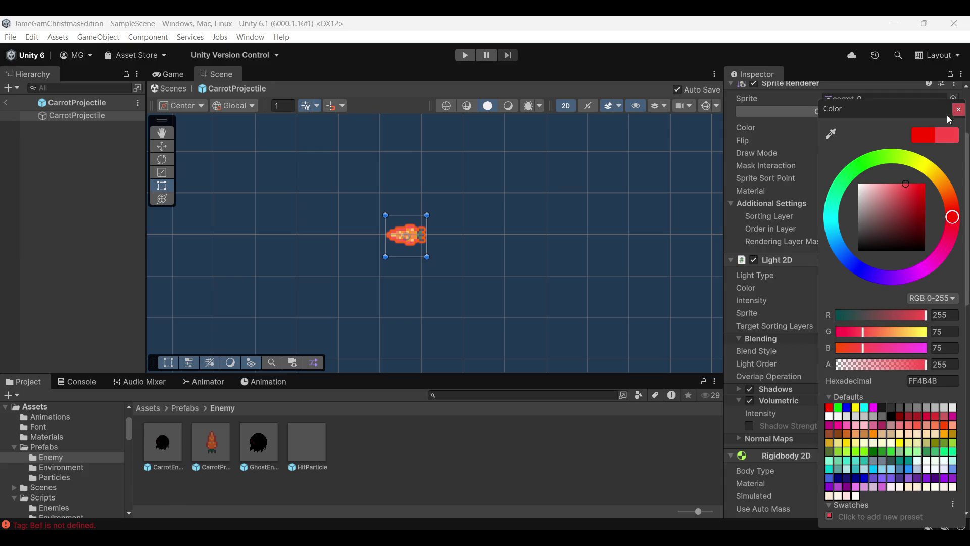
left_click(958, 109)
left_click_drag(768, 413, 883, 414)
left_click(535, 258)
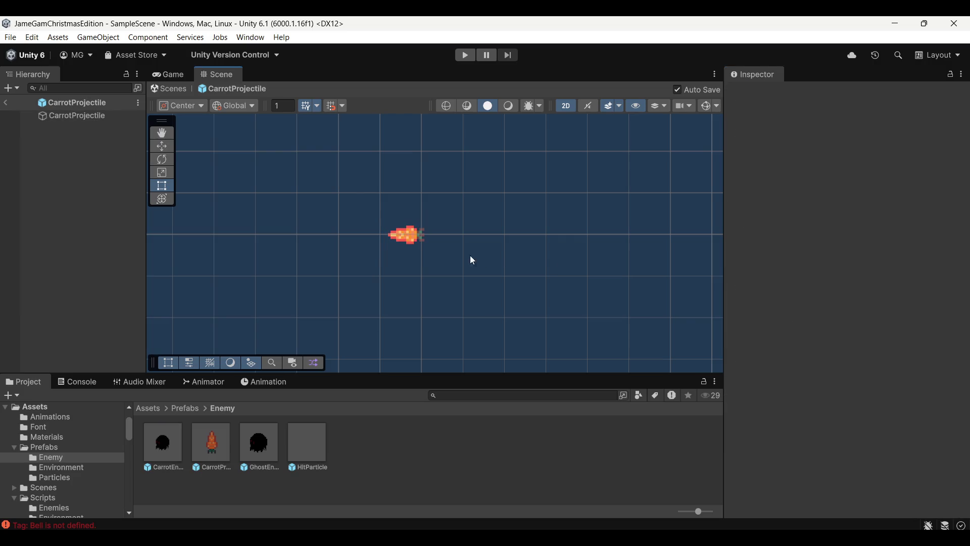
left_click(167, 74)
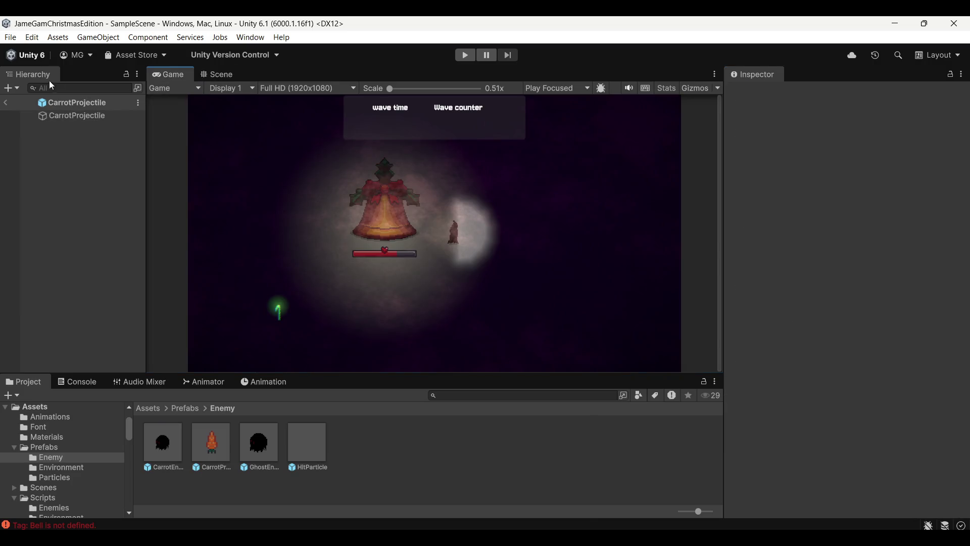
Exit prefab mode and play-test Wave 1 with WASD while red-glowing carrots fire, then stop
left_click(5, 103)
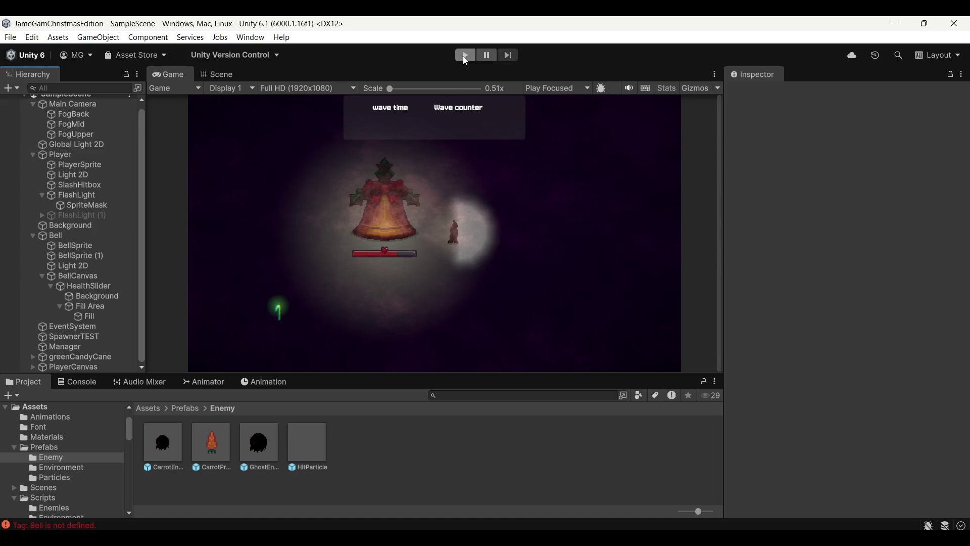
left_click(466, 55)
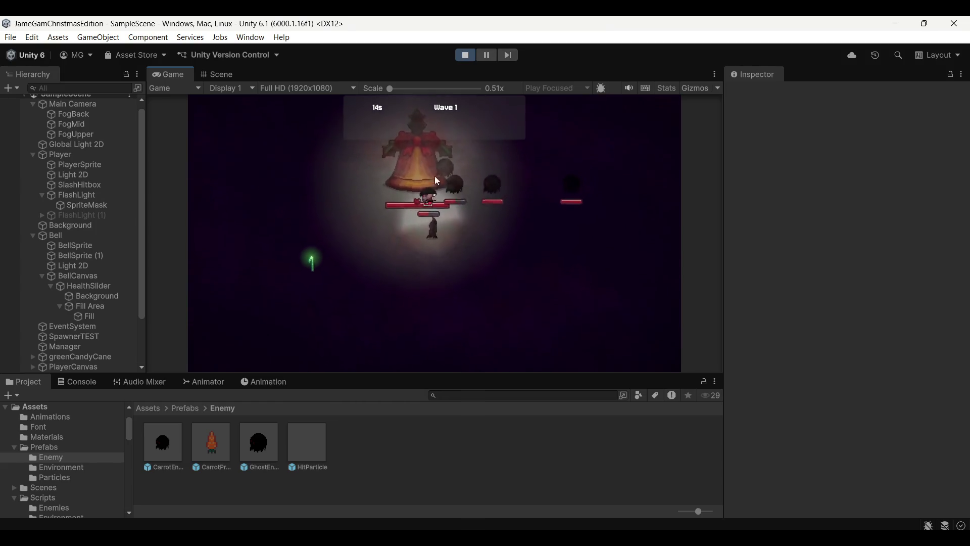
key("a")
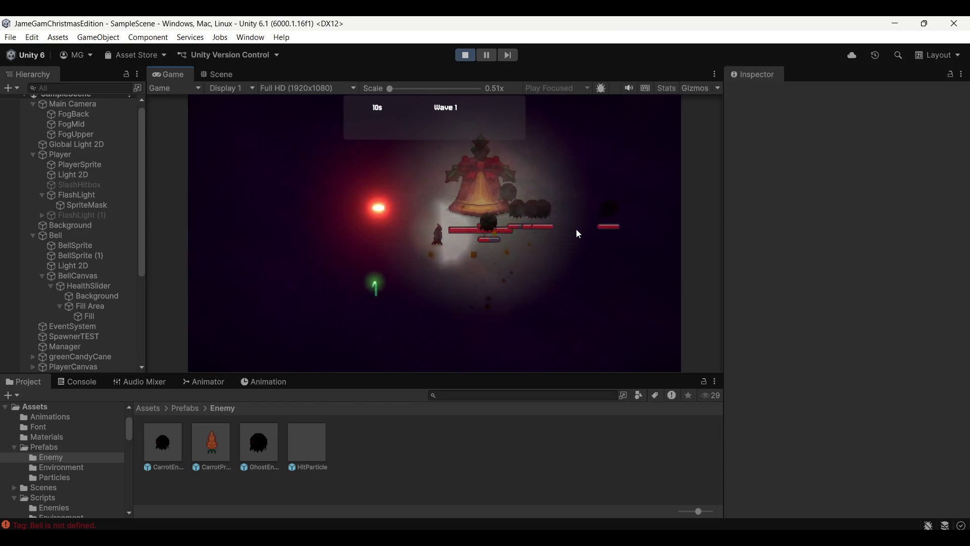
key("a")
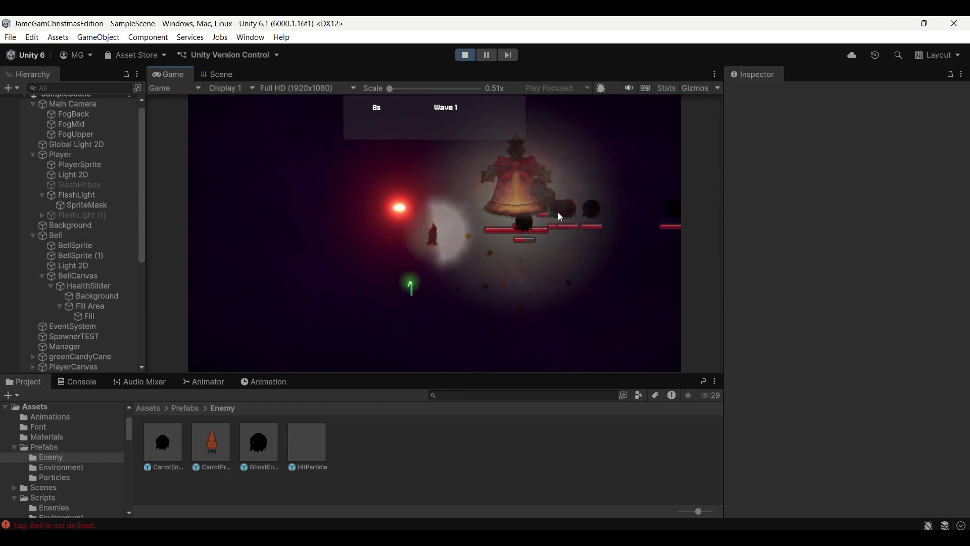
key("d")
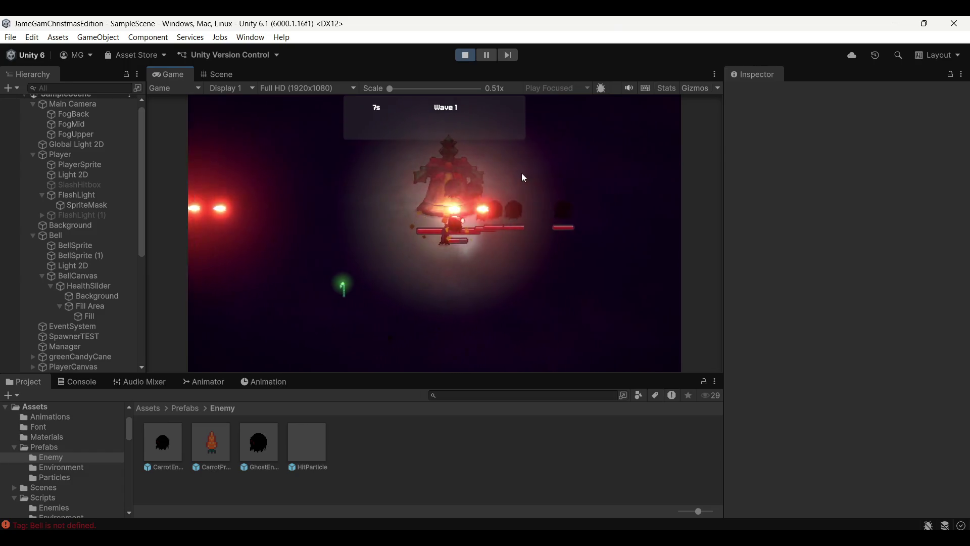
key("d")
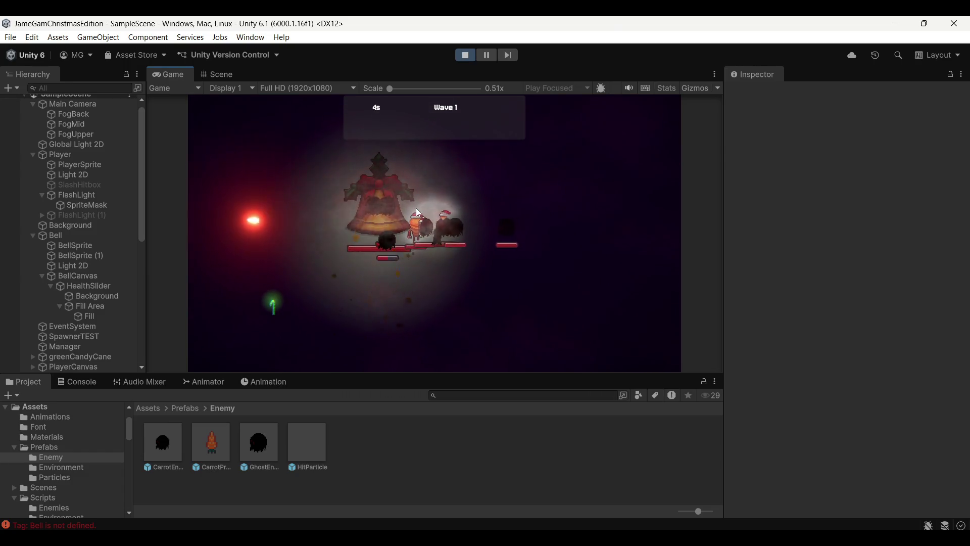
key("a")
key("s")
key("a")
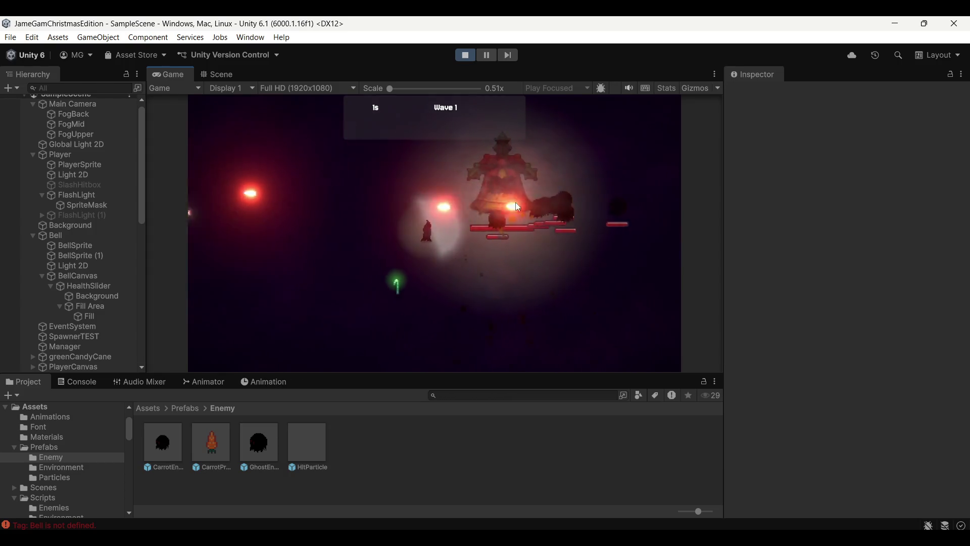
key("w")
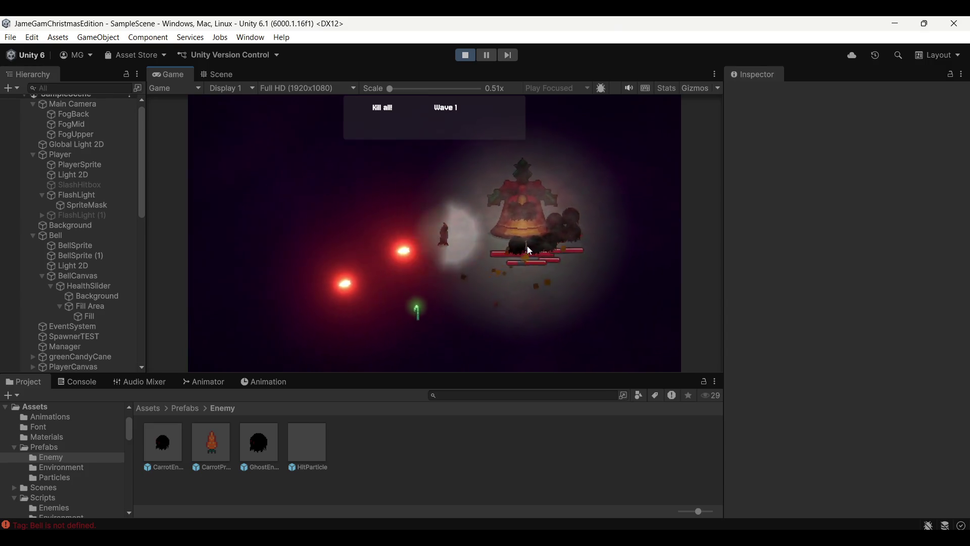
key("a")
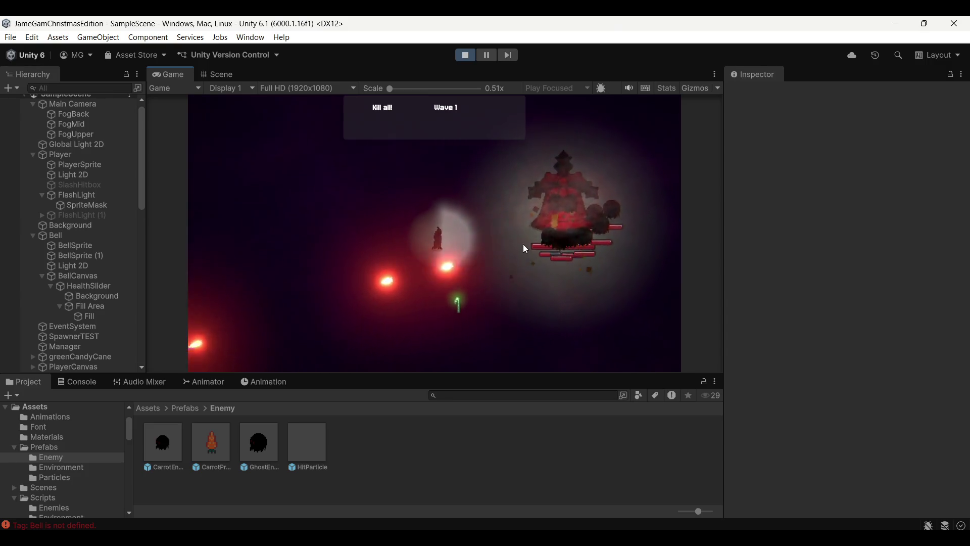
key("d")
key("s")
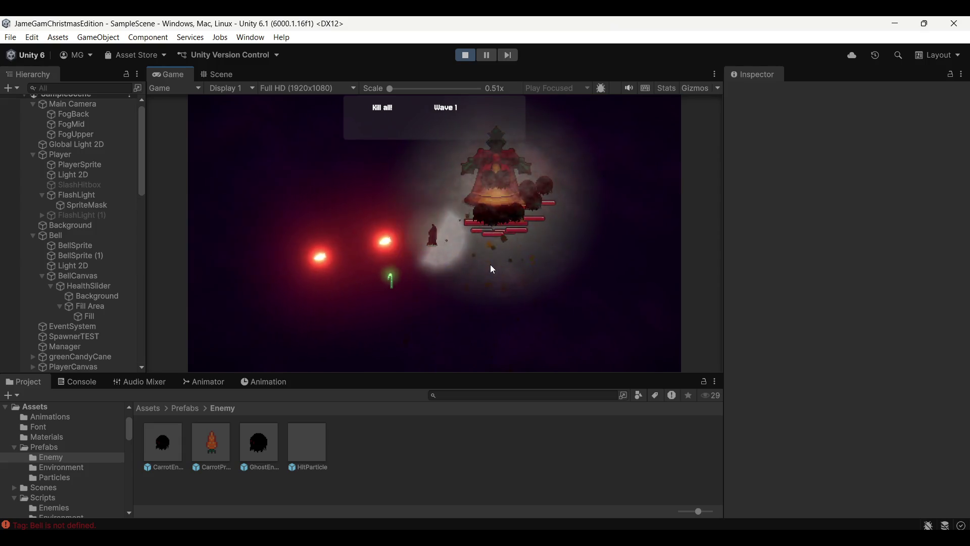
left_click(469, 56)
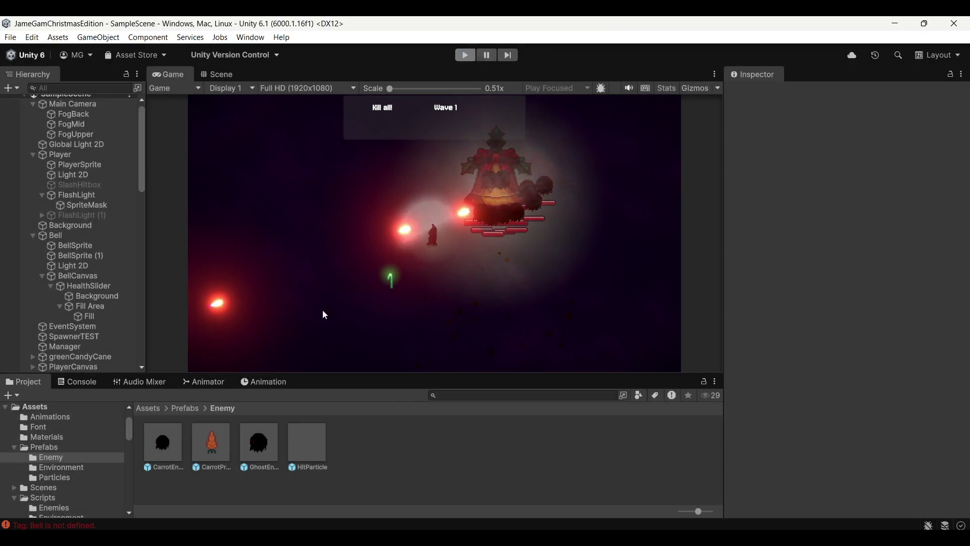
Clear the Console's tag errors and add a new project tag named Bell
left_click(77, 523)
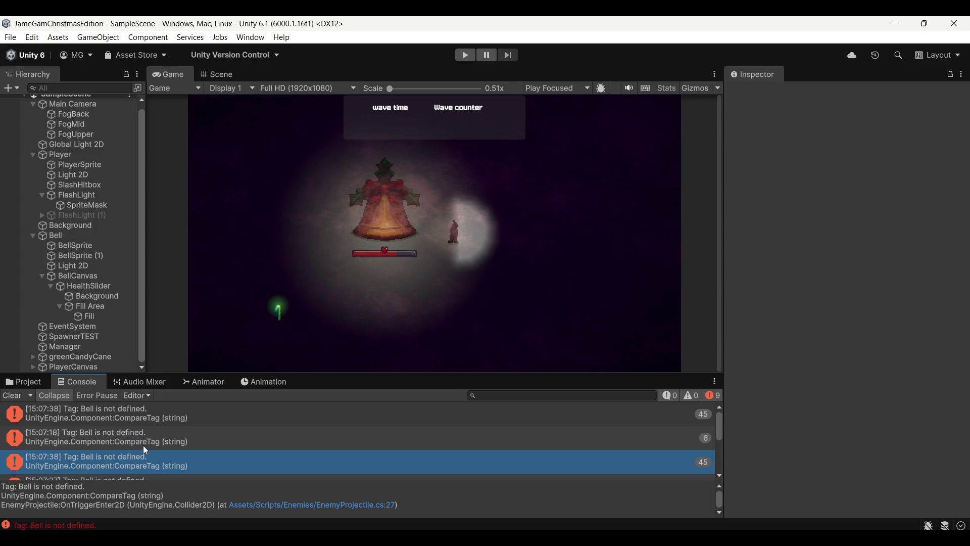
left_click(12, 395)
scroll(74, 147, "up", 1)
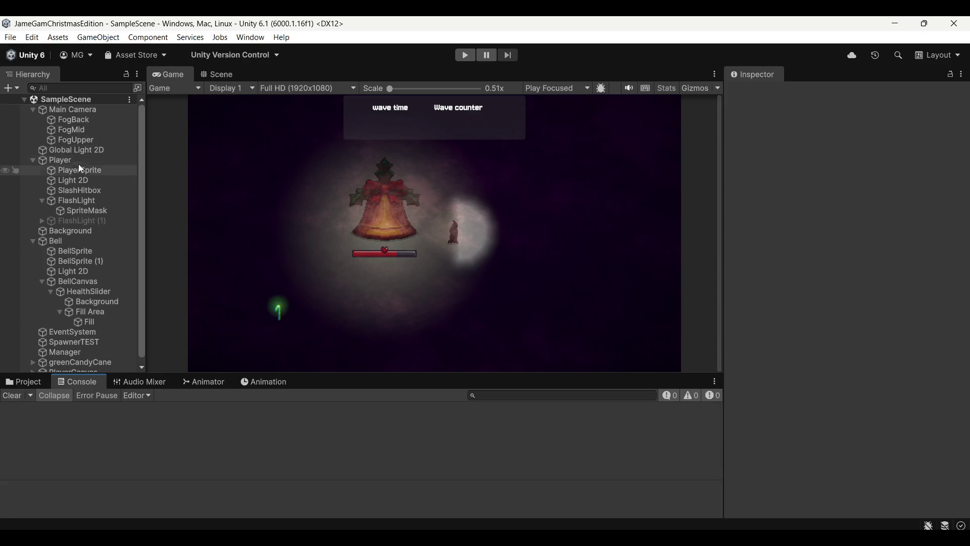
left_click(82, 240)
left_click(807, 108)
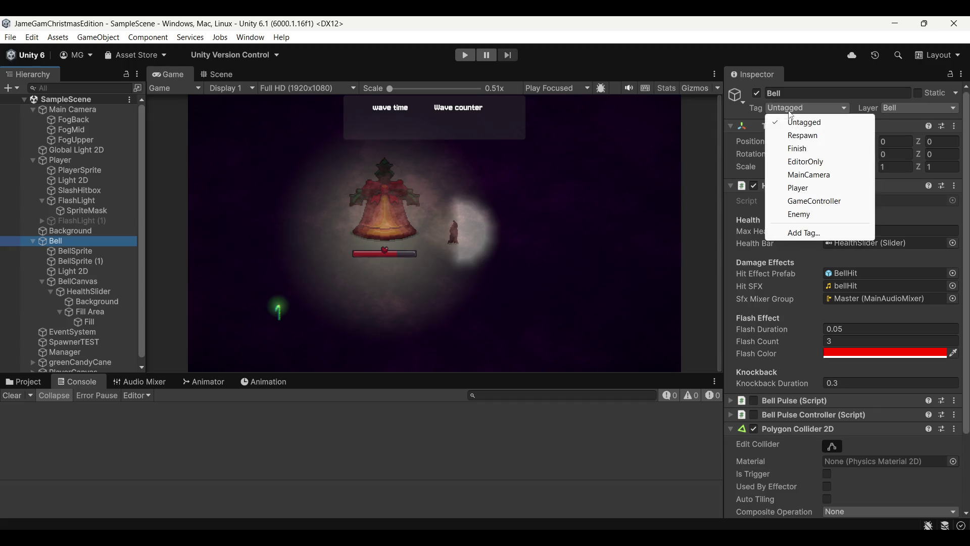
left_click(803, 232)
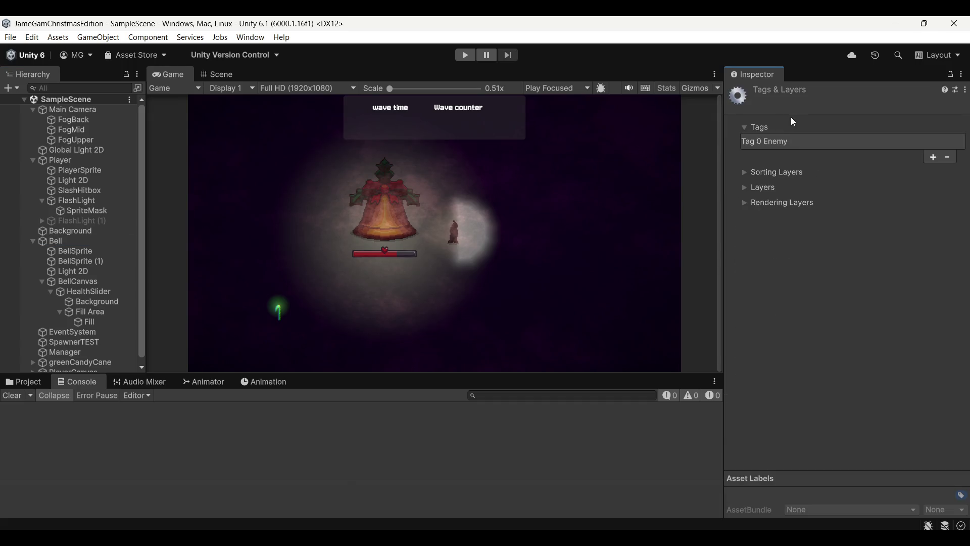
left_click(934, 157)
type("Bell")
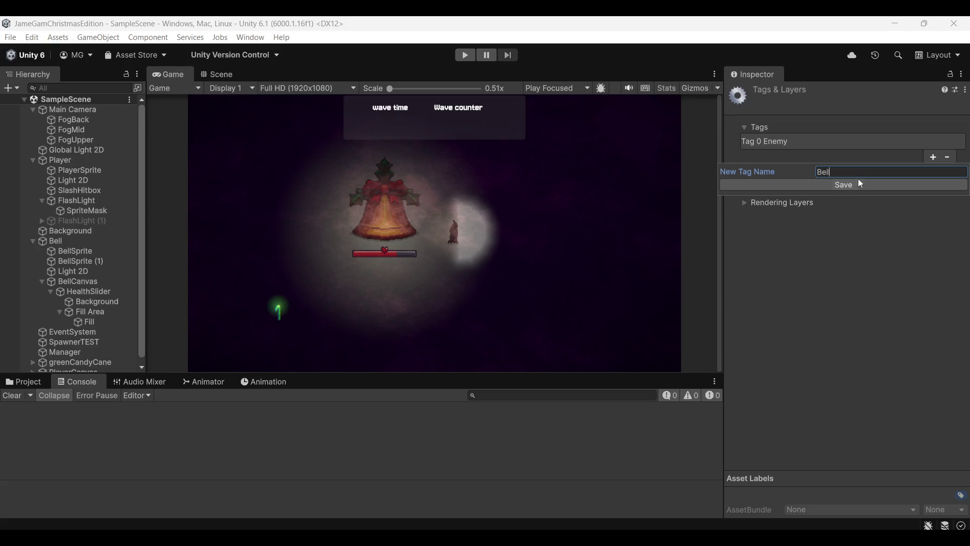
left_click(860, 184)
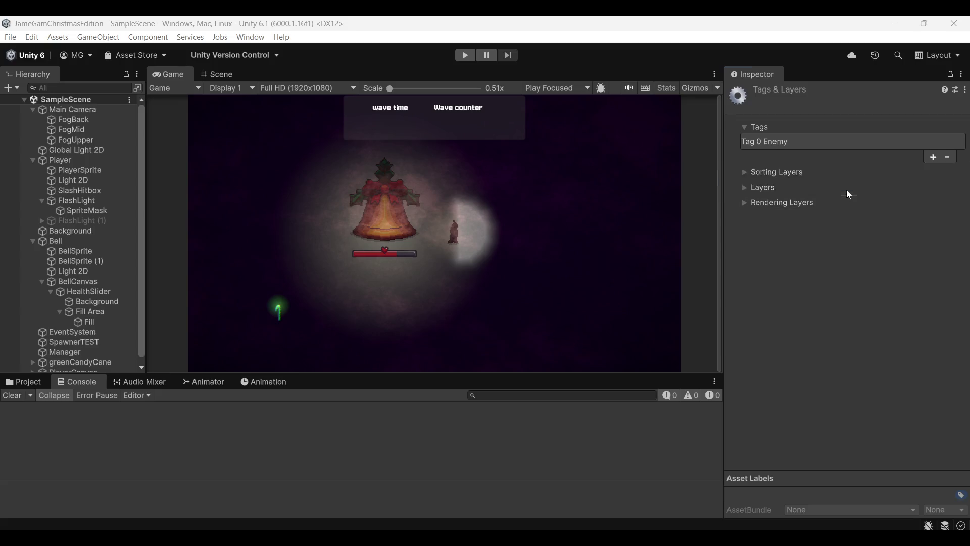
Assign the Bell tag to the Bell object
left_click(56, 241)
left_click(808, 109)
left_click(788, 226)
left_click(87, 160)
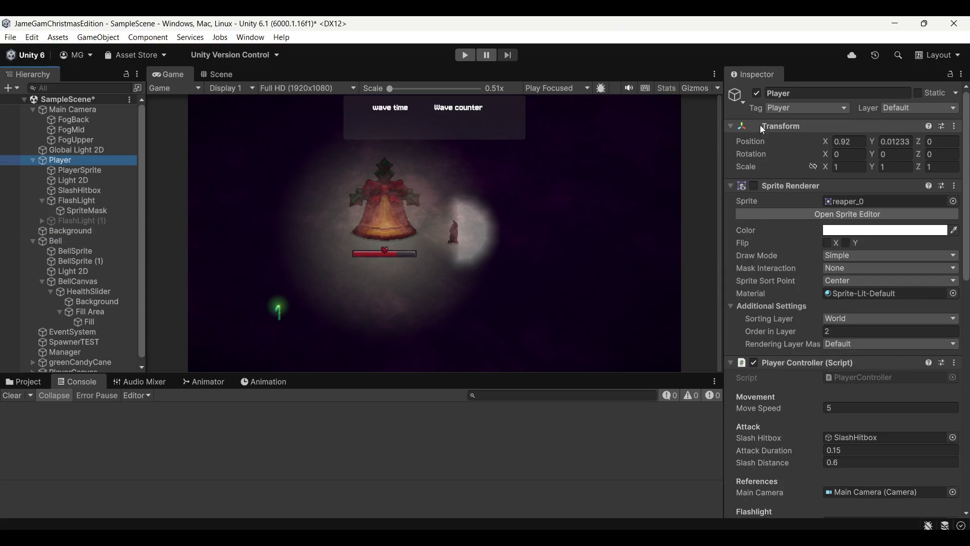
left_click(388, 205)
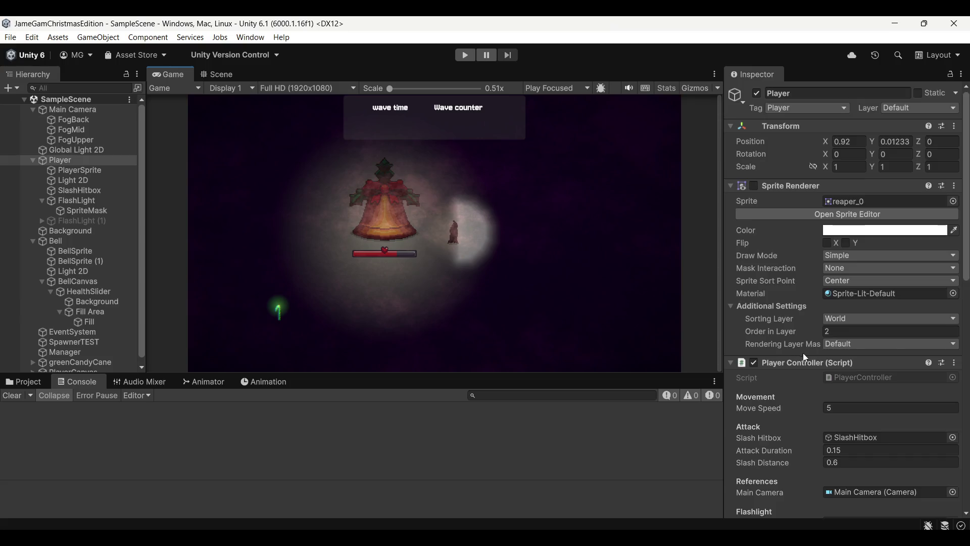
scroll(804, 357, "down", 15)
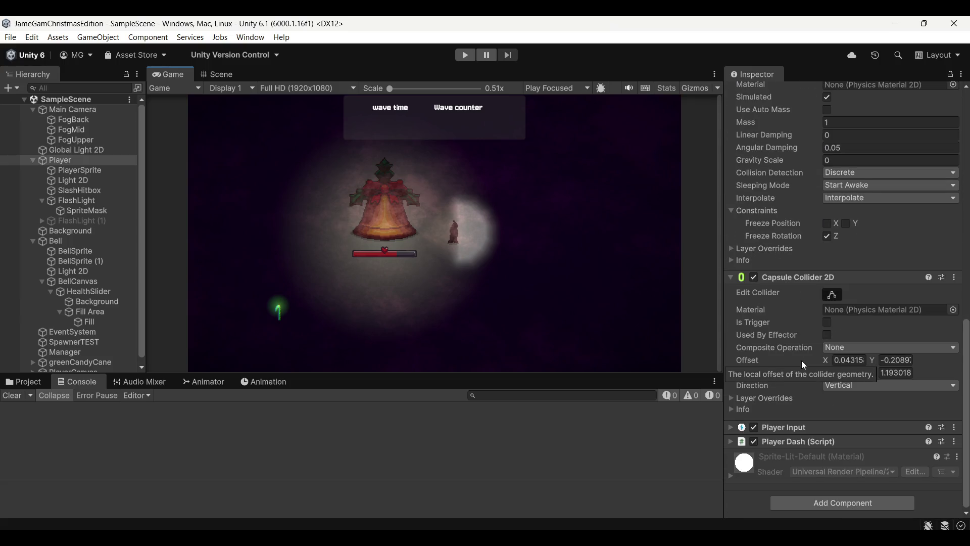
scroll(803, 363, "up", 15)
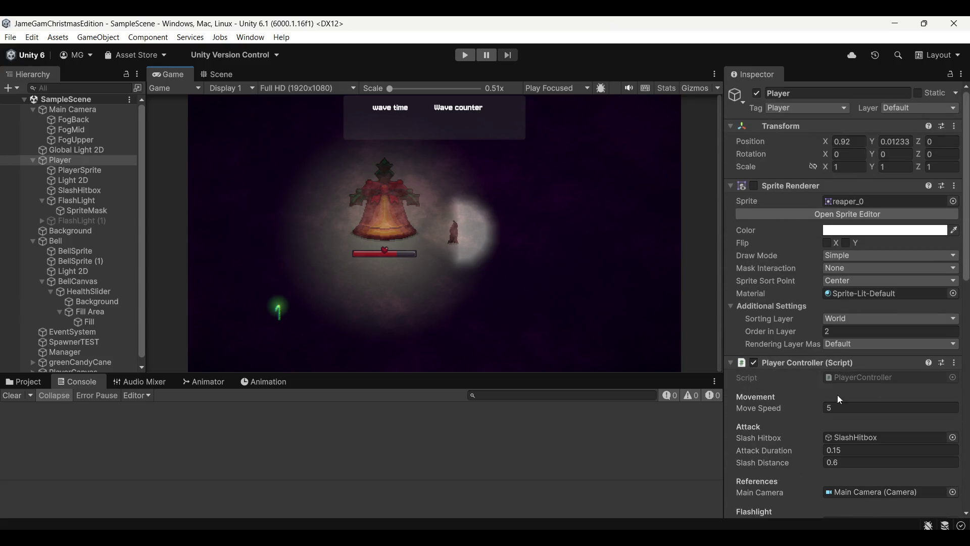
scroll(793, 400, "down", 10)
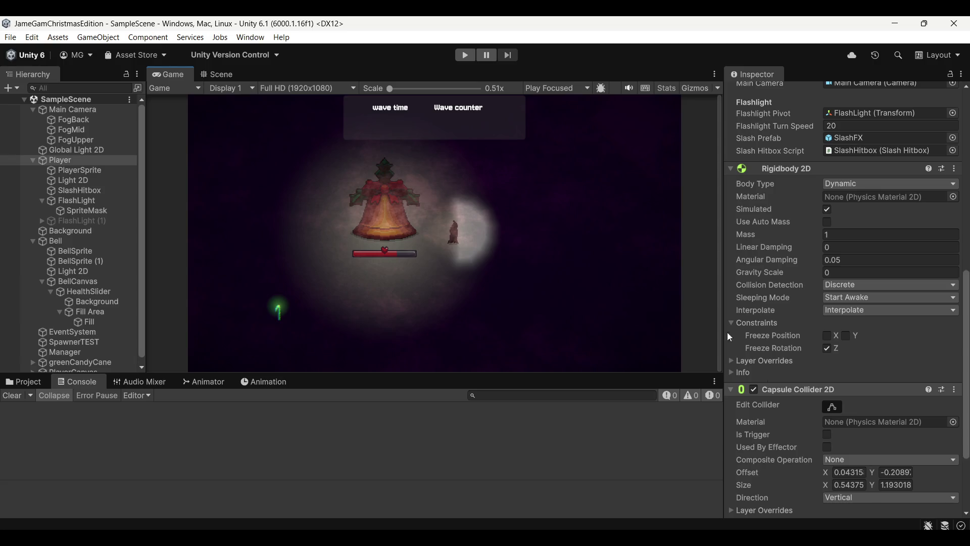
left_click(222, 74)
left_click(170, 76)
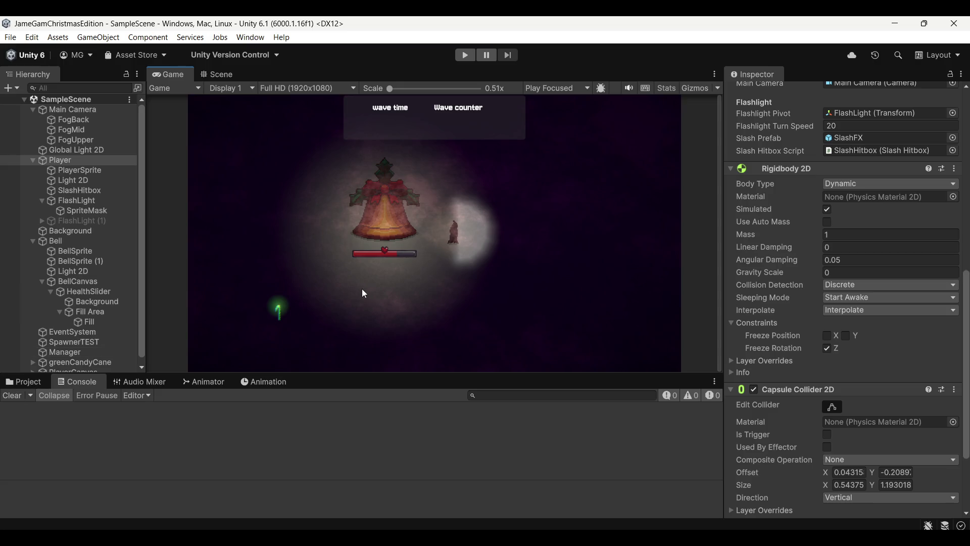
Launch GIMP 2.10.38 by searching 'gimp' in the Windows Start menu
key("super")
type("gimp")
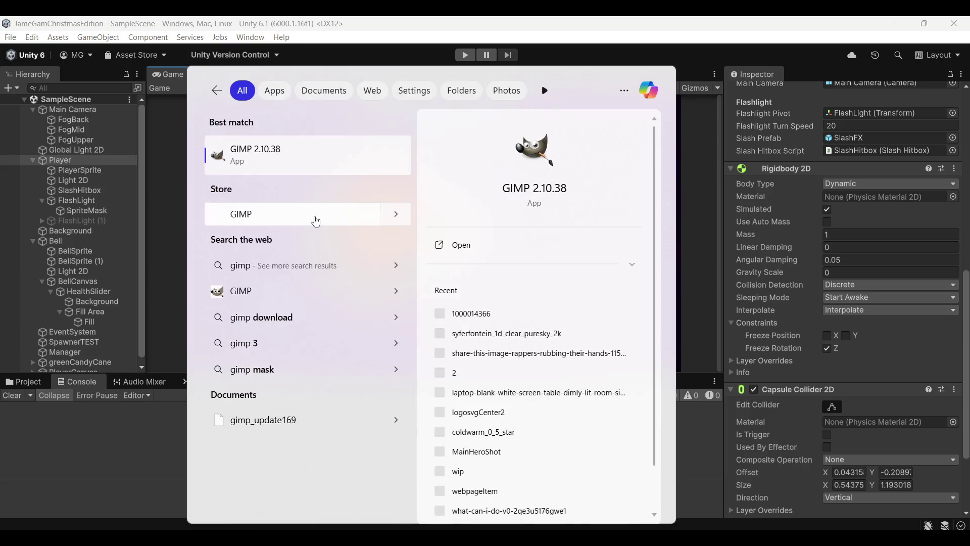
left_click(304, 166)
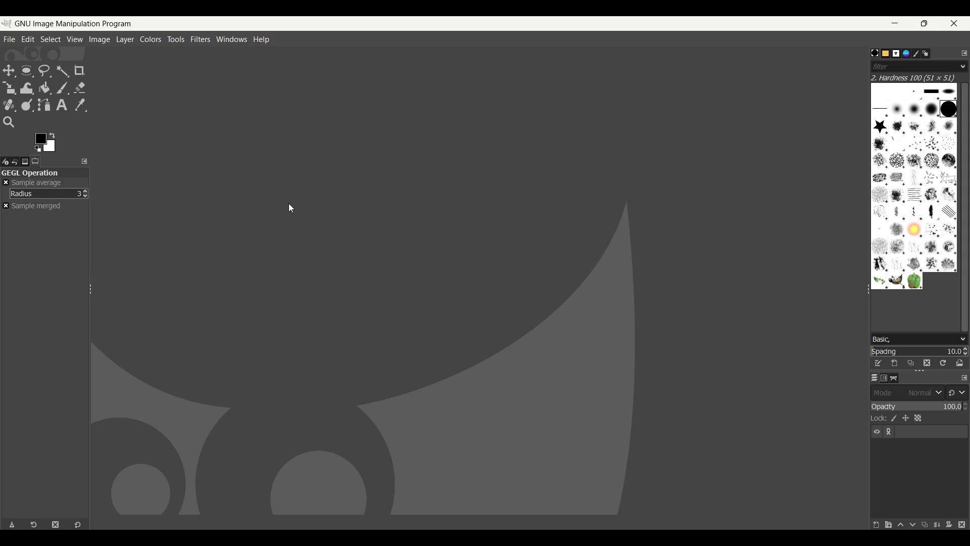
Create a new 1024×1024 px image through File > New
left_click(23, 44)
left_click(20, 55)
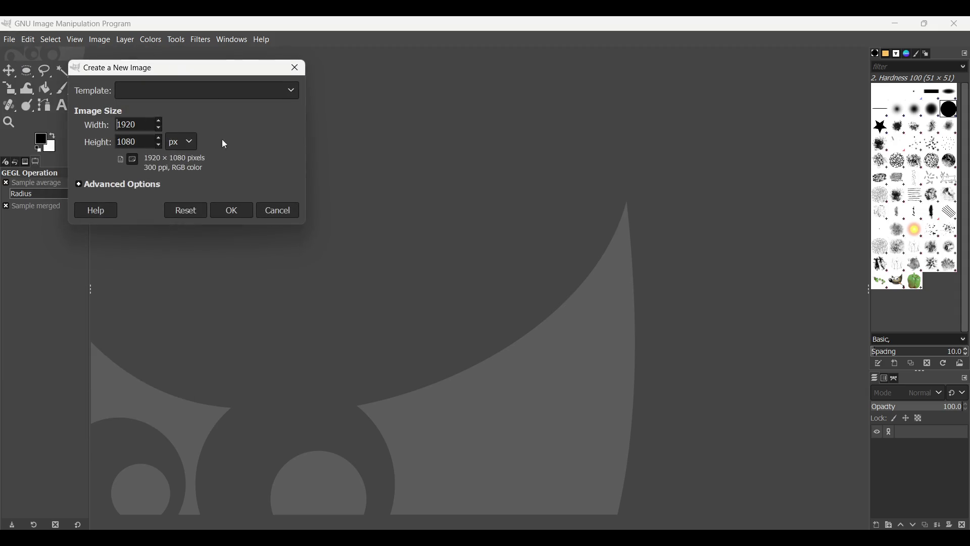
double_click(134, 123)
type("5")
key("Tab")
double_click(147, 123)
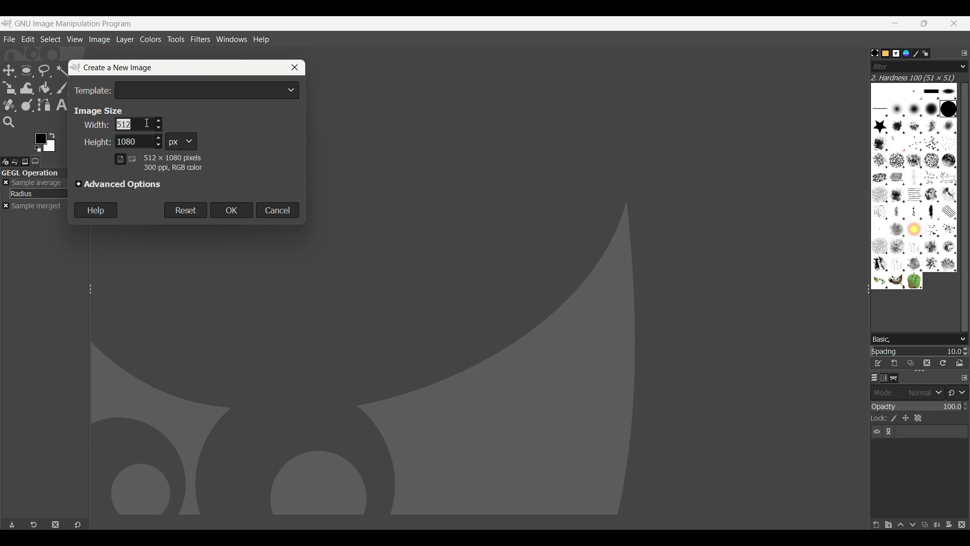
double_click(143, 144)
type("1024")
left_click(226, 213)
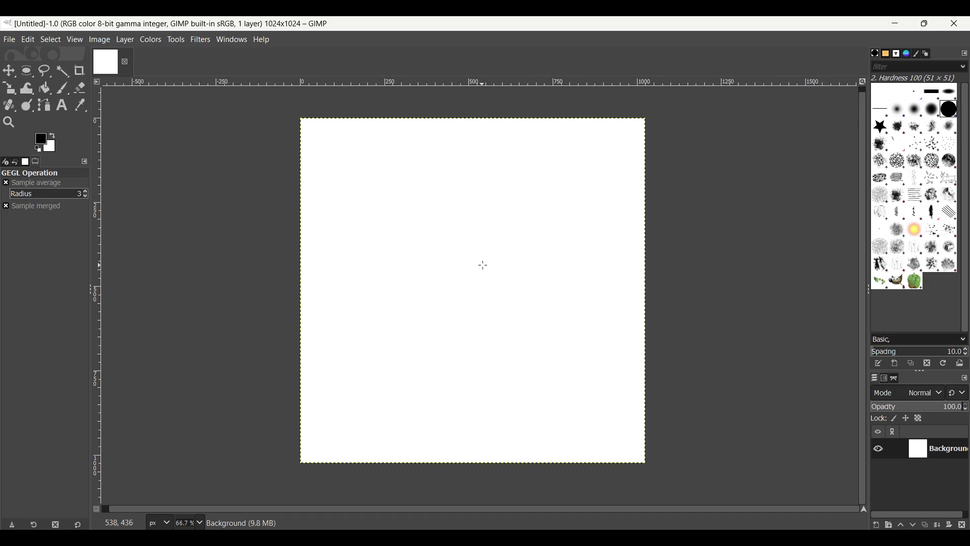
right_click(925, 453)
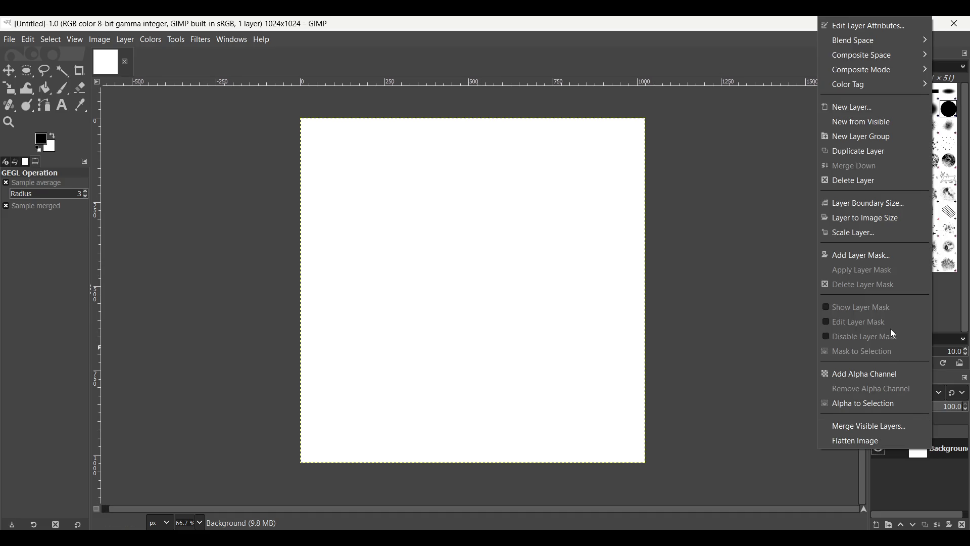
Add an alpha channel to the Background layer and delete the whole canvas to transparency
left_click(899, 374)
right_click(940, 451)
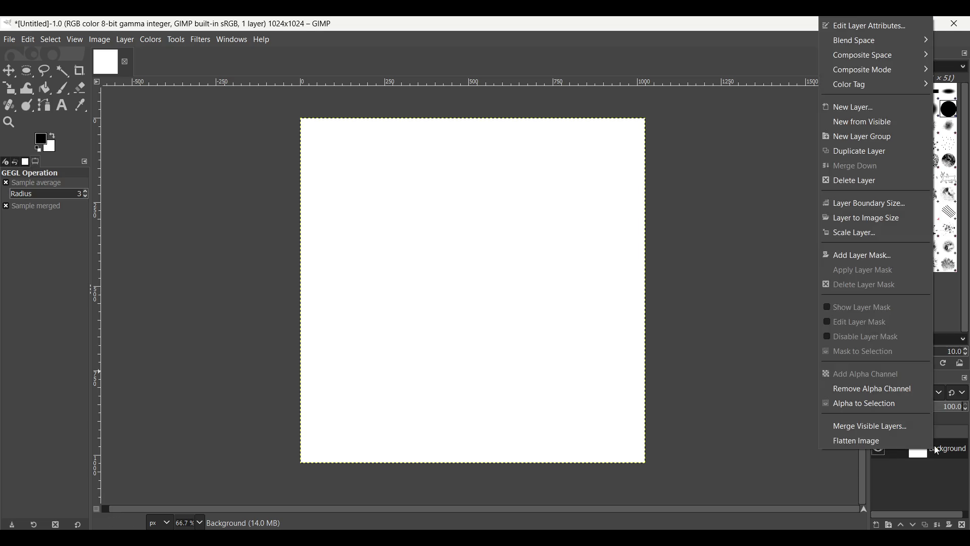
left_click(14, 70)
left_click(26, 71)
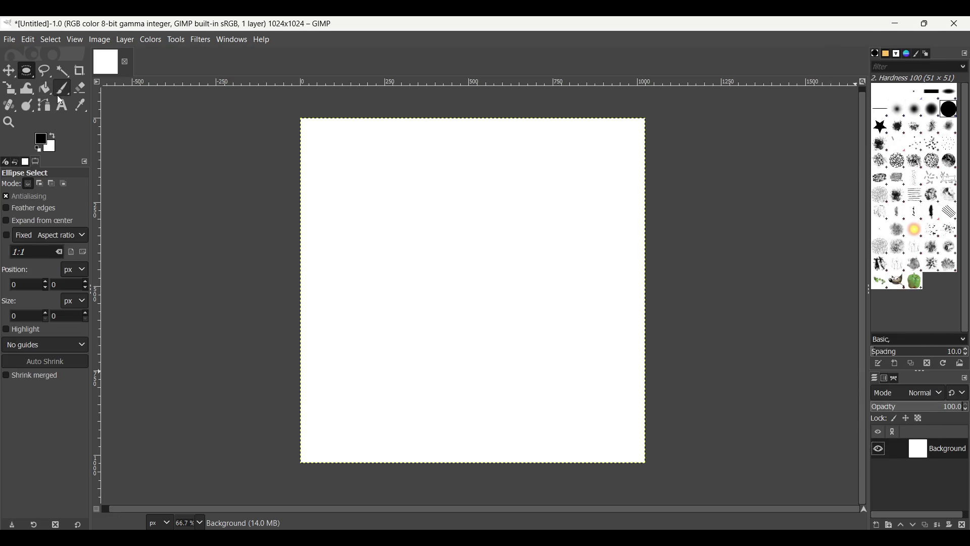
left_click_drag(28, 80, 75, 74)
mouse_move(279, 103)
left_mouse_down()
mouse_move(710, 453)
mouse_move(705, 495)
left_mouse_up()
key("Delete")
left_click(792, 357)
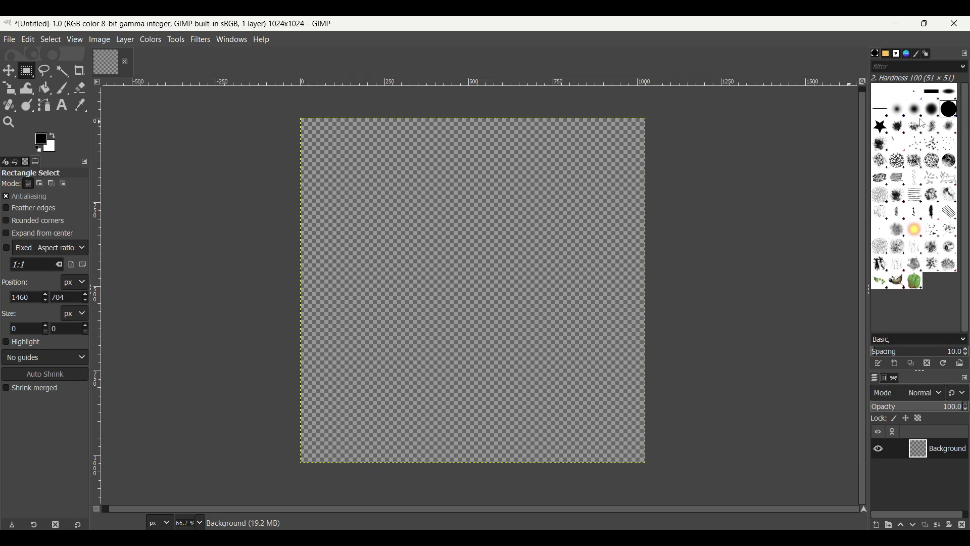
Set up a soft-edged white Paintbrush at size 985, undoing a test dab
left_click(897, 109)
left_click(63, 88)
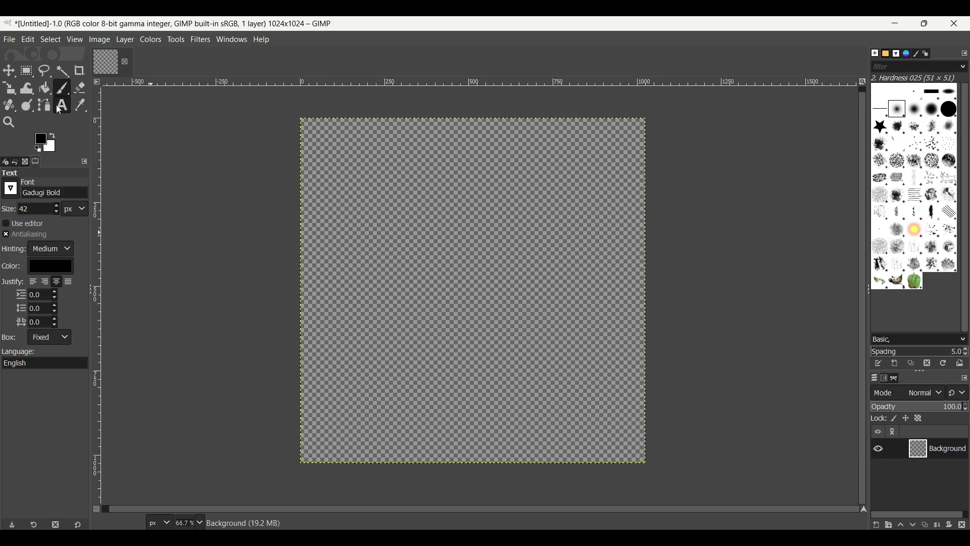
left_click(53, 135)
mouse_move(28, 239)
left_mouse_down()
mouse_move(483, 235)
mouse_move(480, 264)
mouse_move(35, 240)
mouse_move(472, 268)
left_mouse_up()
left_click(472, 269)
key("ctrl+z")
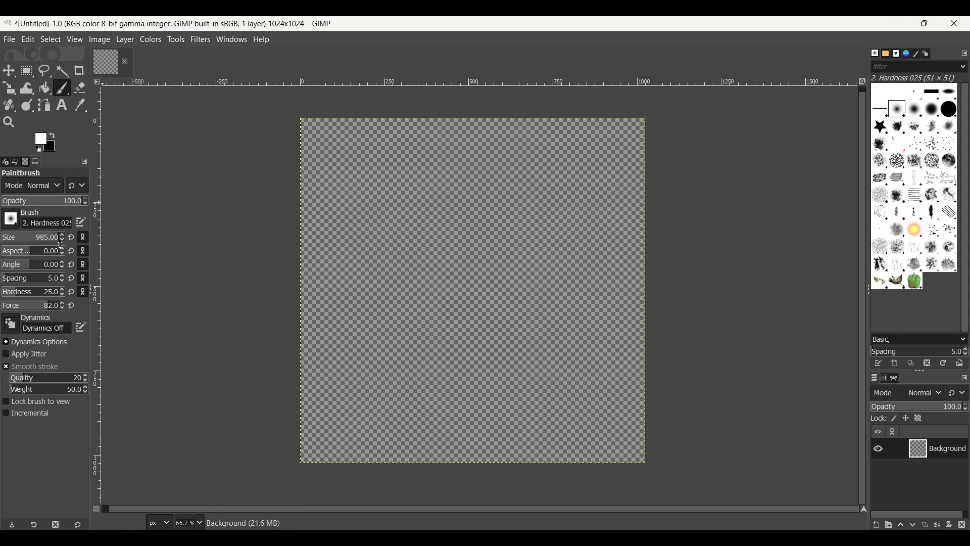
Dab the soft white brush repeatedly at canvas centre for a bright glow, then rectangle-select the left half
left_click(472, 292)
left_click(472, 292)
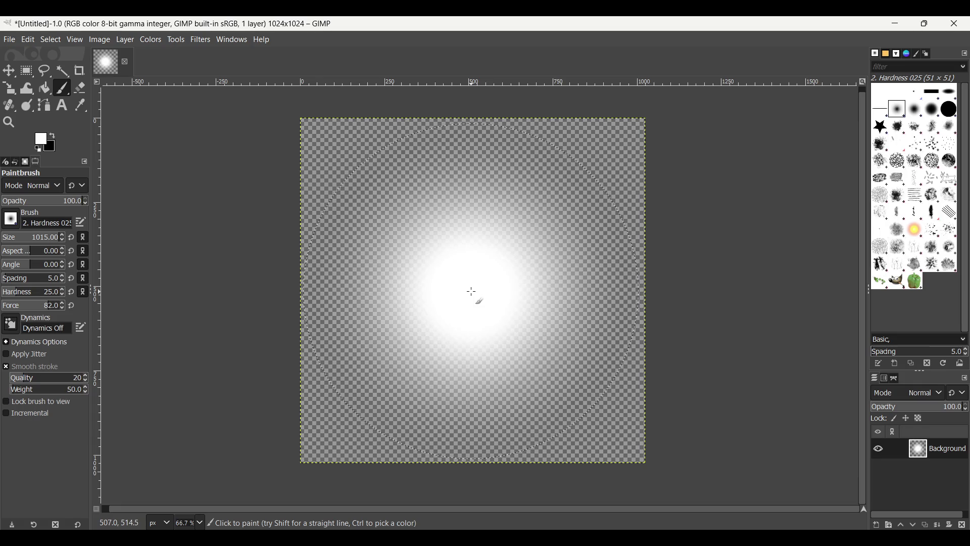
left_click(471, 292)
left_click(471, 293)
left_click(471, 293)
left_click(471, 292)
left_click(472, 292)
left_click(472, 292)
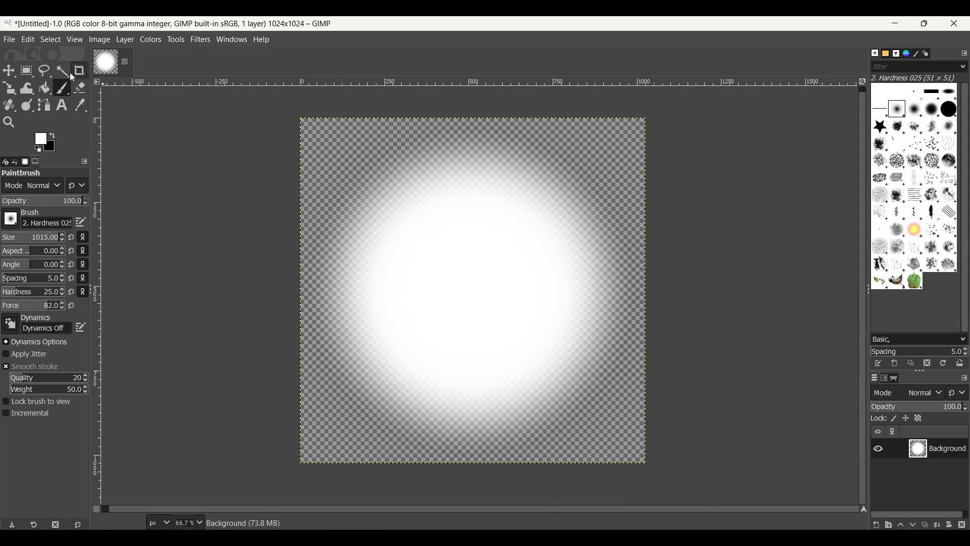
left_click(26, 71)
mouse_move(298, 115)
left_mouse_down()
mouse_move(314, 138)
mouse_move(392, 472)
mouse_move(473, 481)
left_mouse_up()
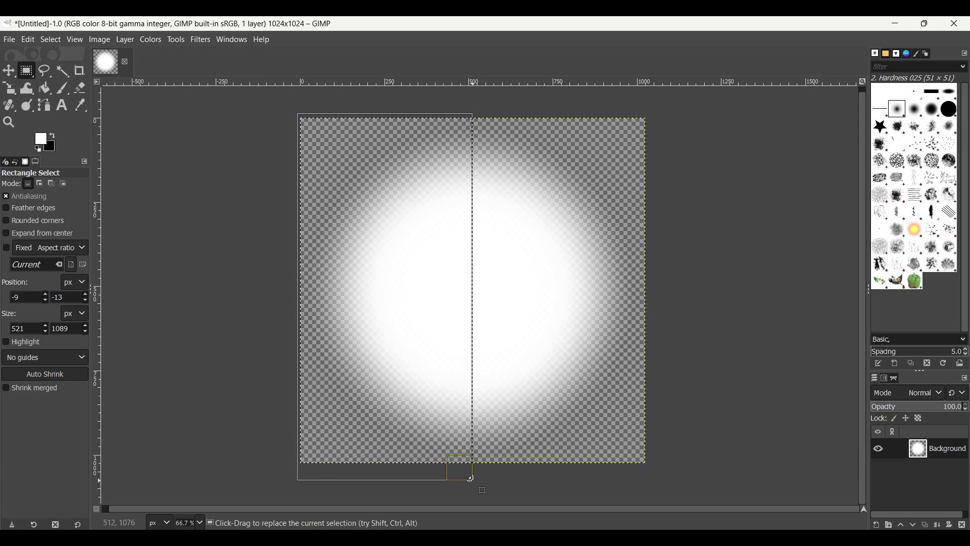
Delete the left half of the glow, leaving a white half-disc, and clear the selection
key("Delete")
left_click(269, 336)
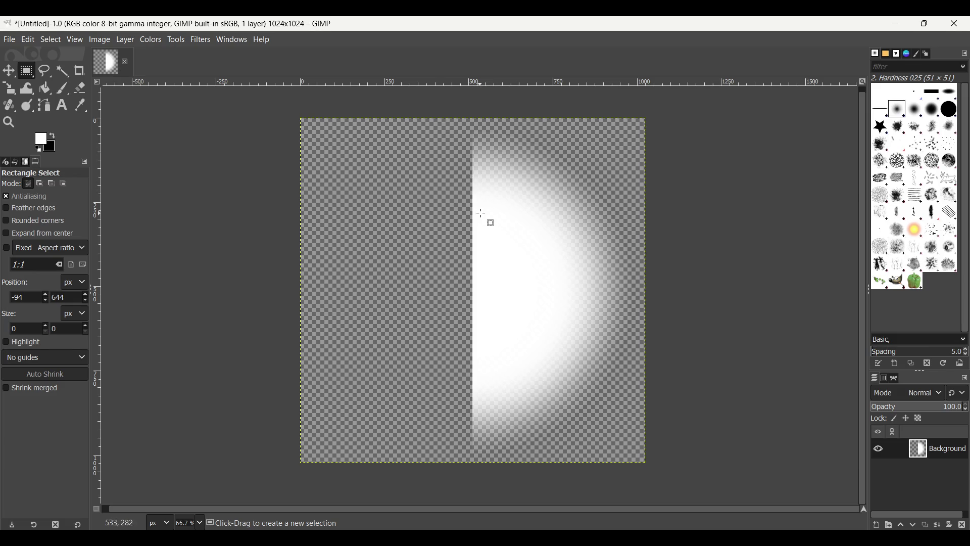
mouse_move(474, 145)
left_mouse_down()
mouse_move(479, 332)
mouse_move(473, 145)
left_mouse_up()
scroll(586, 301, "up", 1)
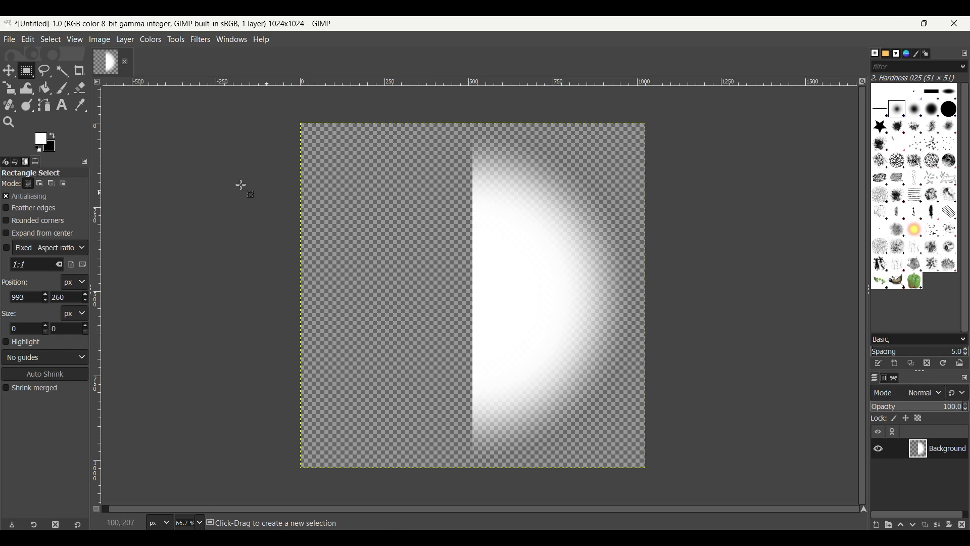
Select a tall rectangular strip along the half-disc's straight edge
left_click(63, 71)
left_click(484, 259)
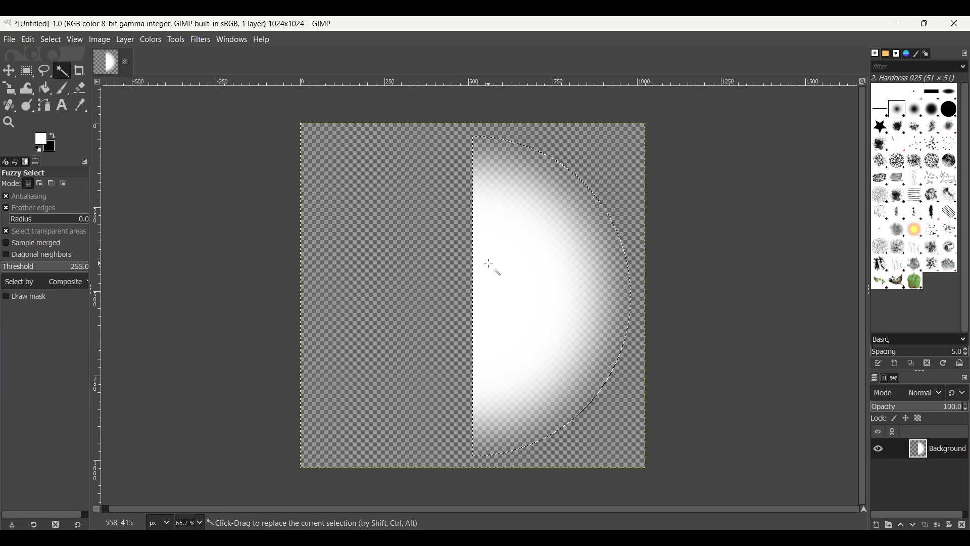
left_click(31, 74)
left_click(455, 135)
mouse_move(451, 133)
left_mouse_down()
mouse_move(487, 368)
mouse_move(489, 476)
left_mouse_up()
left_click(195, 41)
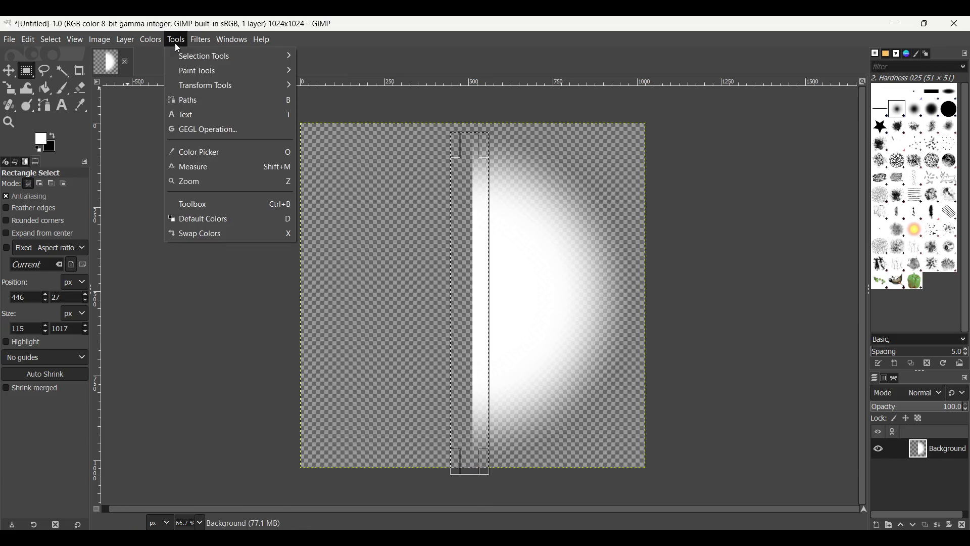
Apply a Gaussian Blur of size 25.98 to the edge strip, then deselect
mouse_move(280, 111)
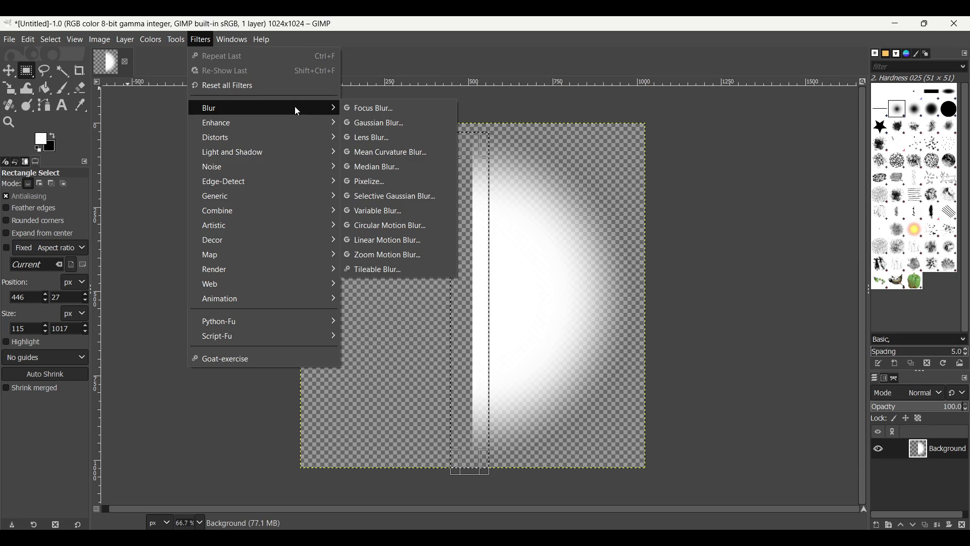
left_click(371, 125)
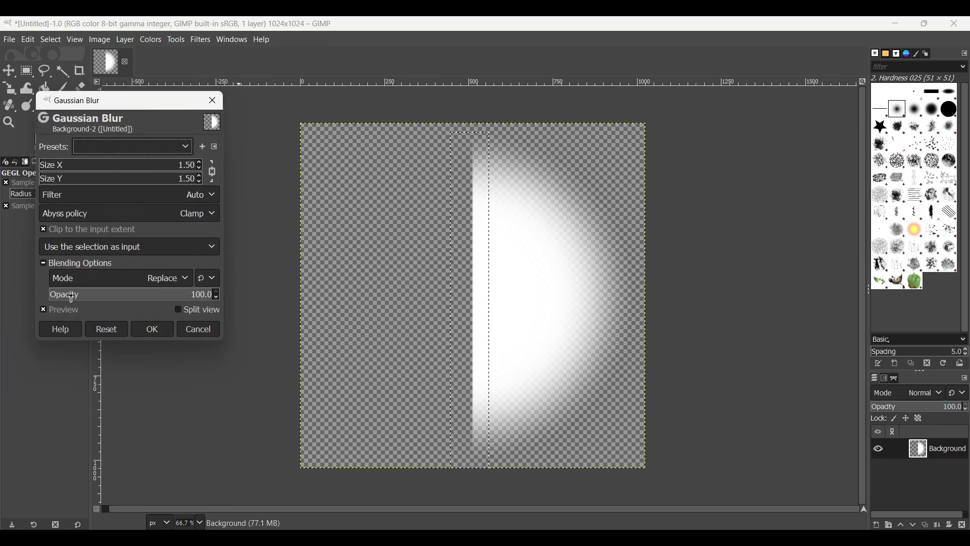
left_click_drag(46, 169, 80, 169)
left_click(178, 311)
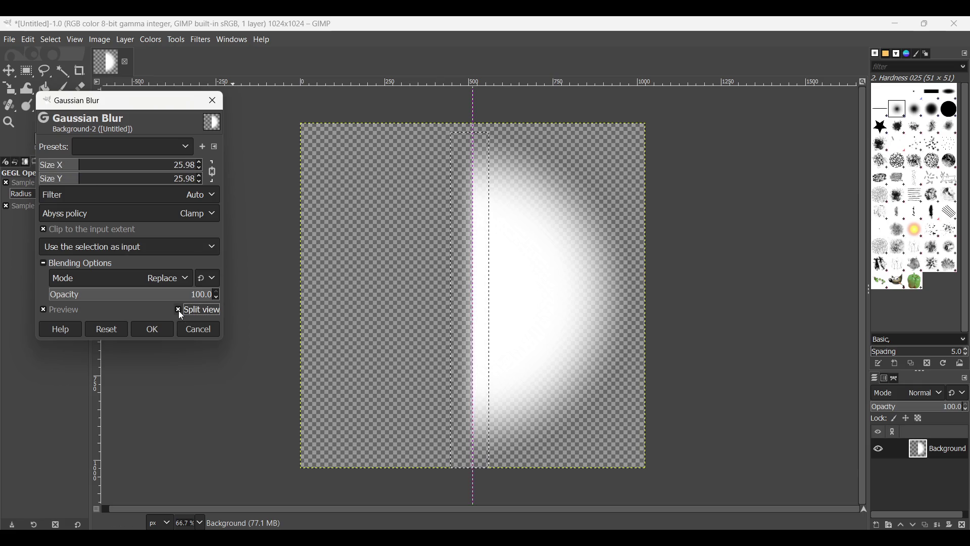
left_click(157, 330)
left_click(186, 169)
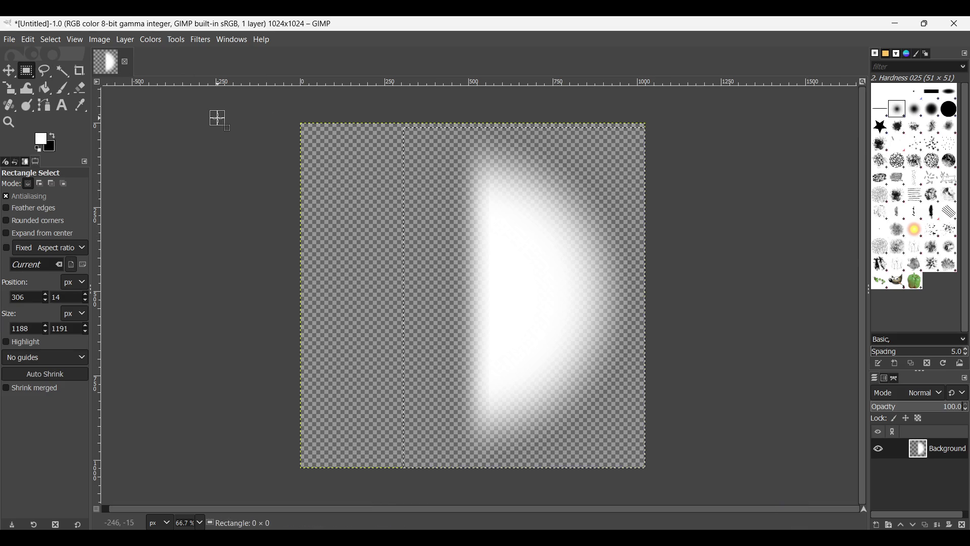
Apply a light 1.5 Gaussian Blur to the whole layer
left_click(176, 39)
mouse_move(201, 40)
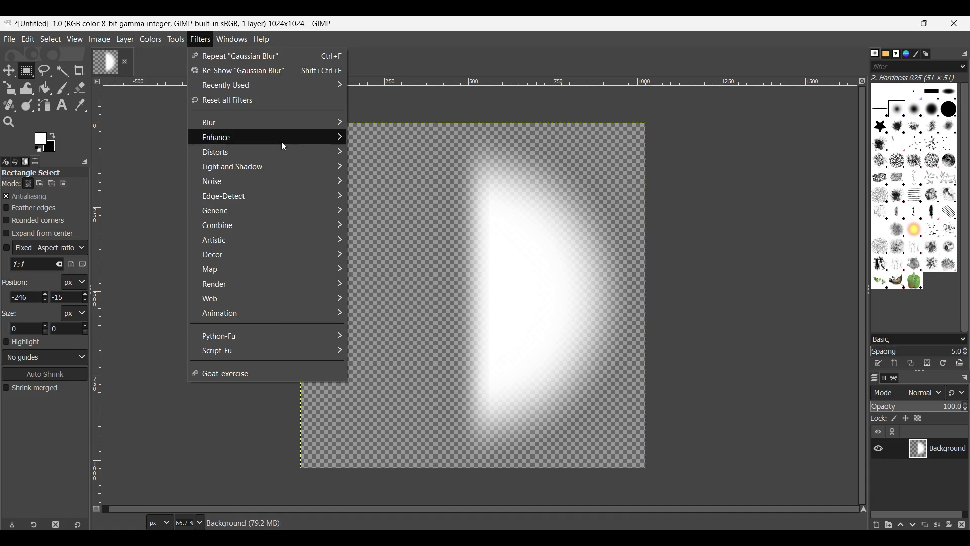
mouse_move(272, 124)
left_click(392, 146)
scroll(471, 170, "up", 8)
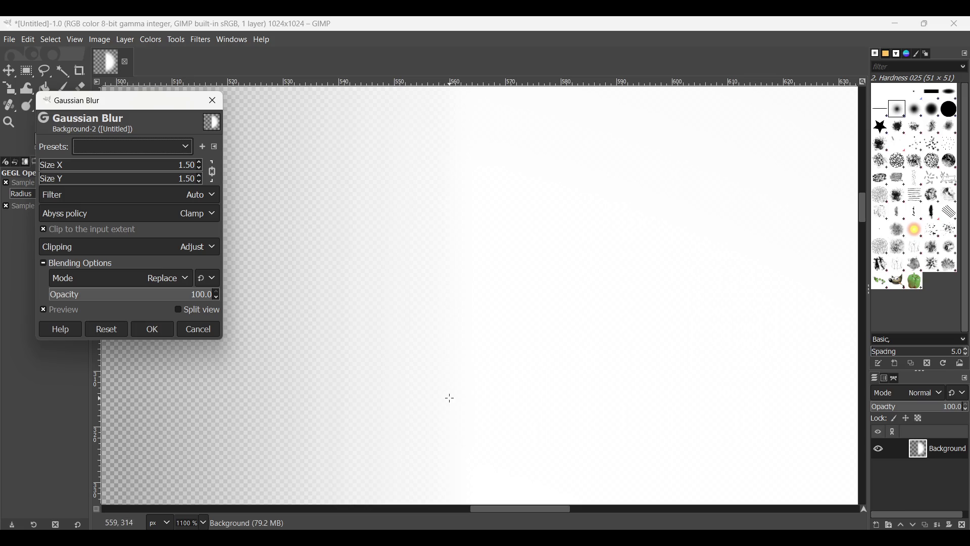
scroll(450, 398, "down", 8)
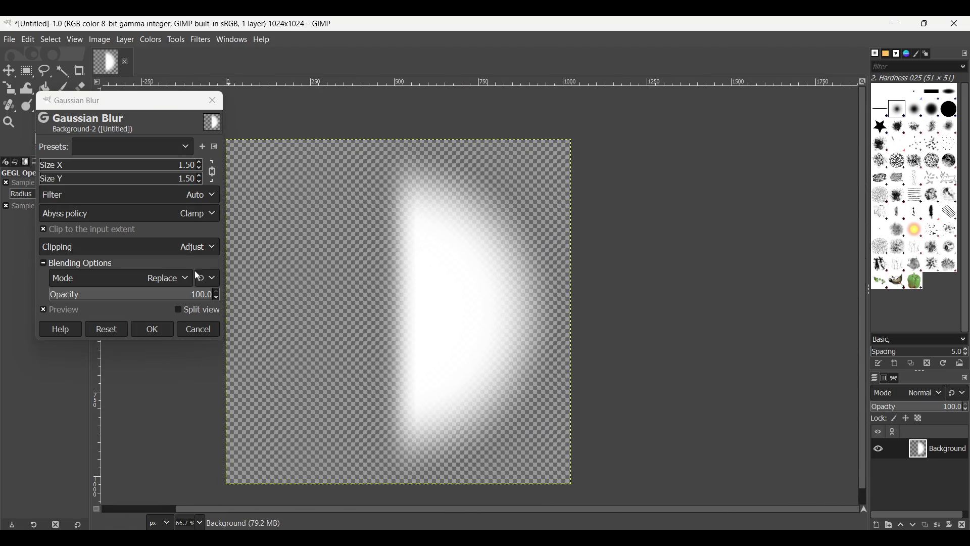
left_click(152, 331)
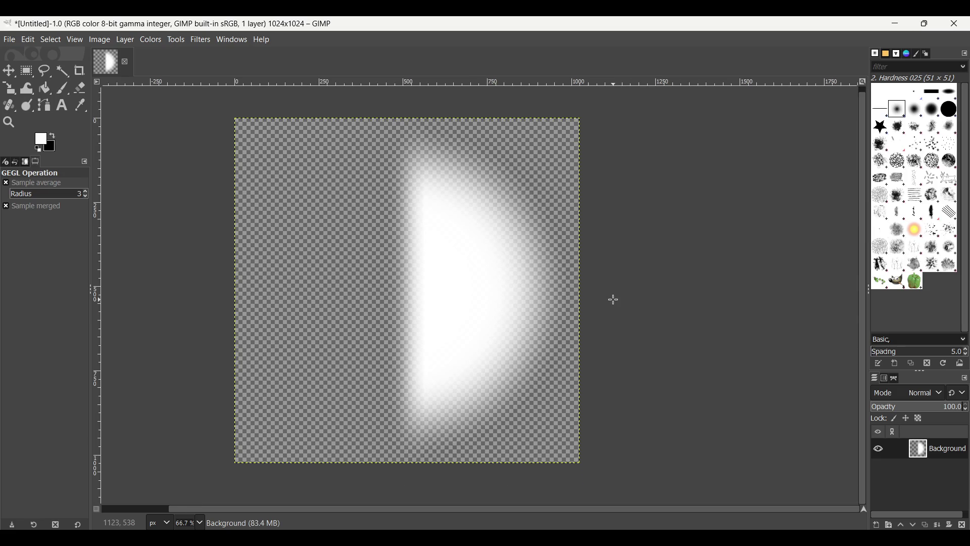
scroll(419, 394, "up", 4)
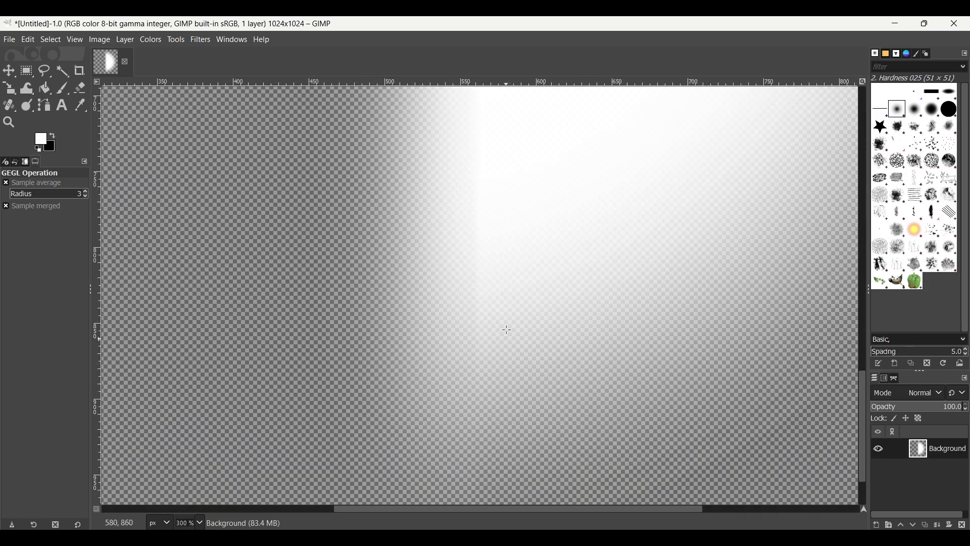
scroll(478, 277, "down", 5)
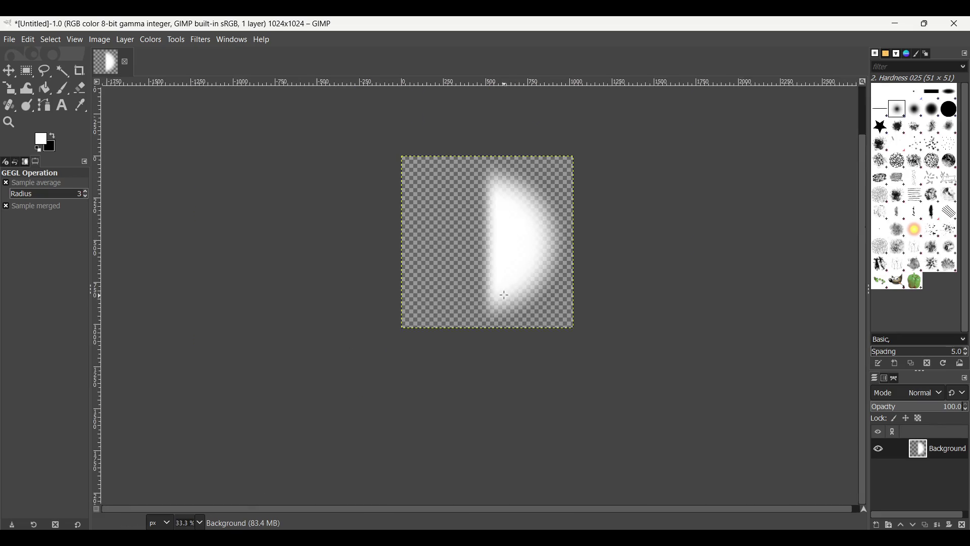
Export the image as HalfLight.png into Desktop > GameJamVideo > TheBell with default PNG settings
left_click(9, 40)
left_click(74, 225)
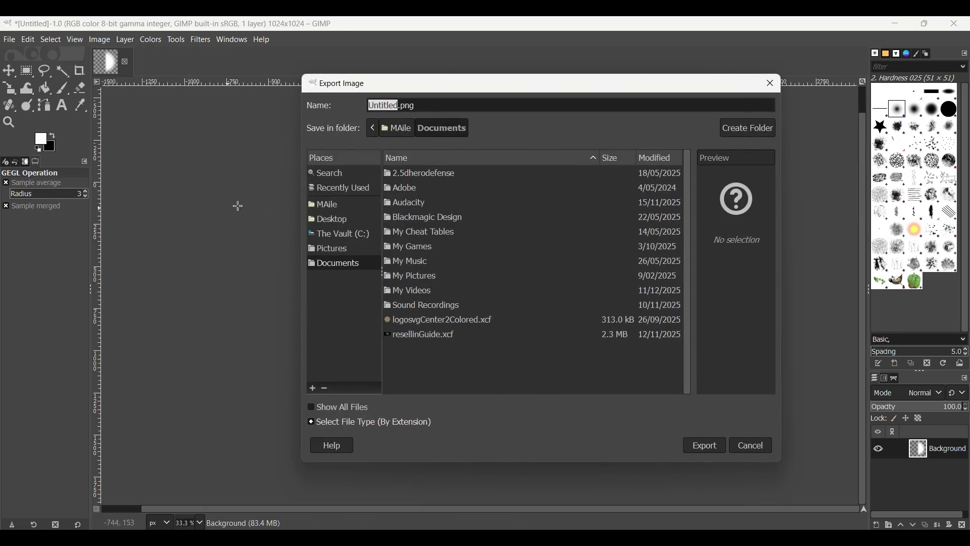
left_click(345, 221)
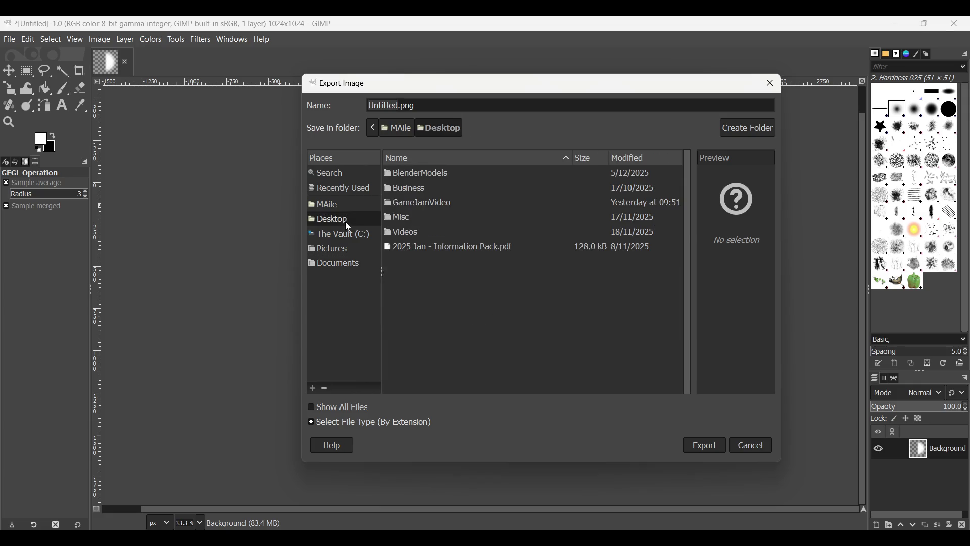
double_click(441, 198)
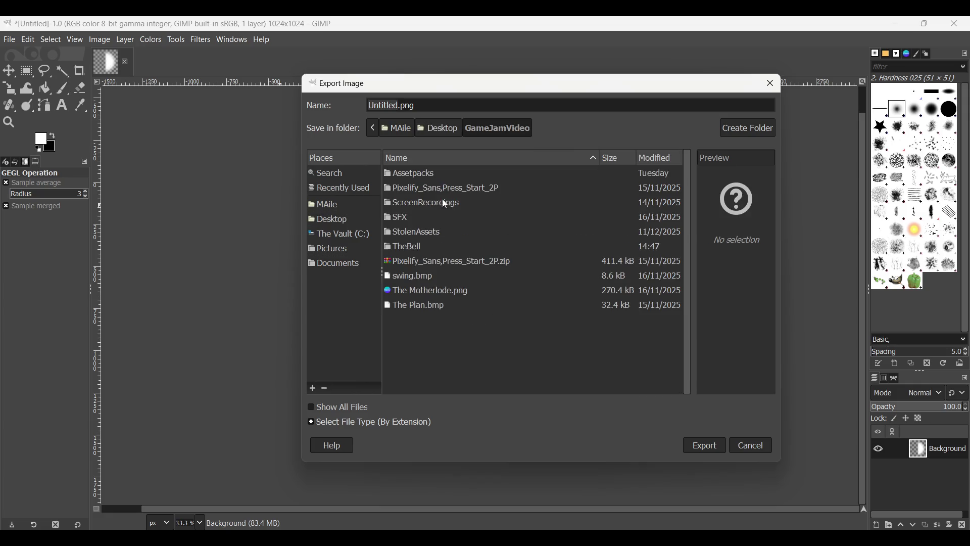
double_click(423, 247)
double_click(386, 106)
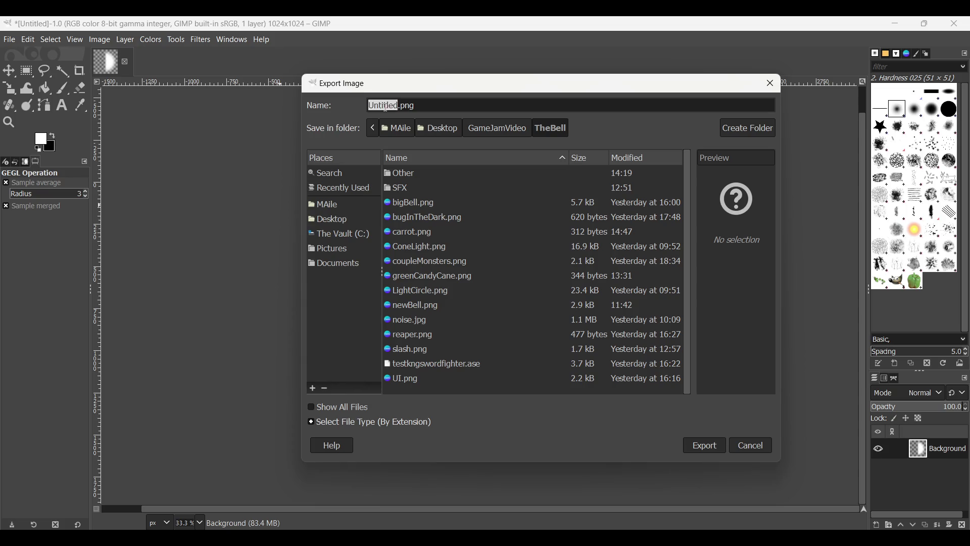
type("HalfLight")
left_click(683, 445)
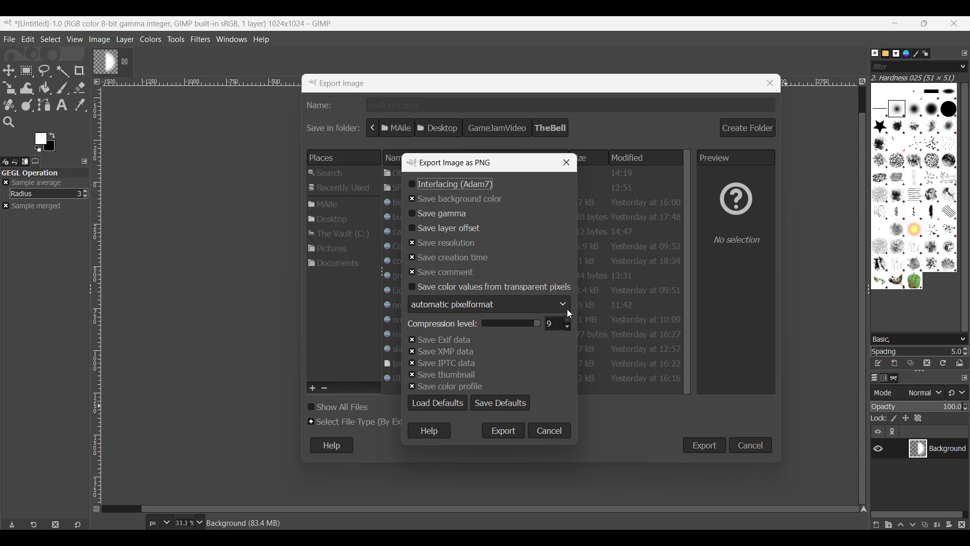
left_click(504, 429)
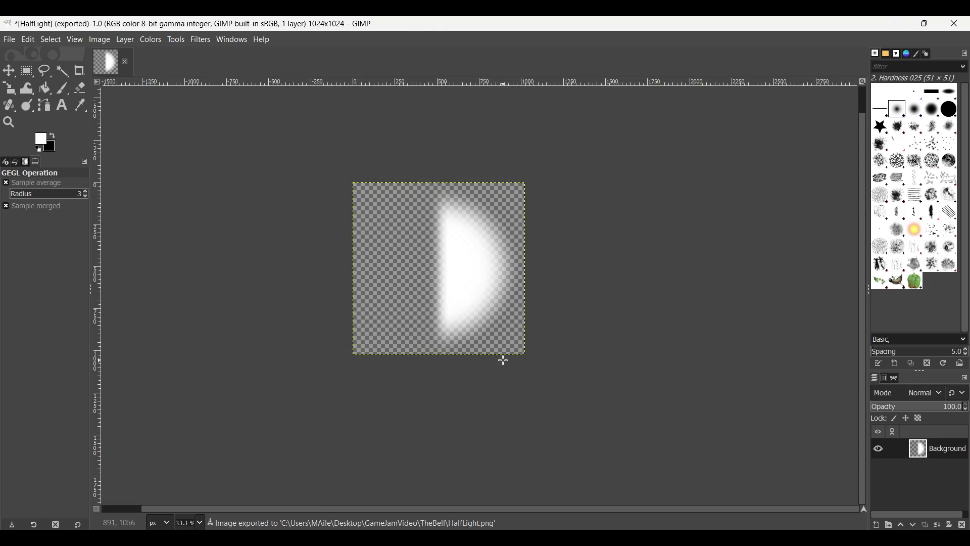
left_click(895, 23)
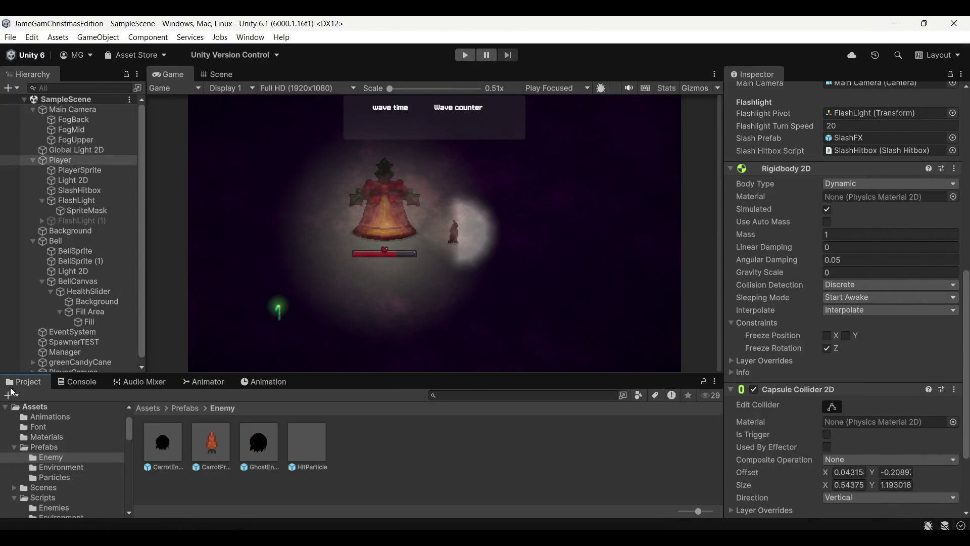
Bring the LightCircle and HalfLight images from the TheBell folder into Assets/Sprites
left_click(149, 409)
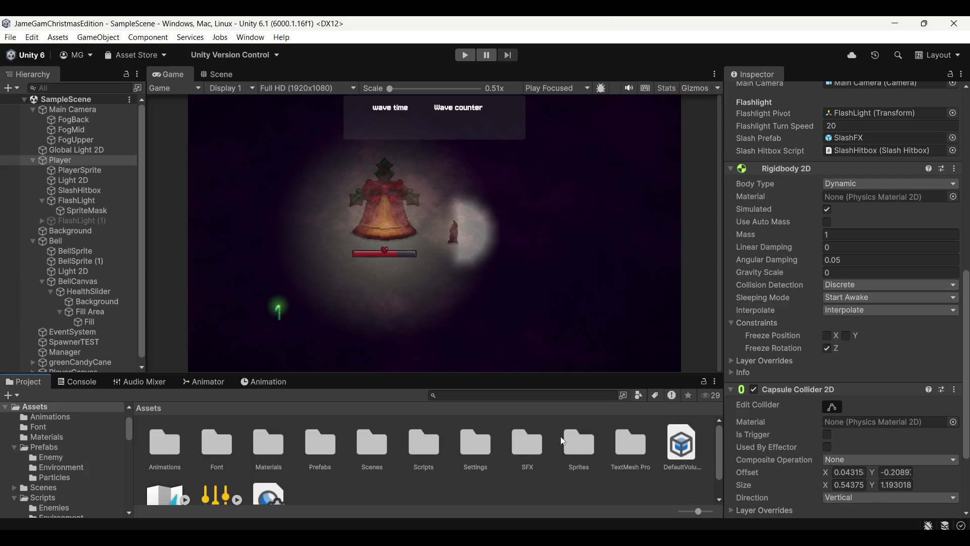
double_click(571, 450)
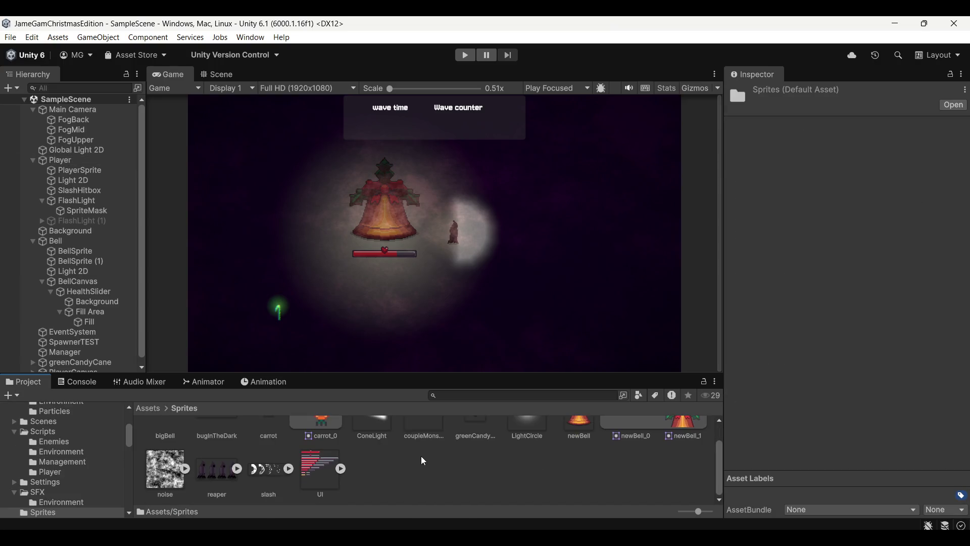
key("alt+Tab")
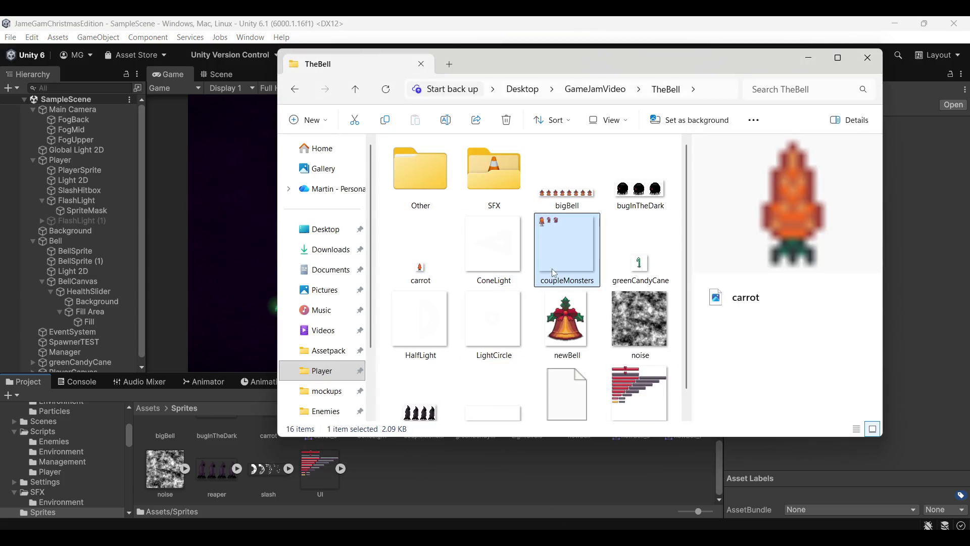
left_click(493, 321)
left_click(438, 315)
scroll(447, 311, "down", 1)
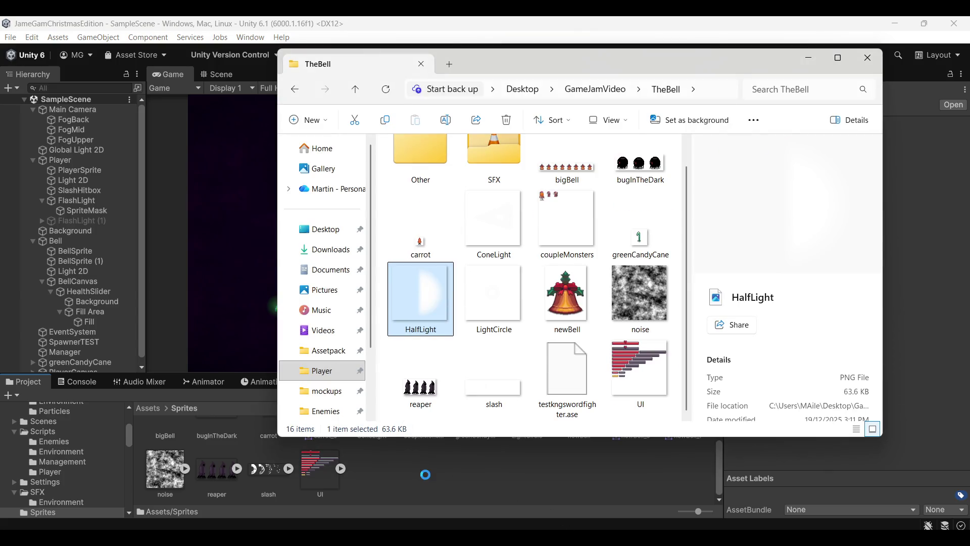
left_click(456, 485)
Check HalfLight's Sprite (2D and UI) import settings and select the Player object
scroll(388, 476, "up", 1)
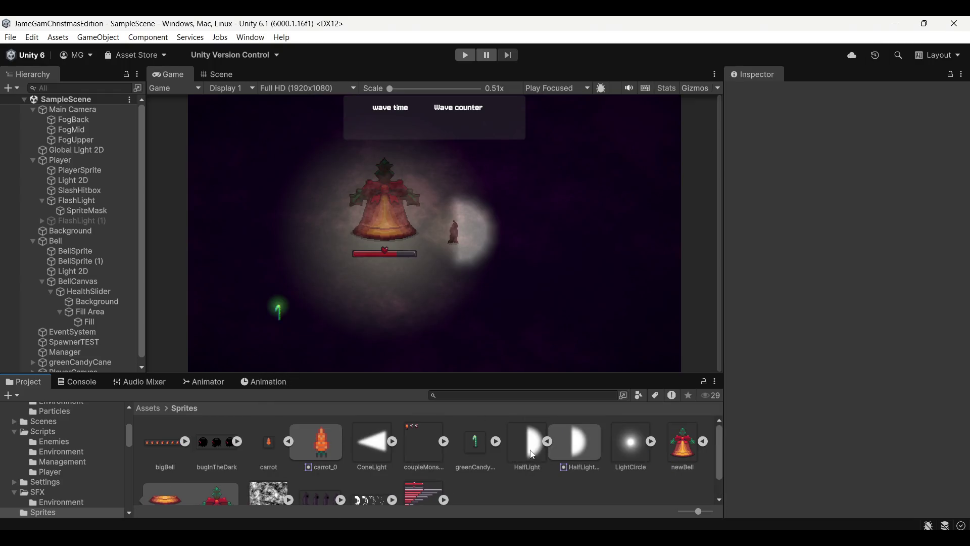
left_click(526, 448)
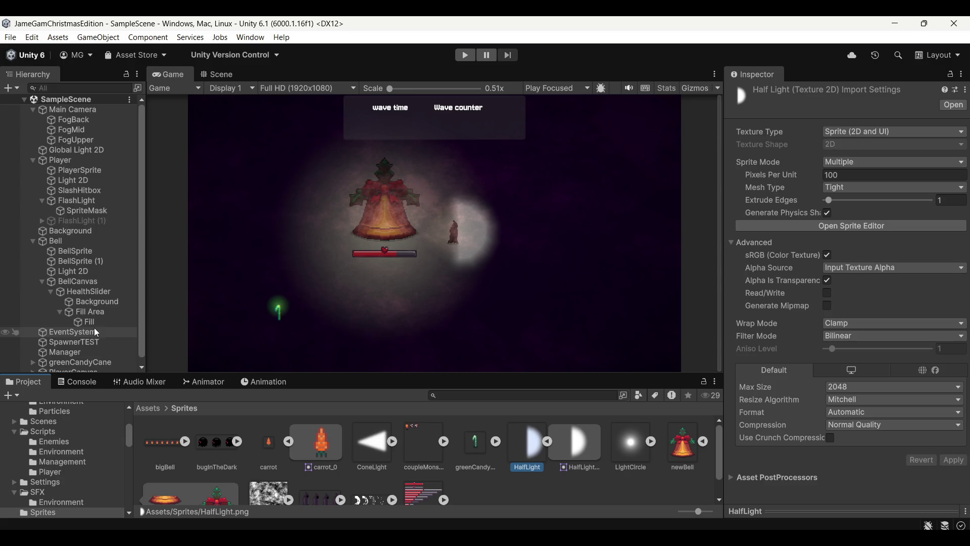
left_click(79, 162)
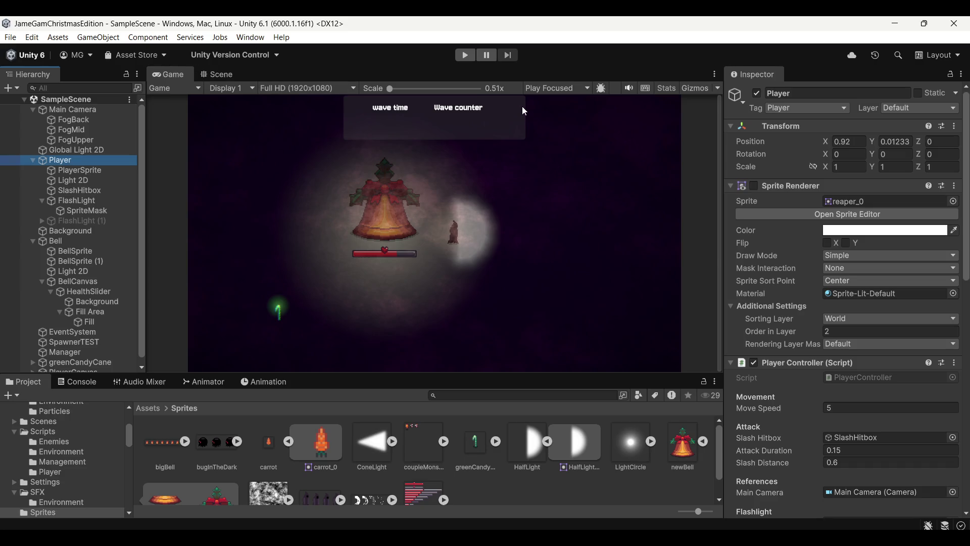
Start a play-test and walk the player around with WASD, inspecting SlashHitbox along the way
left_click(464, 55)
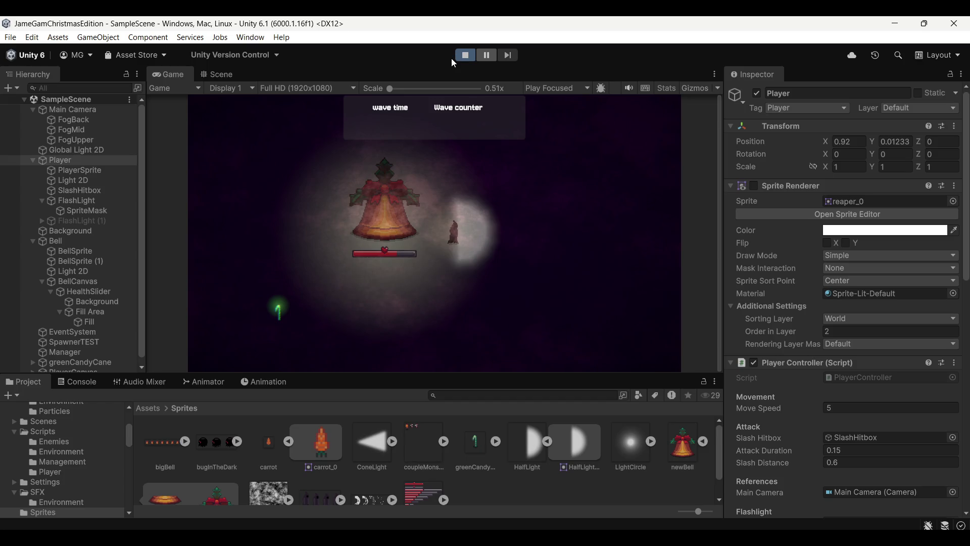
key("d")
key("s")
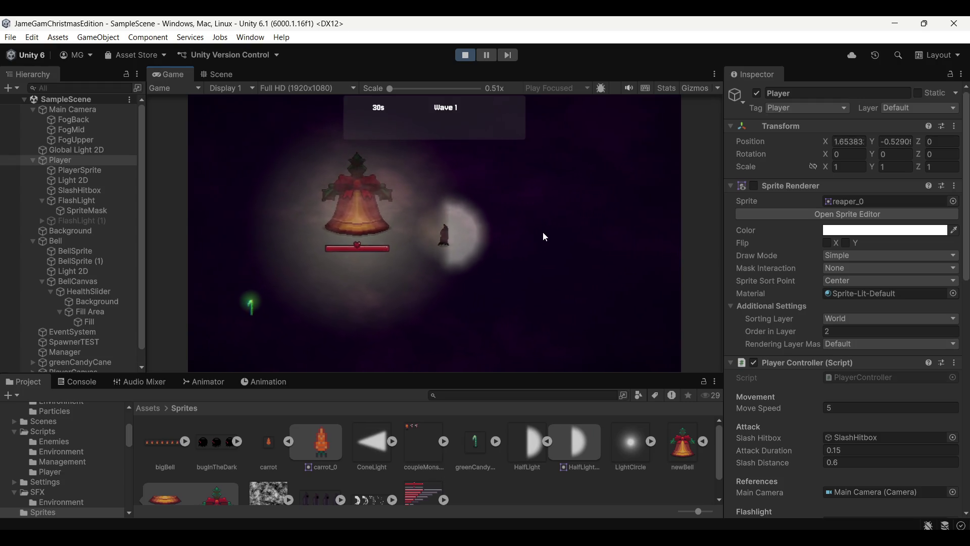
key("d")
key("w")
key("s")
key("d")
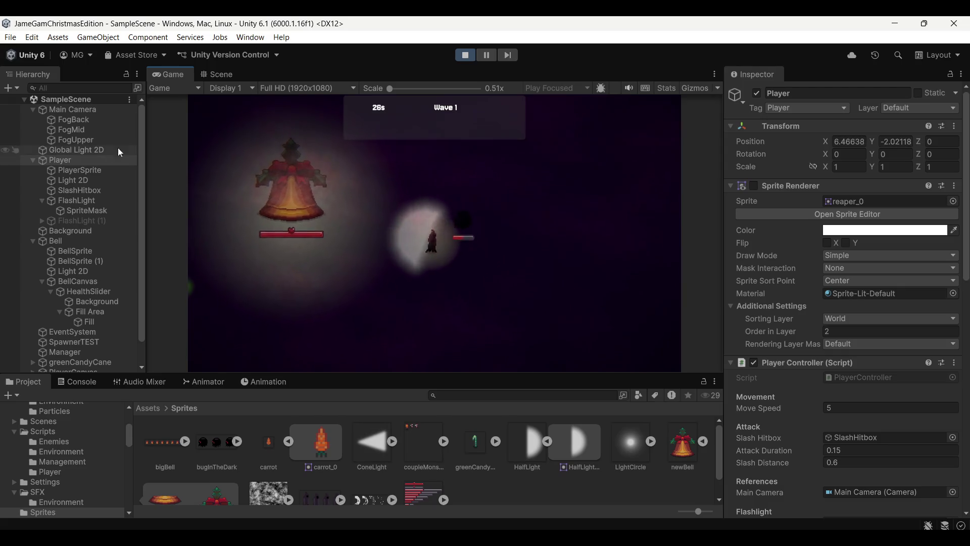
left_click(96, 191)
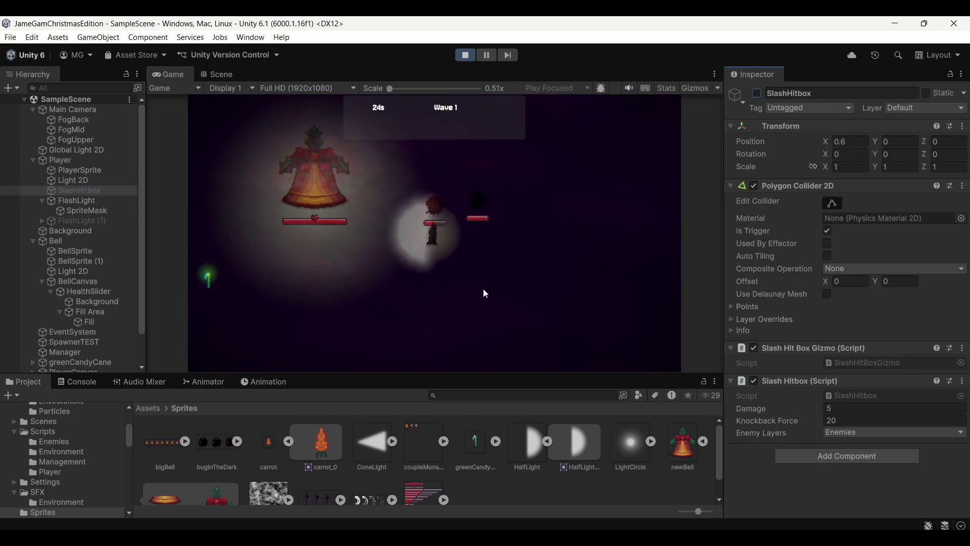
key("w")
key("a")
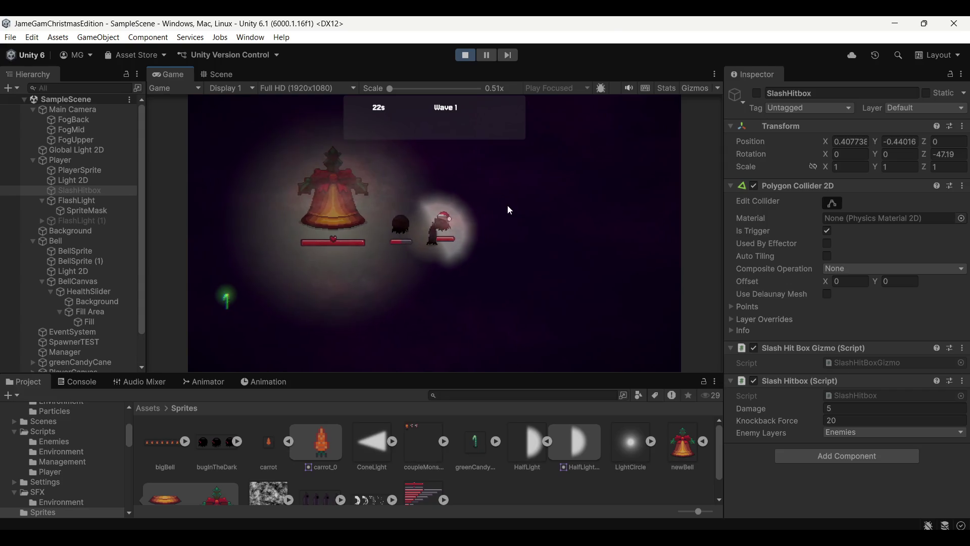
key("a")
Pause the game, zoom the Game view, and expand the slash sheet into frames slash_0 to slash_4
left_click(486, 55)
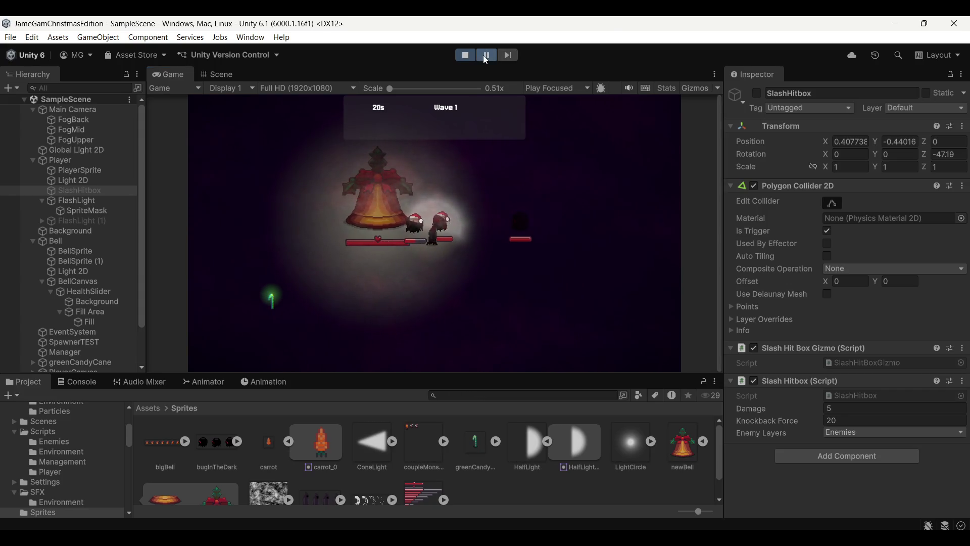
scroll(441, 228, "up", 10)
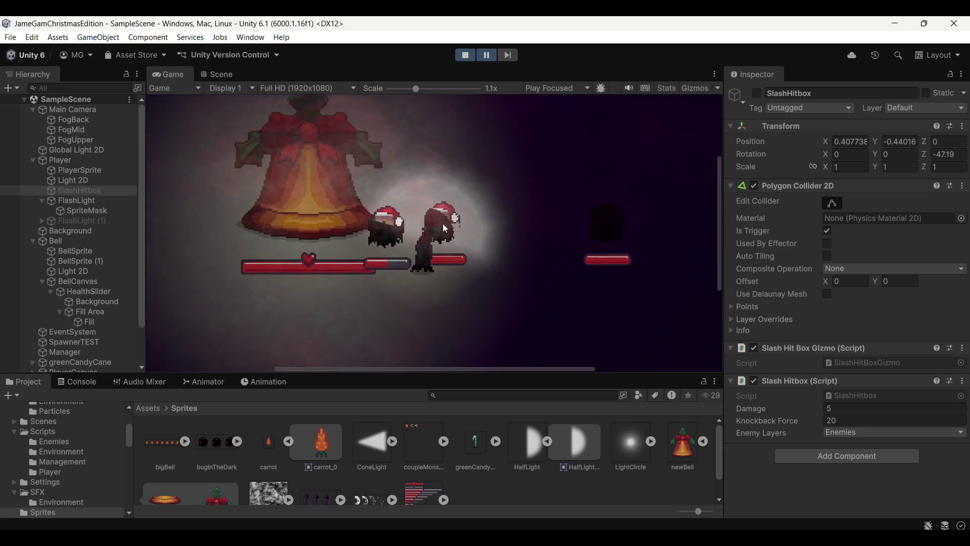
scroll(410, 219, "up", 3)
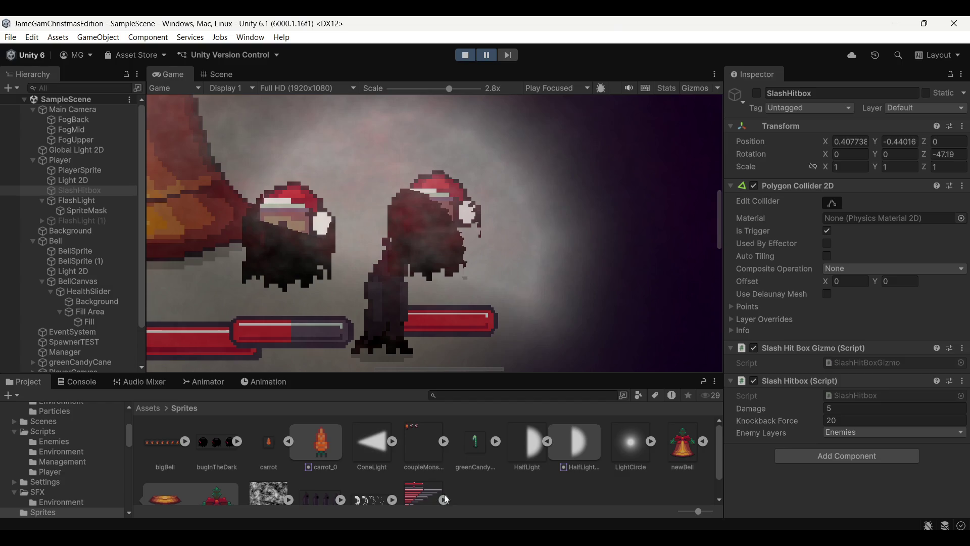
left_click(393, 501)
scroll(506, 477, "down", 1)
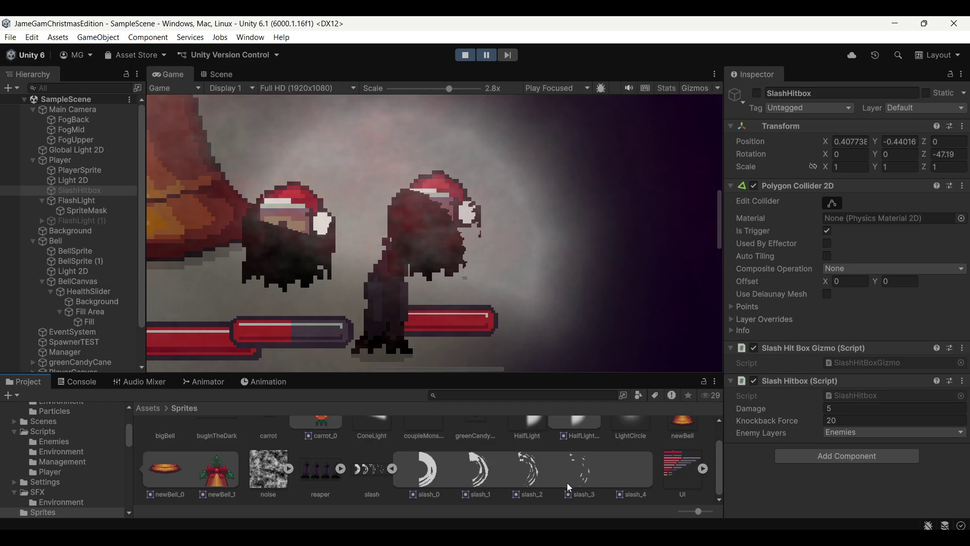
double_click(439, 475)
scroll(384, 253, "up", 5)
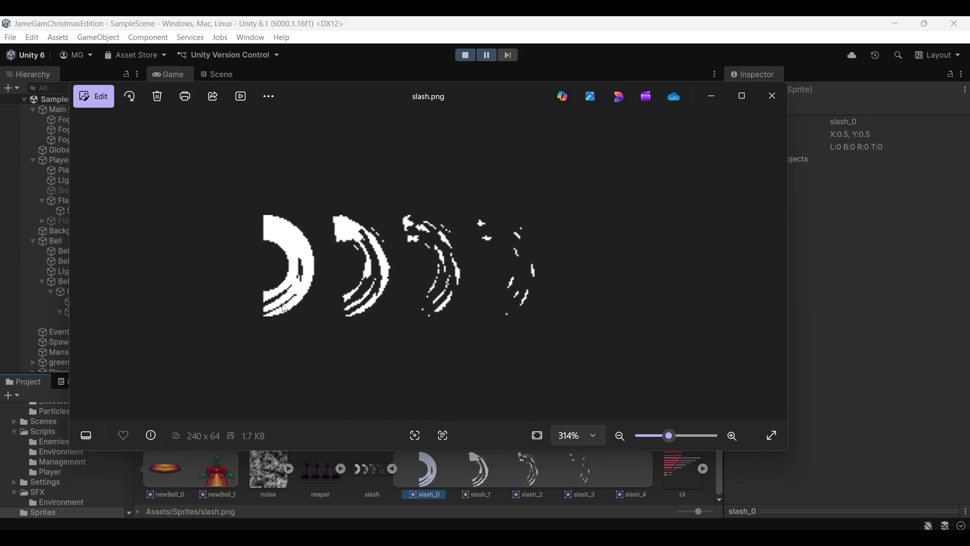
mouse_move(303, 86)
left_mouse_down()
mouse_move(420, 118)
mouse_move(508, 286)
left_mouse_up()
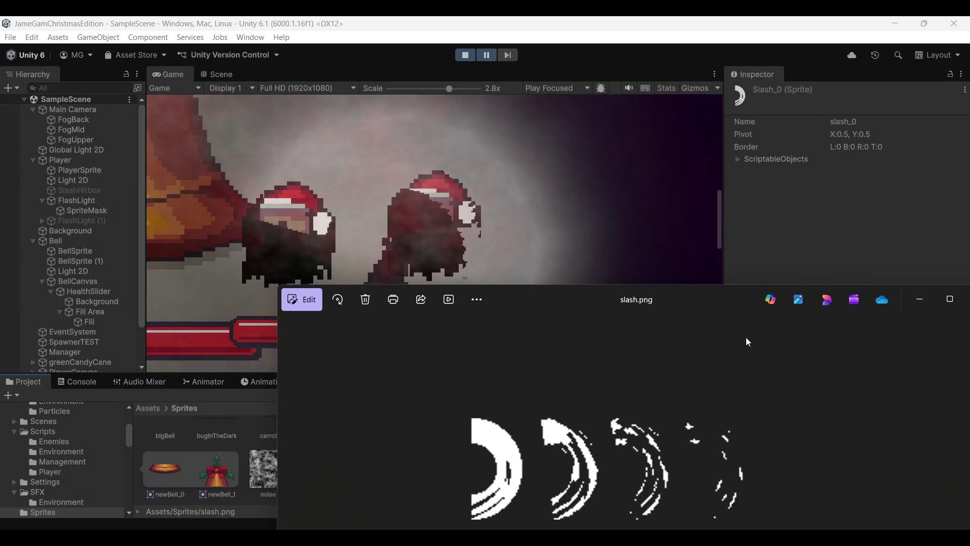
left_click(950, 299)
left_click(956, 31)
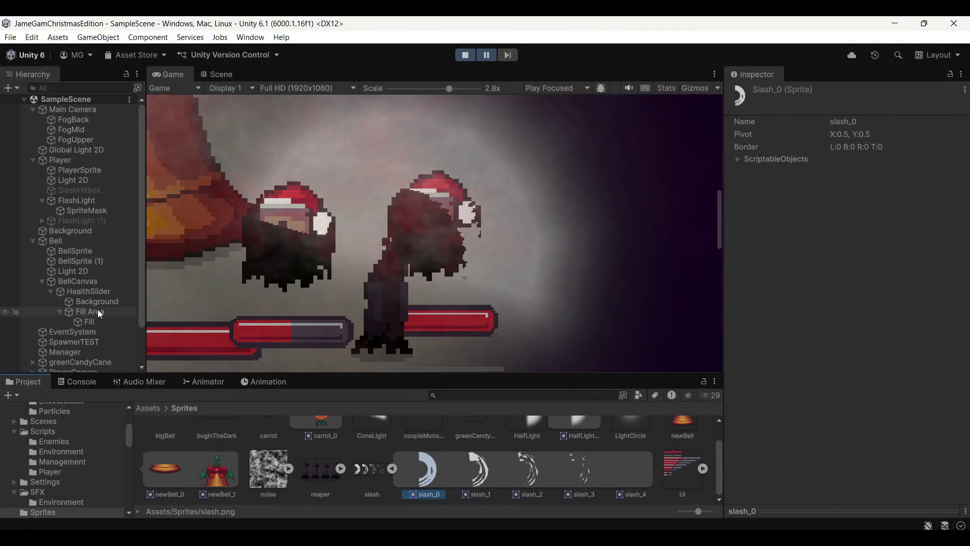
Select the player's FlashLight > SpriteMask object in the Hierarchy during play
scroll(470, 475, "down", 2)
scroll(469, 473, "up", 2)
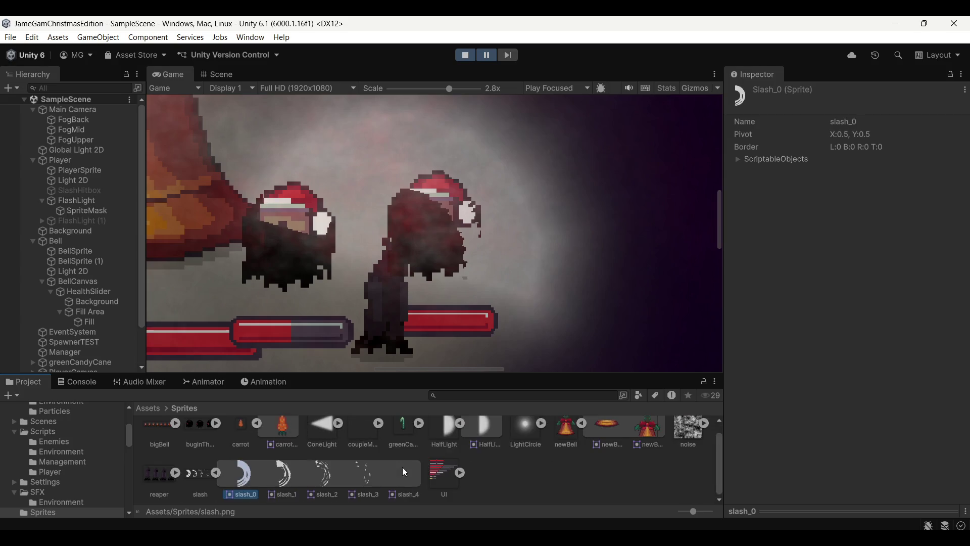
scroll(399, 250, "down", 2)
scroll(399, 250, "down", 2)
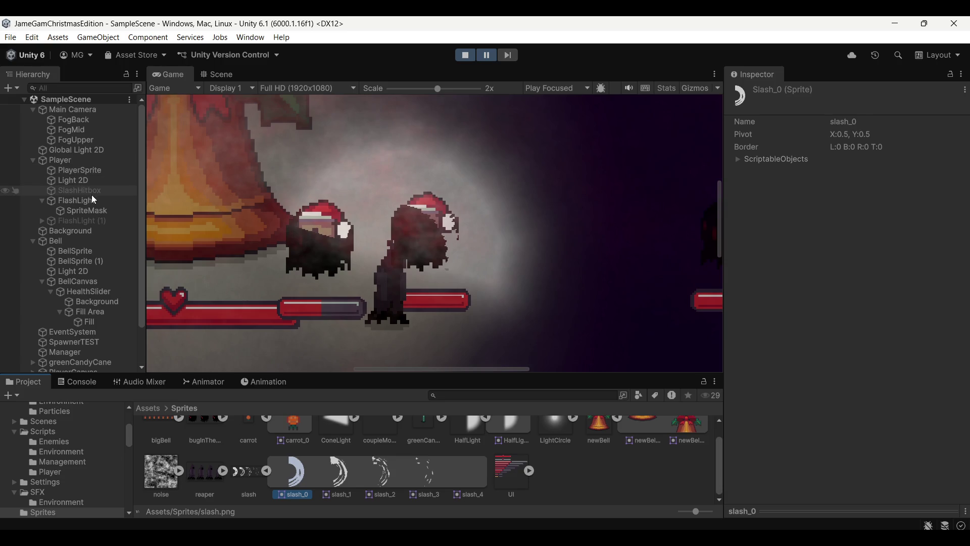
left_click(90, 180)
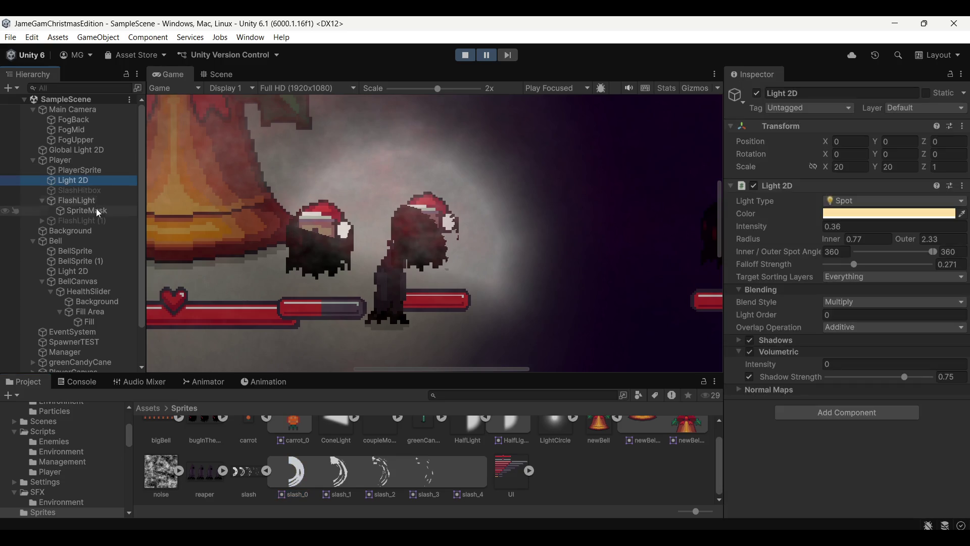
left_click(96, 201)
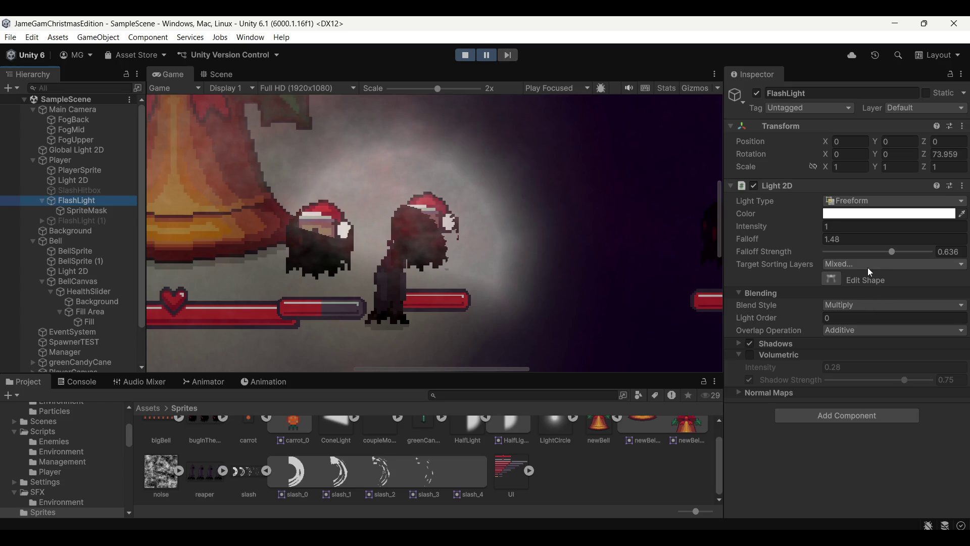
left_click(78, 211)
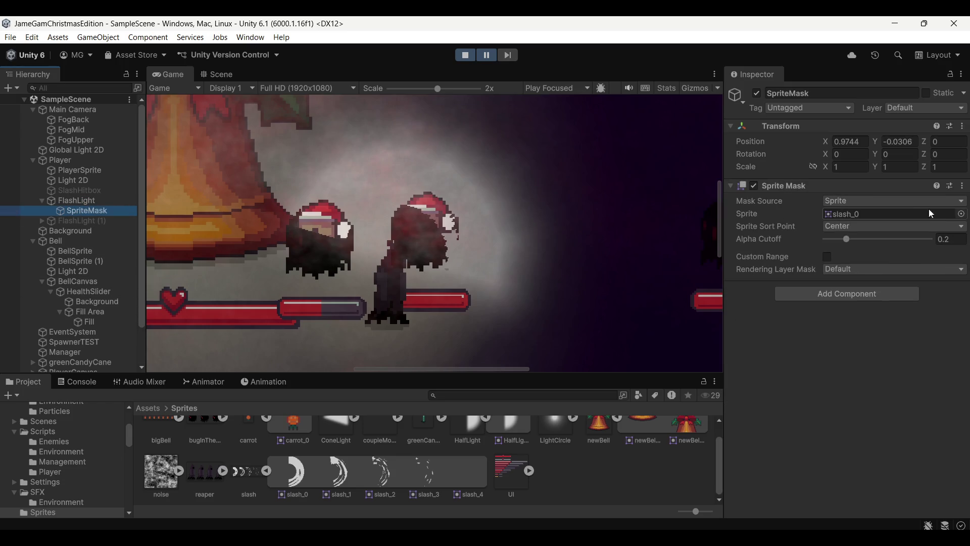
Try HalfLight_0 in the Sprite Mask's Sprite field, zoom the Game view to 0.71x, then stop play
scroll(455, 440, "up", 1)
left_click_drag(509, 439, 866, 218)
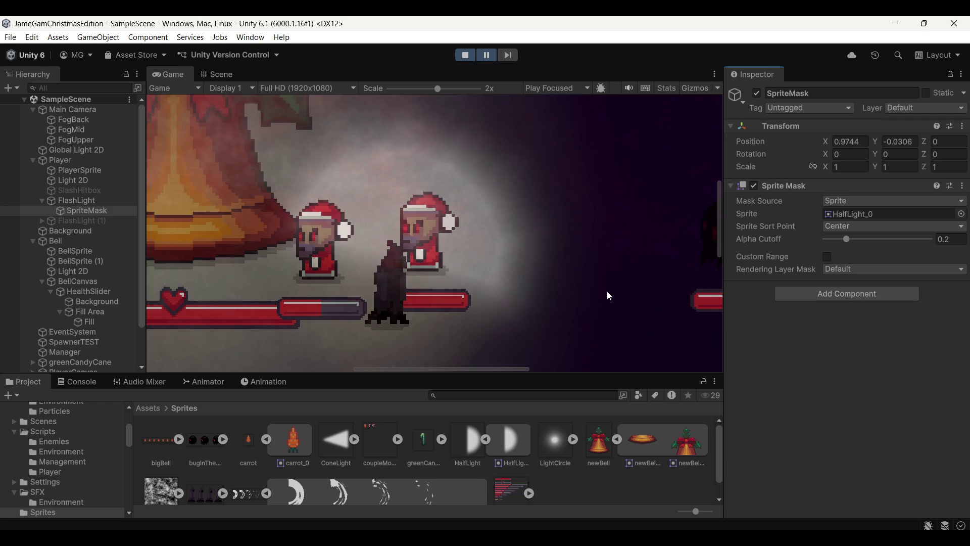
scroll(581, 278, "down", 4)
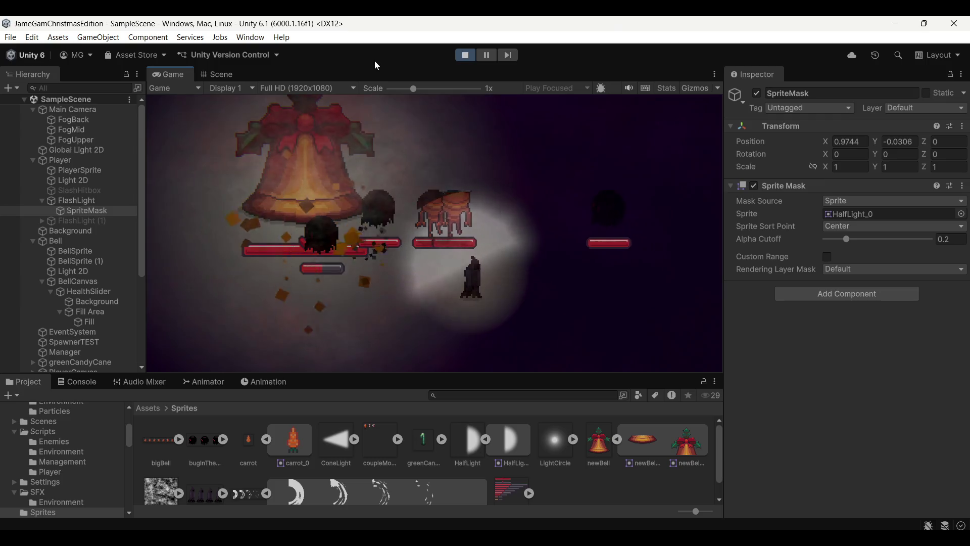
left_click_drag(412, 90, 401, 90)
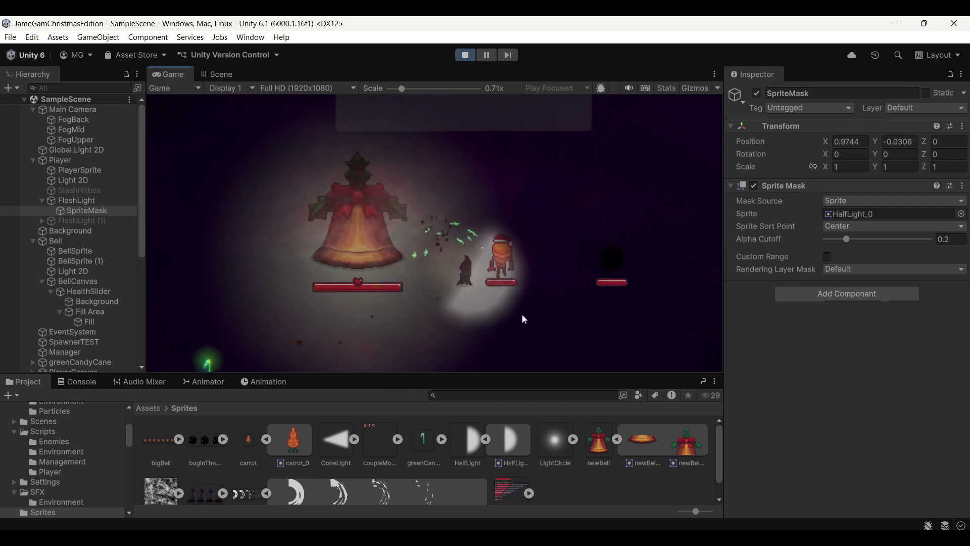
left_click(466, 55)
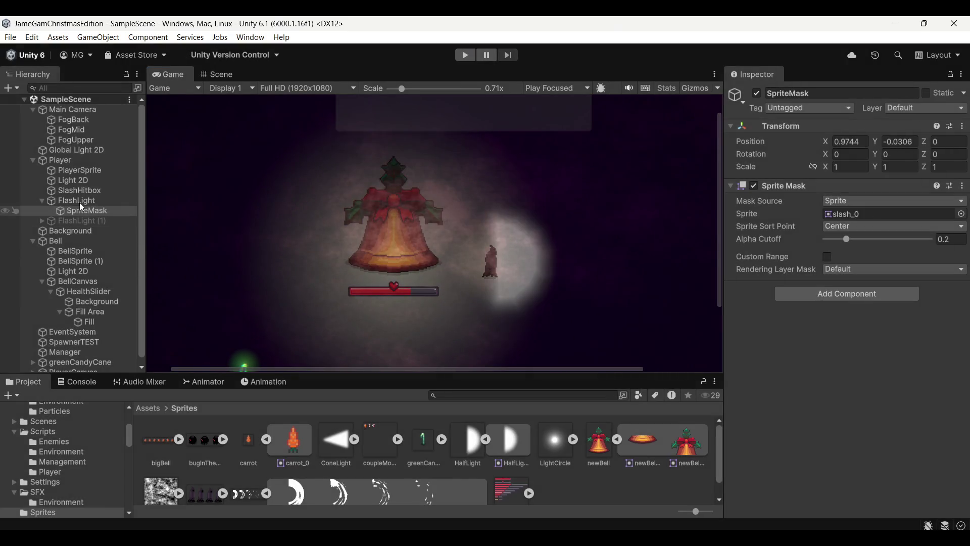
Set the Sprite Mask to HalfLight_0 and collapse the HalfLight, newBell and slash sprite sheets
mouse_move(514, 447)
left_mouse_down()
mouse_move(855, 205)
mouse_move(858, 214)
left_mouse_up()
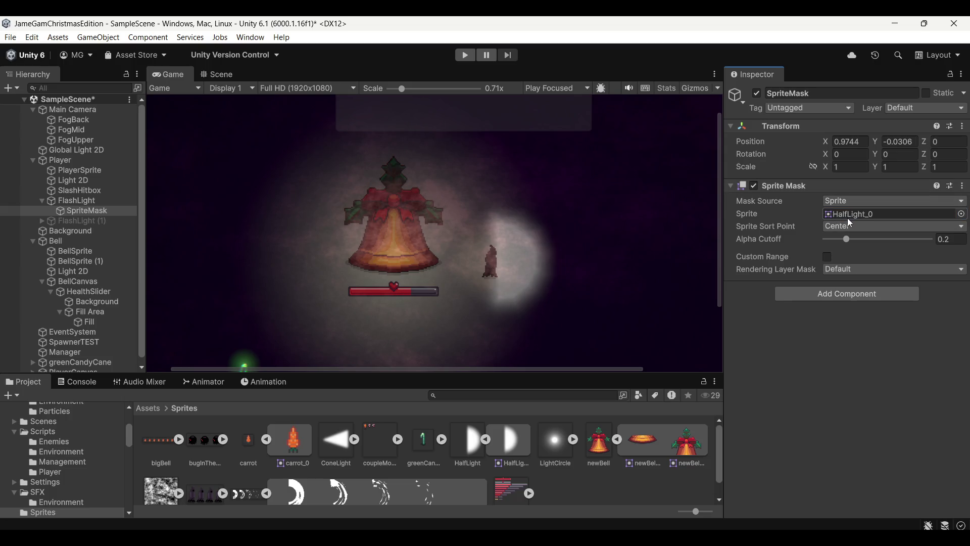
scroll(565, 299, "down", 3)
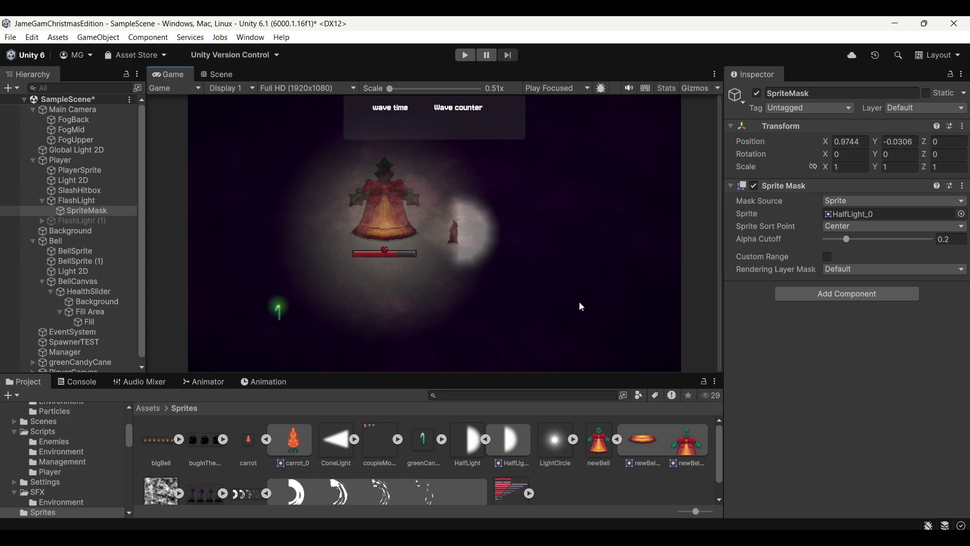
left_click(486, 439)
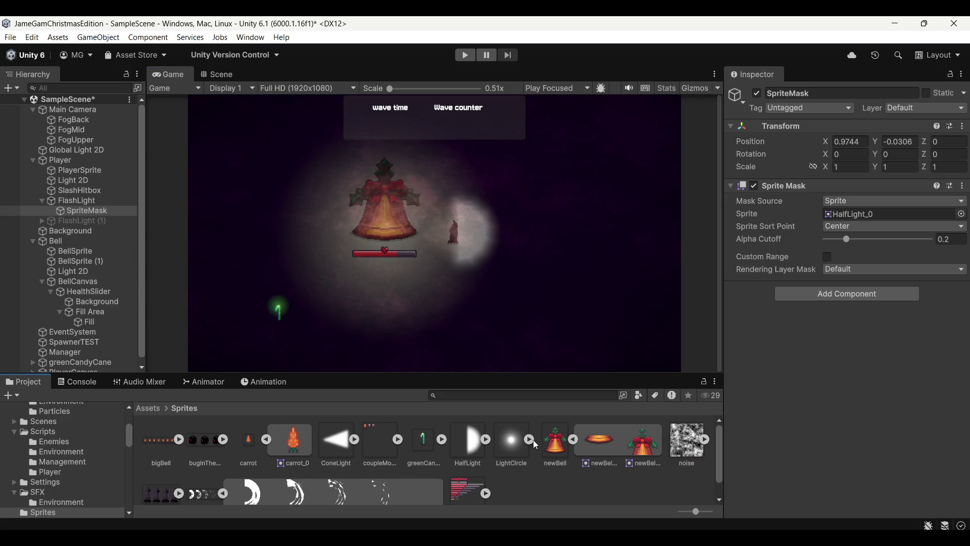
left_click(573, 439)
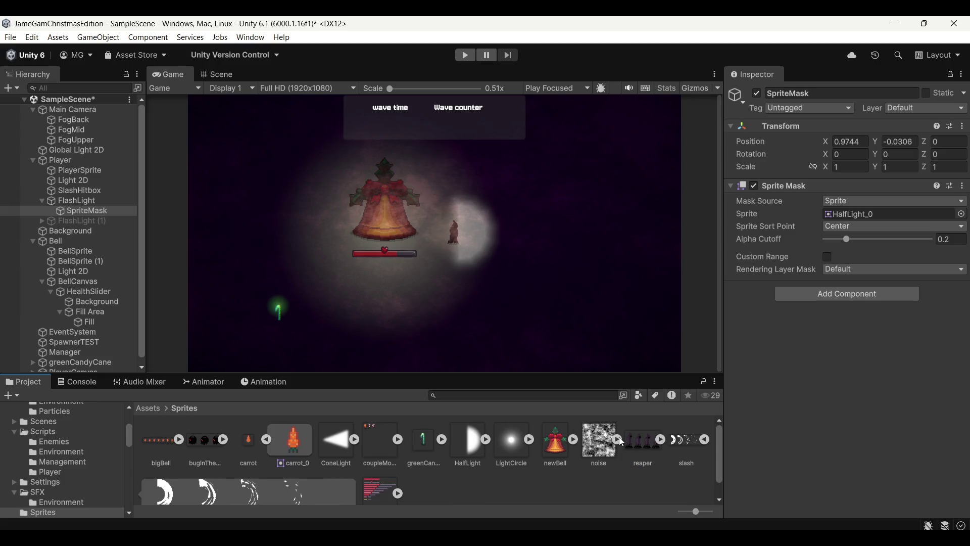
left_click(705, 441)
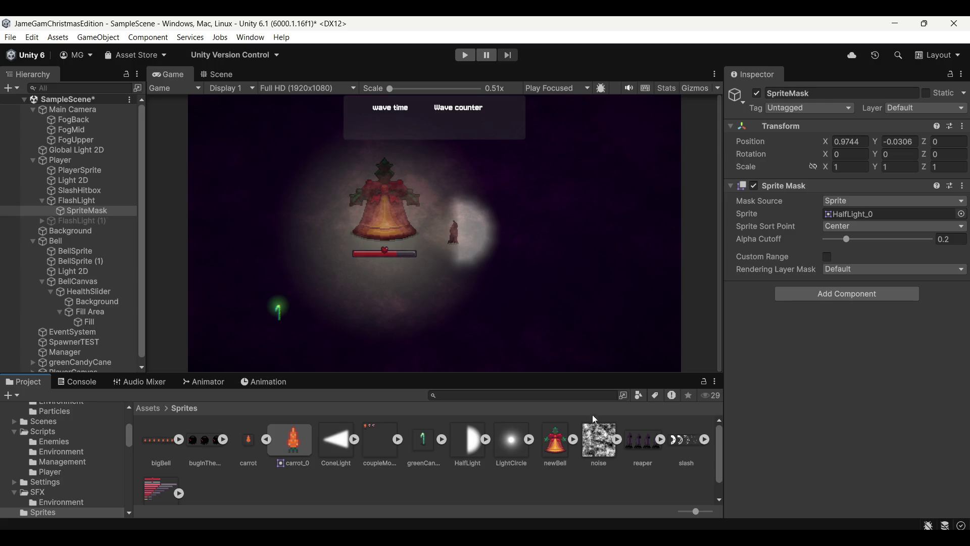
left_click(148, 409)
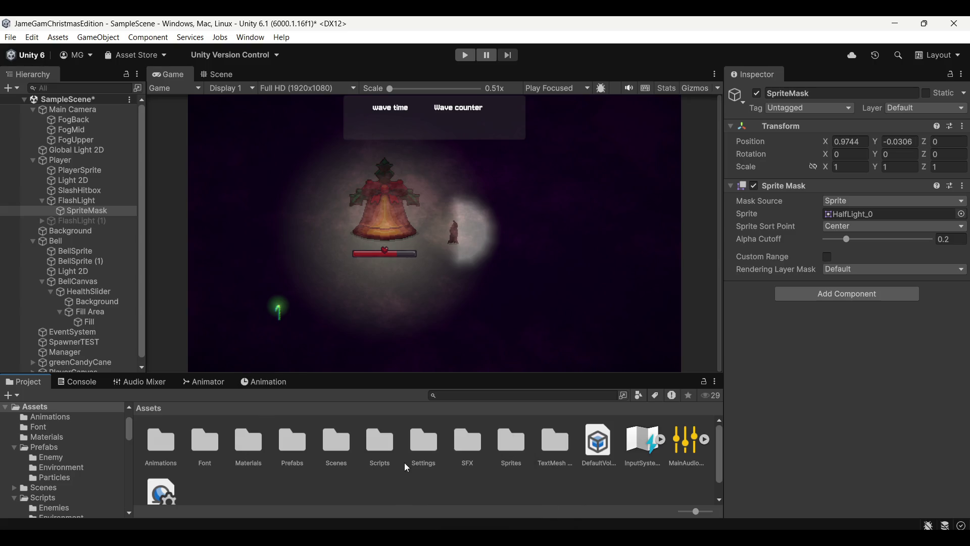
Select the coupleMonsters_2 sprite in Assets/Sprites and collapse Bell in the Hierarchy
double_click(513, 443)
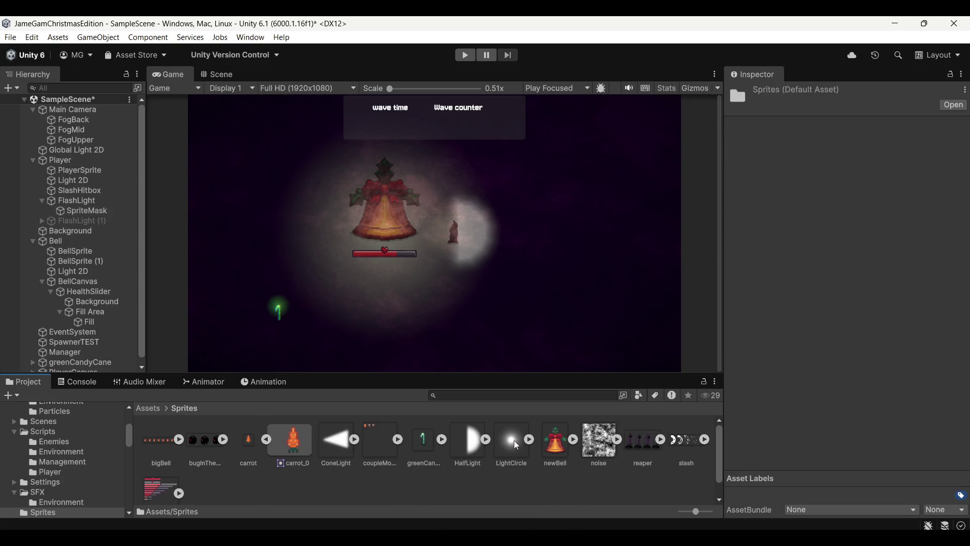
left_click(268, 439)
left_click(354, 439)
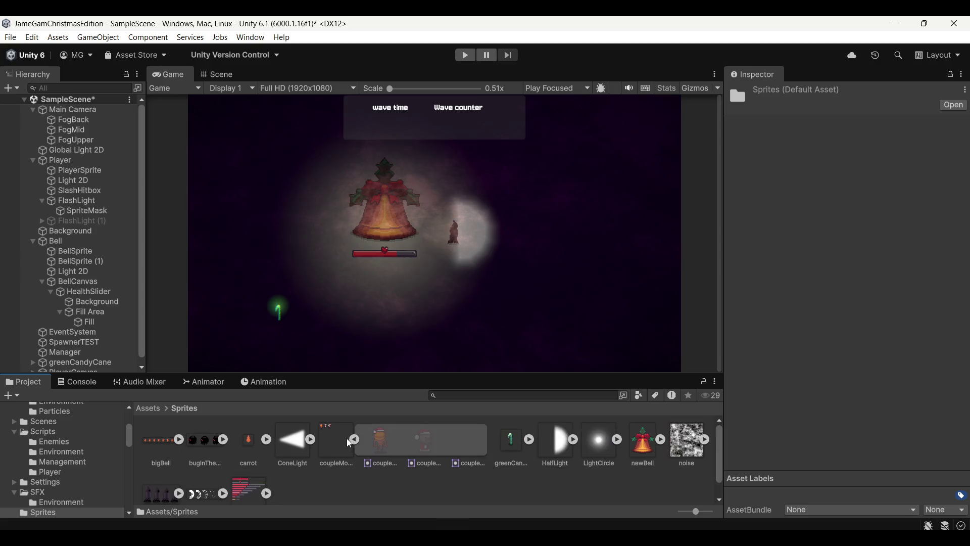
left_click(468, 450)
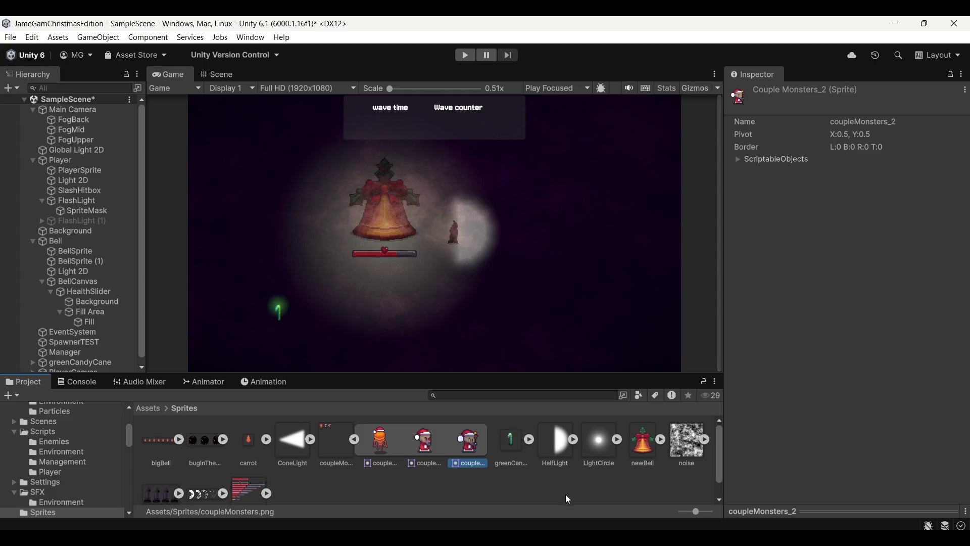
scroll(81, 295, "down", 1)
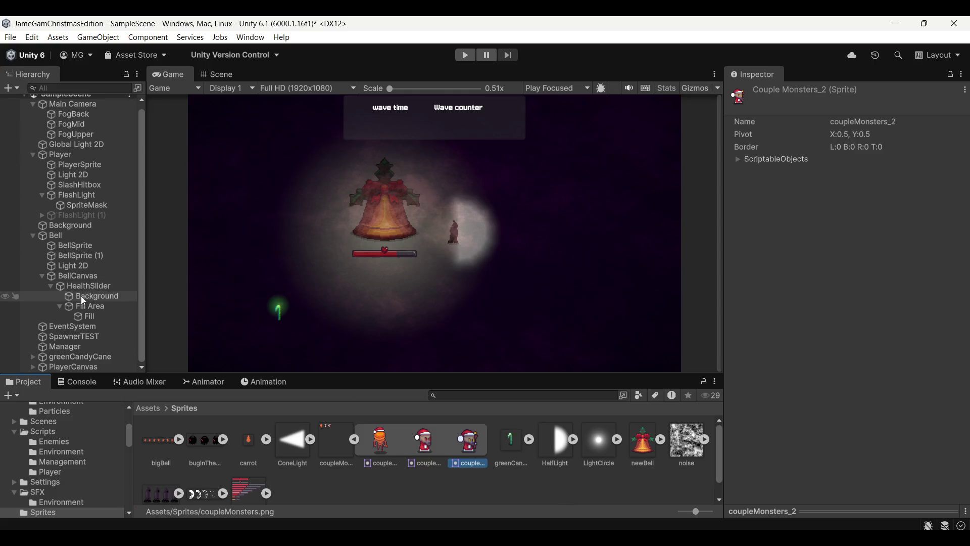
left_click(33, 236)
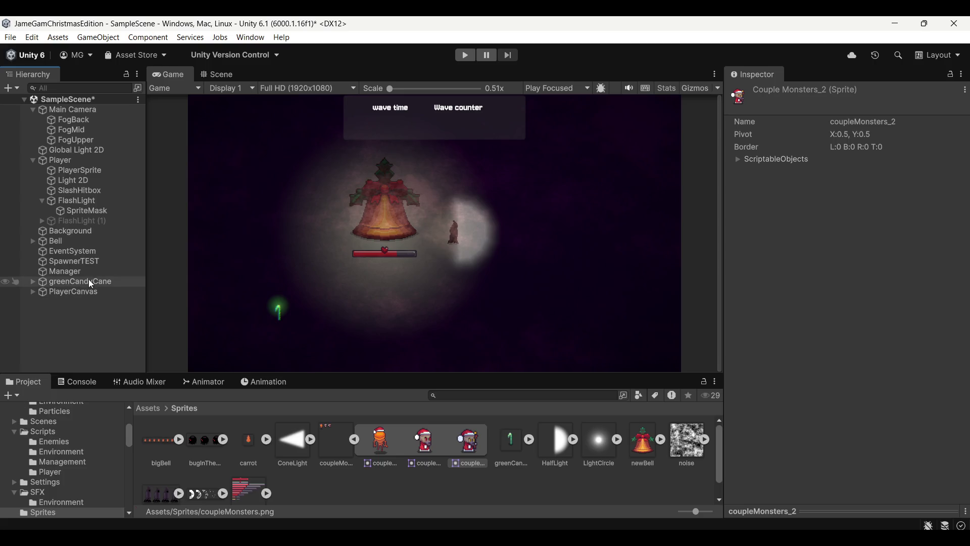
Open the Prefabs folder from the Assets root
left_click(147, 408)
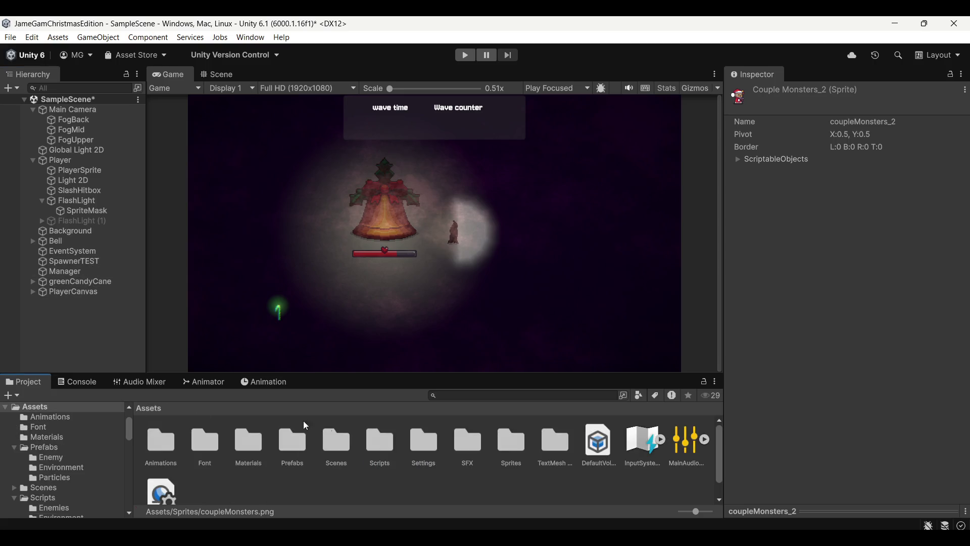
double_click(285, 457)
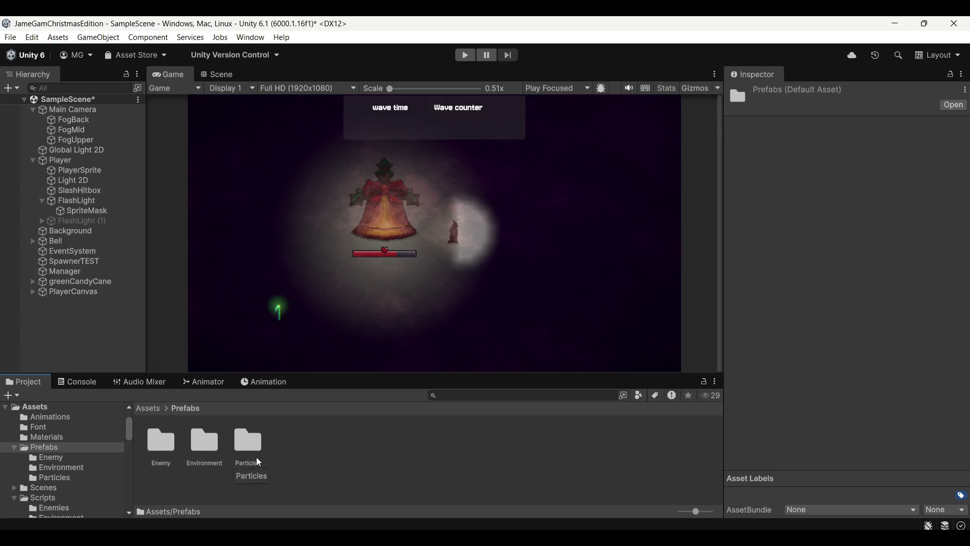
scroll(445, 263, "up", 2)
scroll(431, 246, "down", 2)
scroll(431, 246, "down", 1)
Duplicate the GhostEnemy prefab in Prefabs/Enemy and name the copy CasterEnemy
double_click(158, 450)
left_click(247, 442)
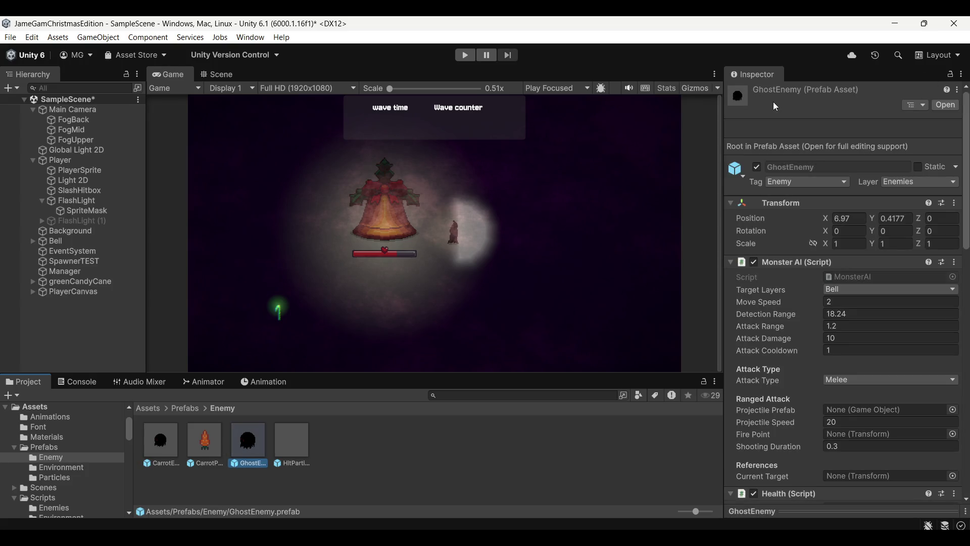
left_click(167, 444)
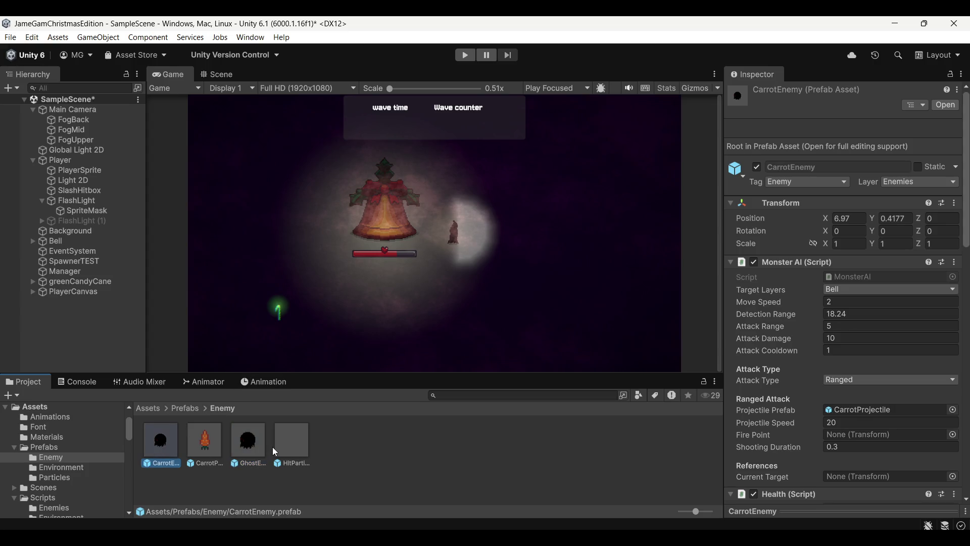
left_click(260, 452)
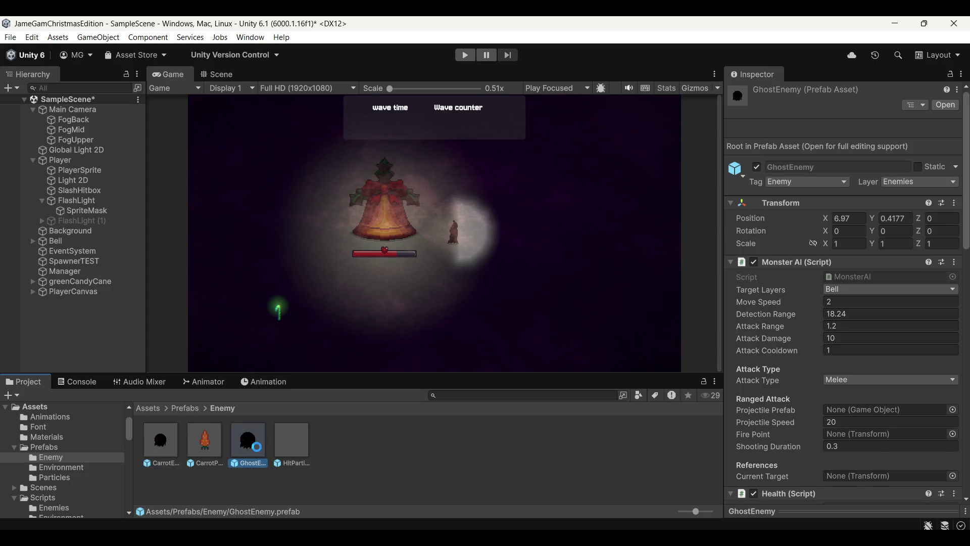
key("ctrl+d")
type("CasterEne")
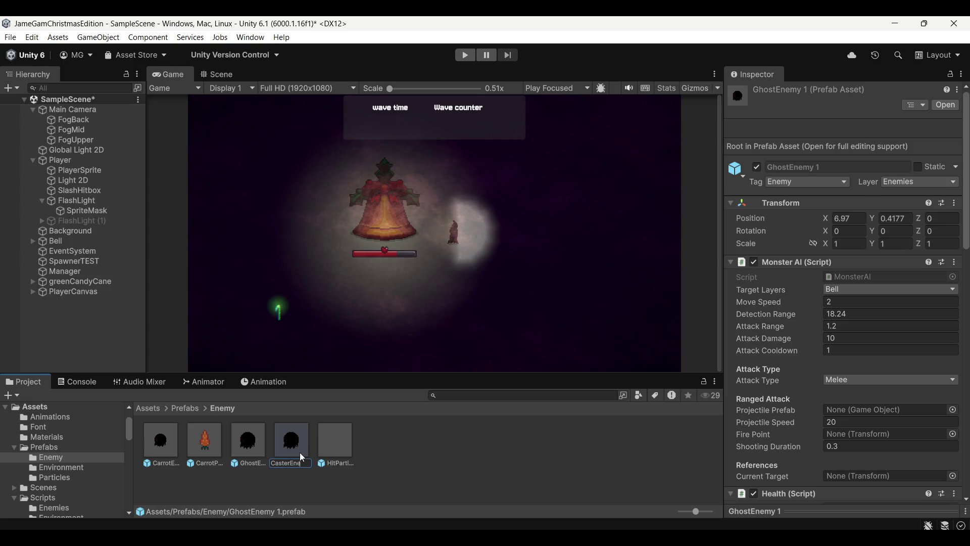
type("my")
key("Return")
Open CasterEnemy and set its RealSprite's sprite to coupleMonsters_2
double_click(241, 444)
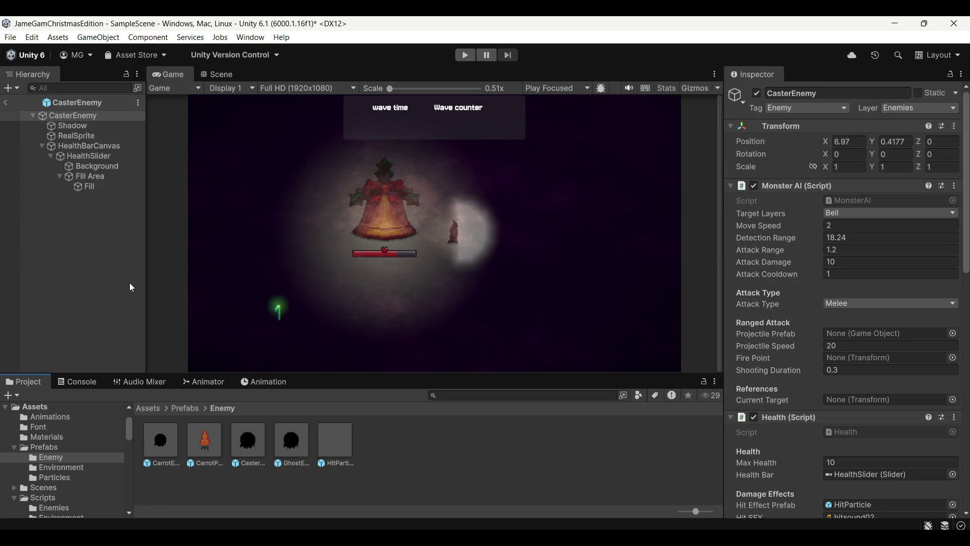
left_click(89, 137)
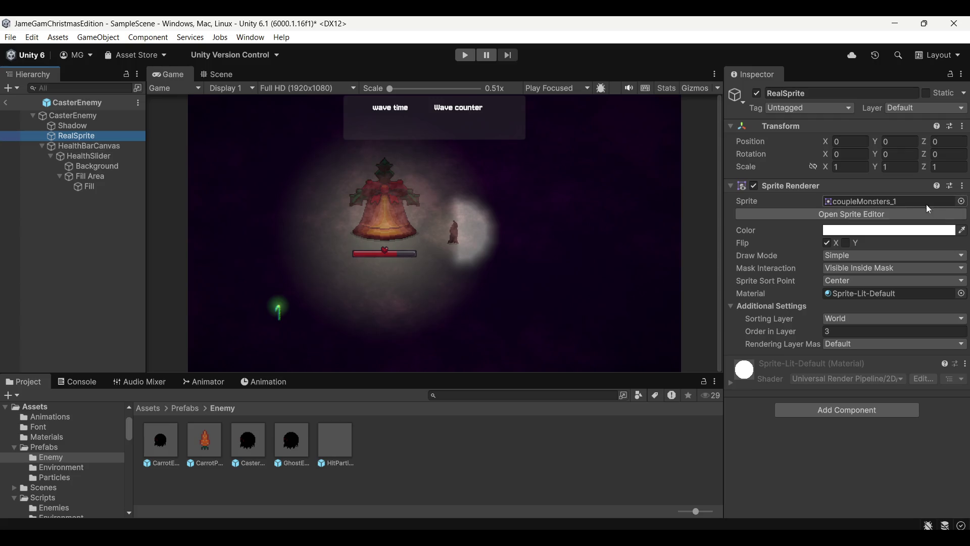
left_click(962, 202)
left_click(720, 272)
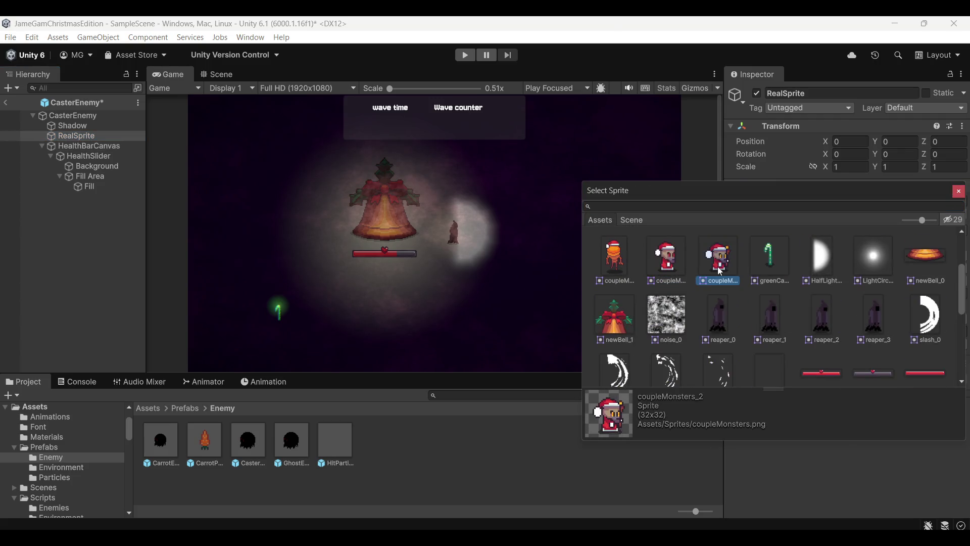
double_click(721, 271)
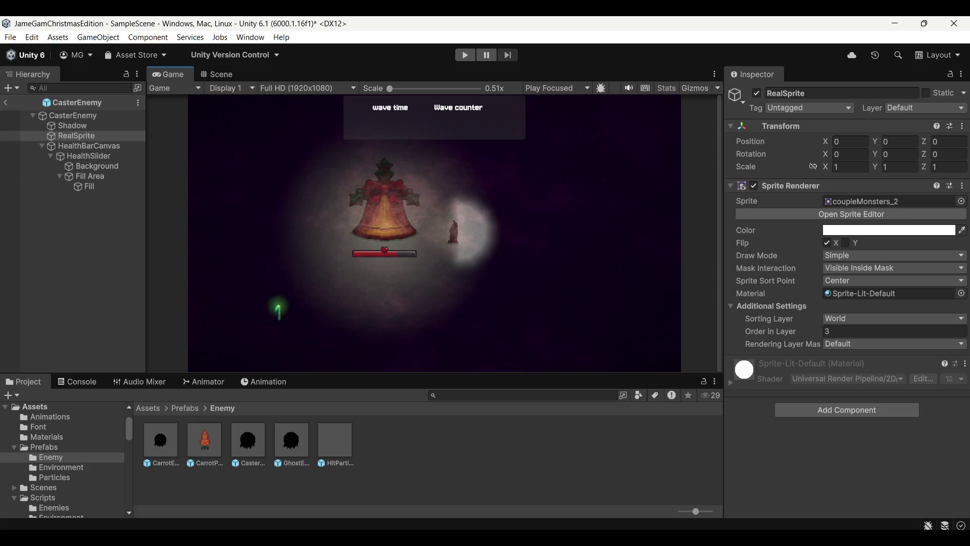
In VS Code, review the melee attack code in MonsterAI.cs's Attack() method
key("alt+Tab")
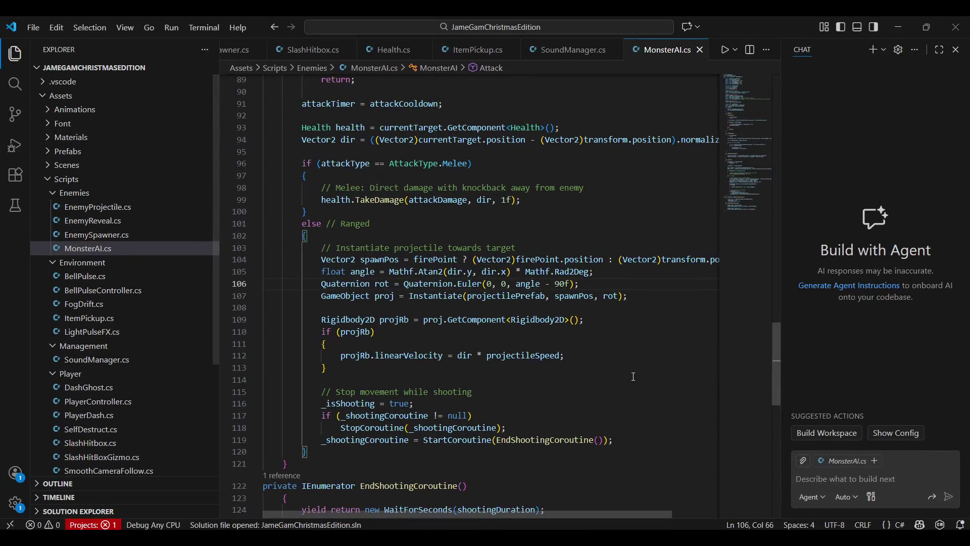
scroll(633, 377, "down", 6)
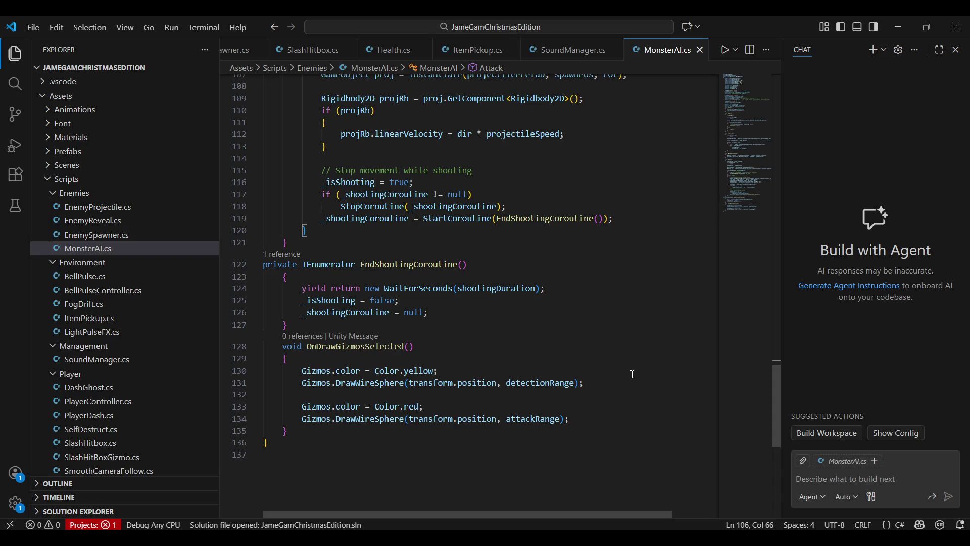
scroll(617, 370, "up", 10)
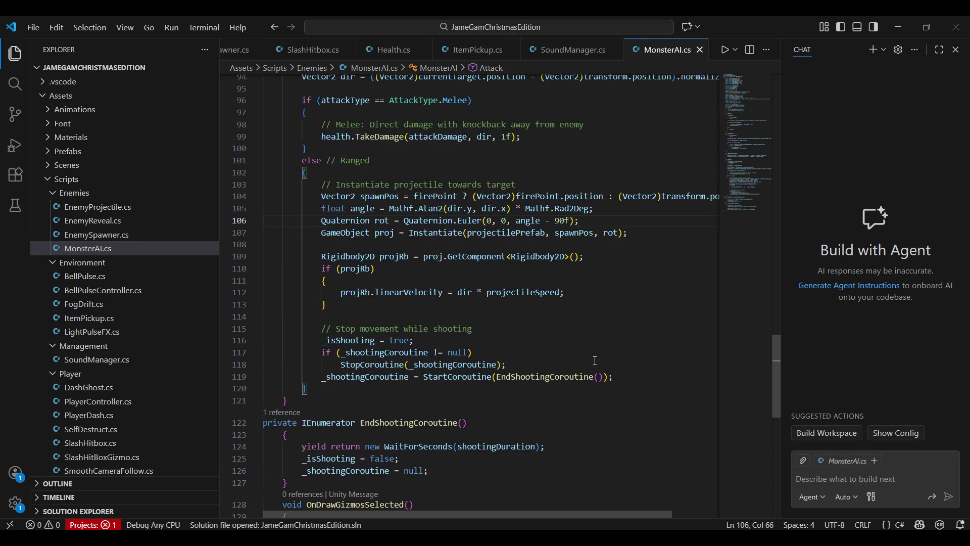
left_click(593, 345)
scroll(535, 321, "up", 10)
scroll(535, 321, "up", 13)
Inspect the AttackType enum declaration and surrounding ranged code, then return to Unity
left_click(488, 318)
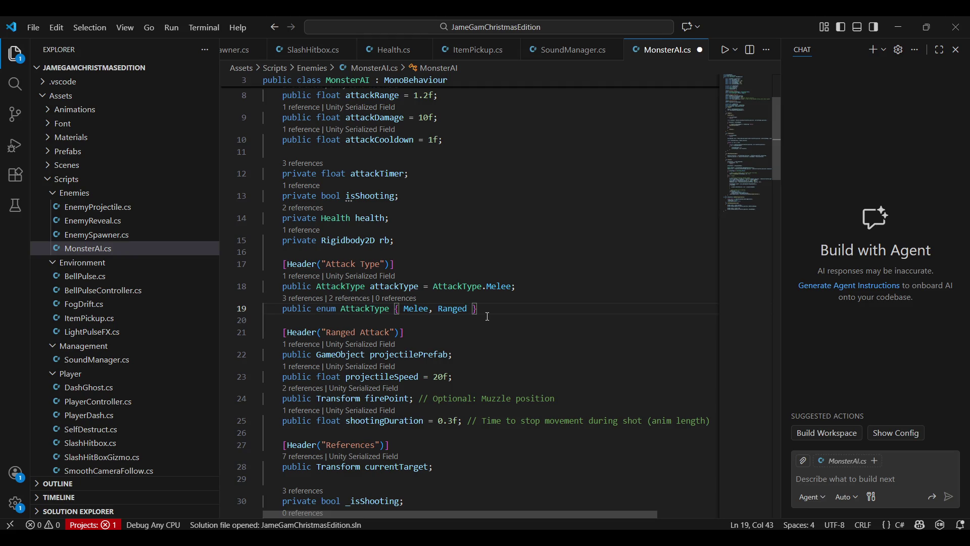
key("Right")
scroll(551, 305, "down", 5)
scroll(551, 305, "down", 10)
scroll(548, 306, "up", 8)
scroll(546, 305, "down", 5)
scroll(544, 305, "down", 12)
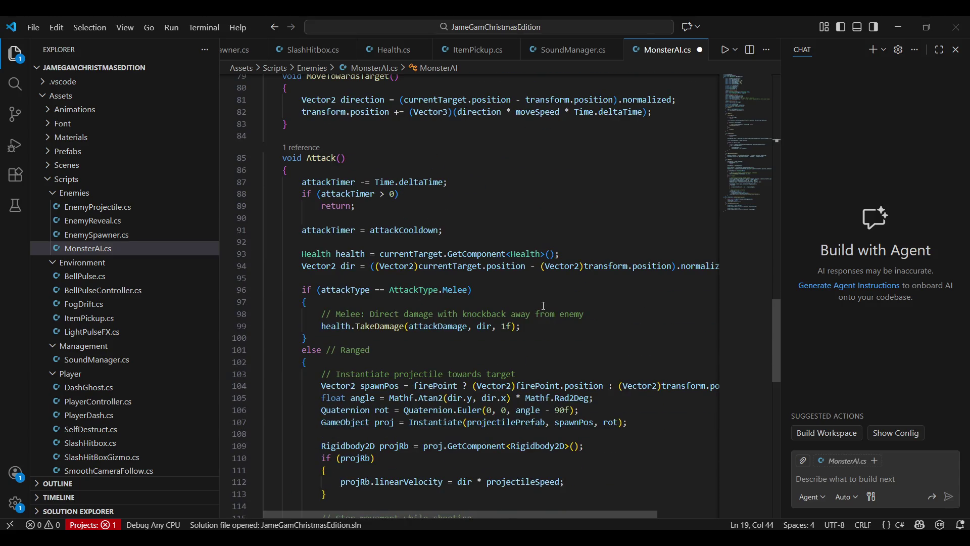
key("alt+Tab")
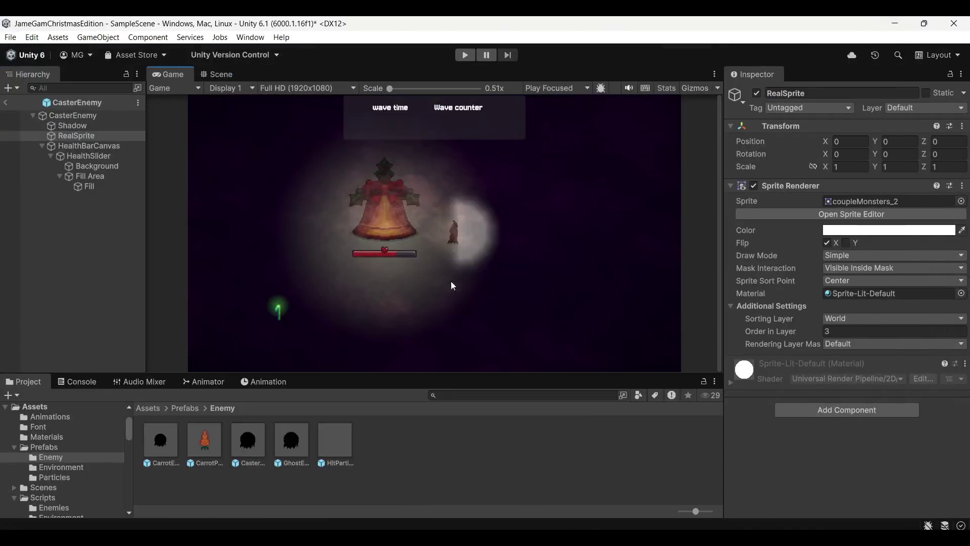
Select the GhostEnemy prefab and review its Monster AI values, leaving Max Health unchanged
left_click(305, 447)
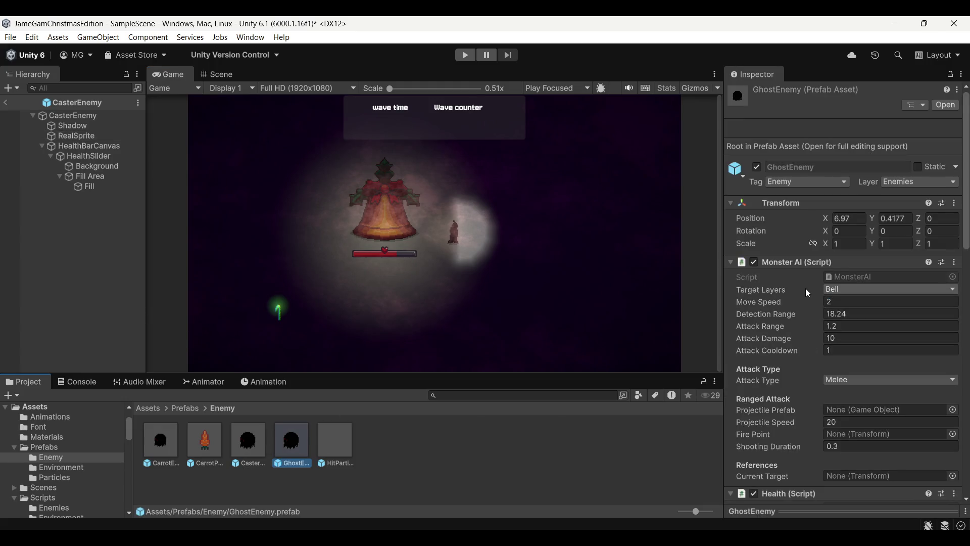
scroll(806, 288, "down", 5)
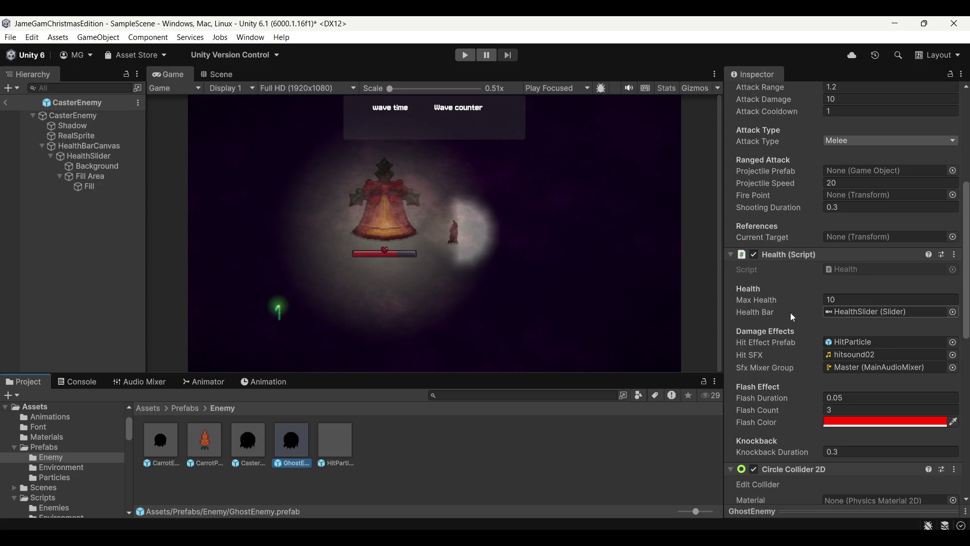
scroll(787, 347, "down", 3)
scroll(786, 347, "up", 6)
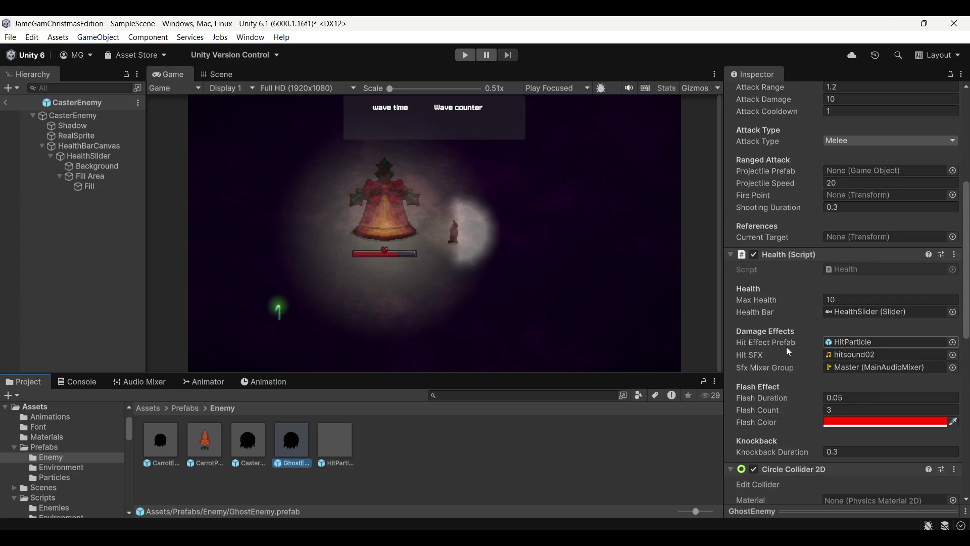
left_click(834, 368)
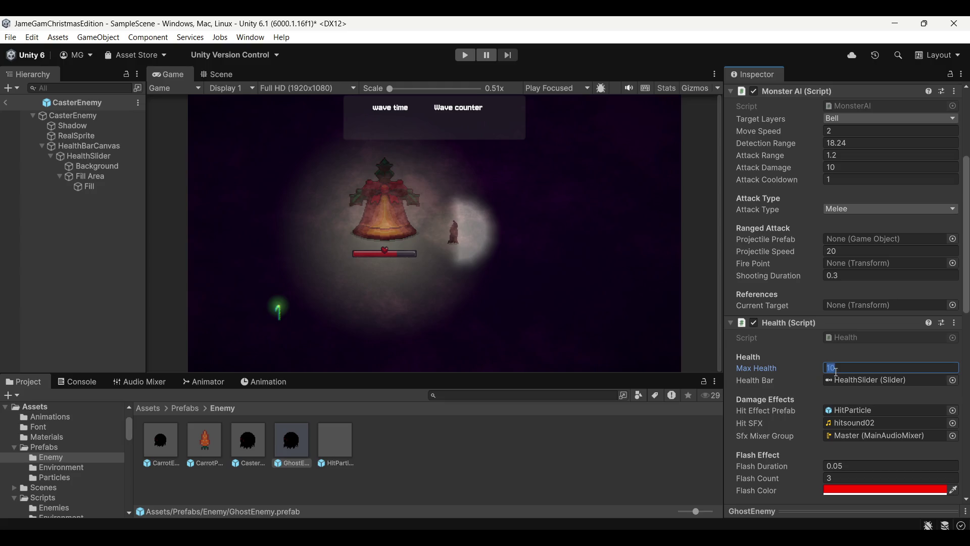
left_click(874, 355)
scroll(839, 305, "up", 3)
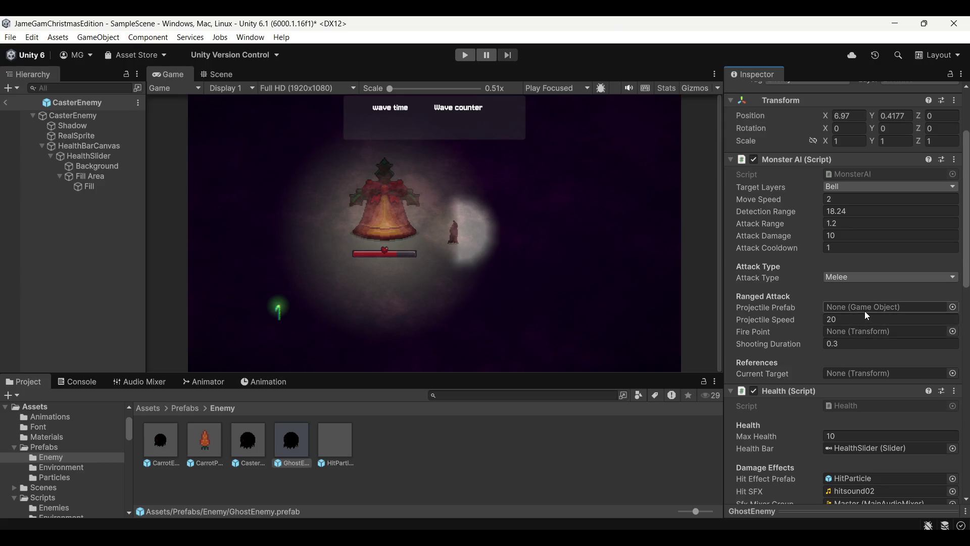
Set GhostEnemy's Projectile Speed to 0 and open the prefab in Prefab Mode
left_click(866, 319)
type("0")
left_click(882, 359)
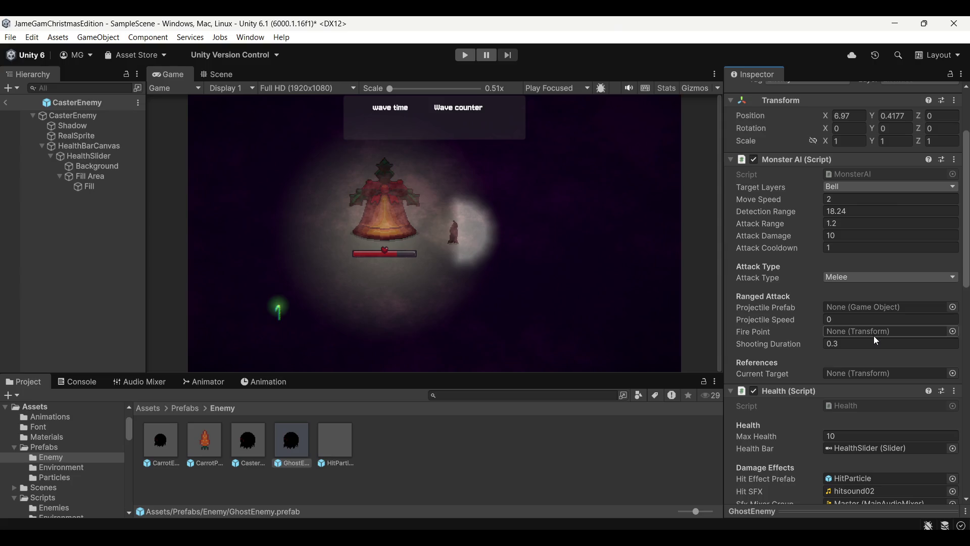
double_click(288, 451)
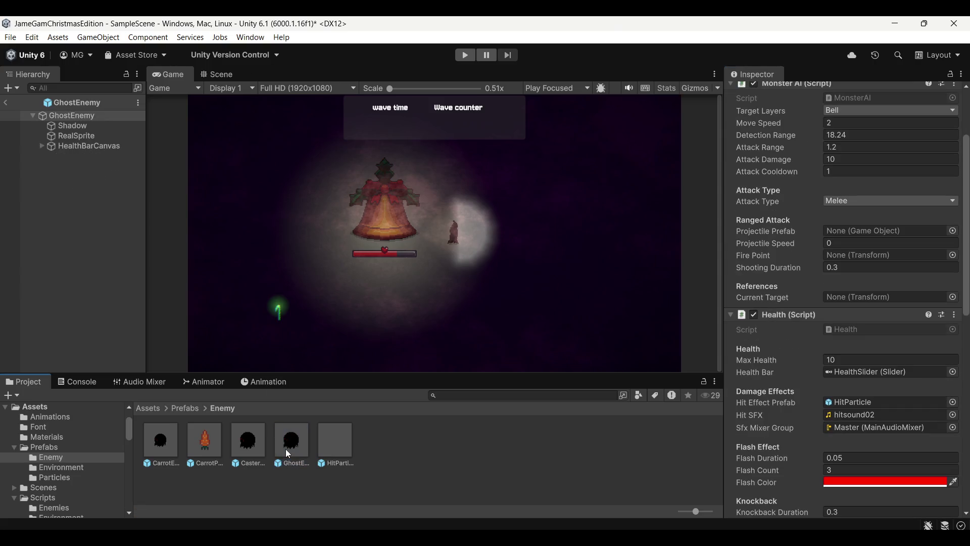
Frame the GhostEnemy prefab in the Scene view
left_click(223, 76)
key("f")
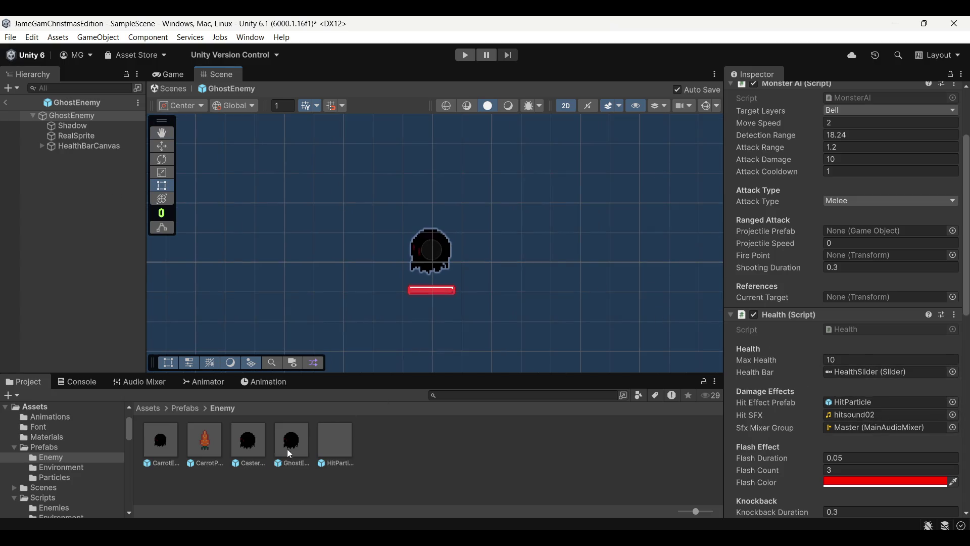
scroll(854, 253, "up", 5)
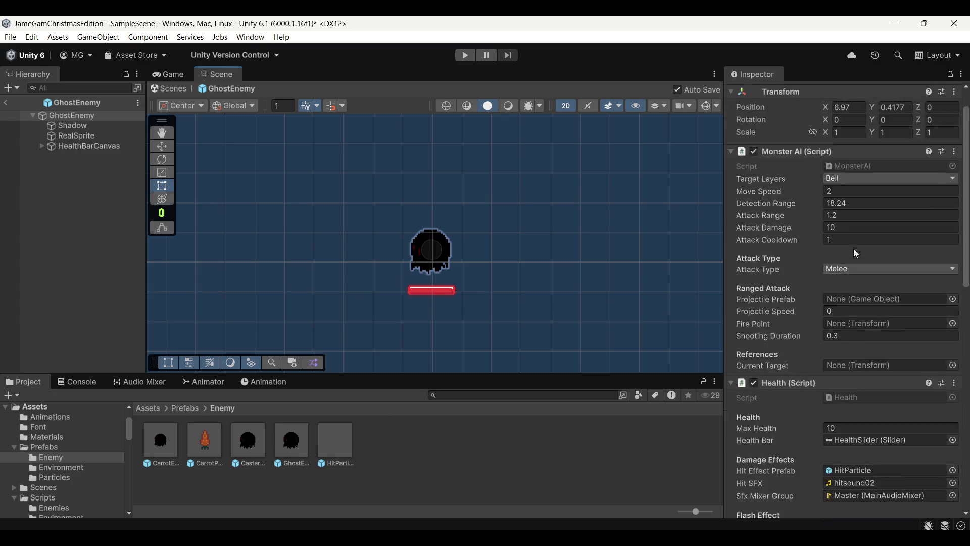
Make GhostEnemy a Ranged attacker using itself as projectile prefab, then return to SampleScene
left_click(889, 304)
left_click(860, 329)
mouse_move(303, 442)
left_mouse_down()
mouse_move(645, 398)
mouse_move(827, 334)
mouse_move(859, 334)
left_mouse_up()
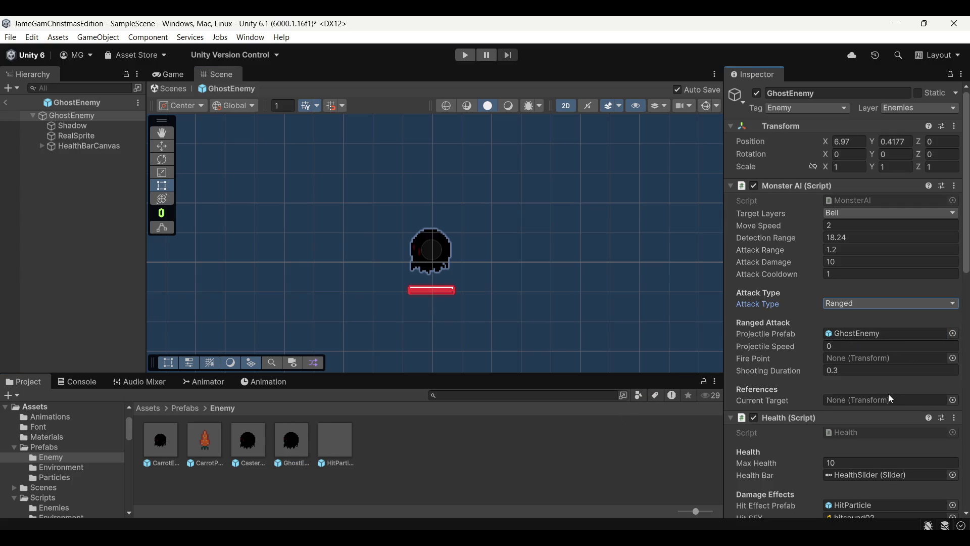
scroll(902, 356, "down", 4)
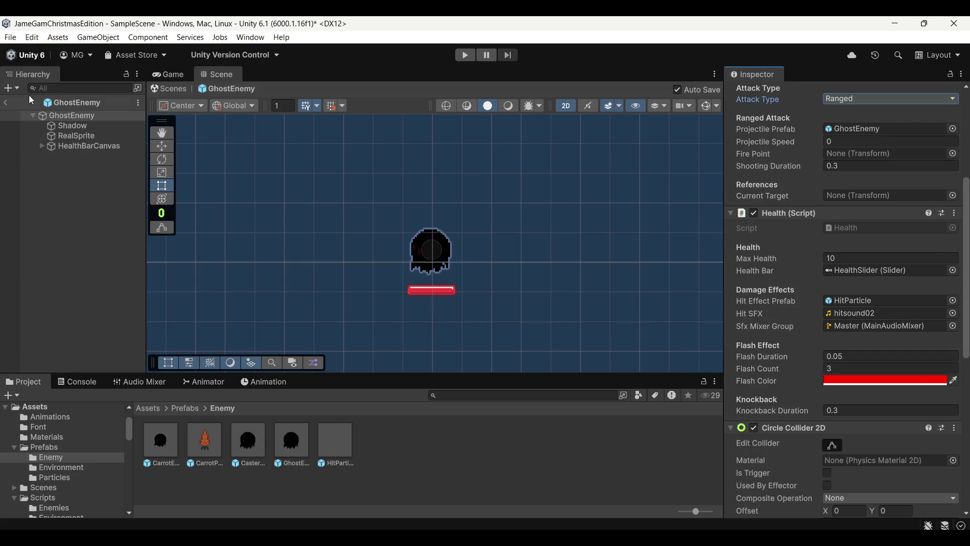
left_click(5, 102)
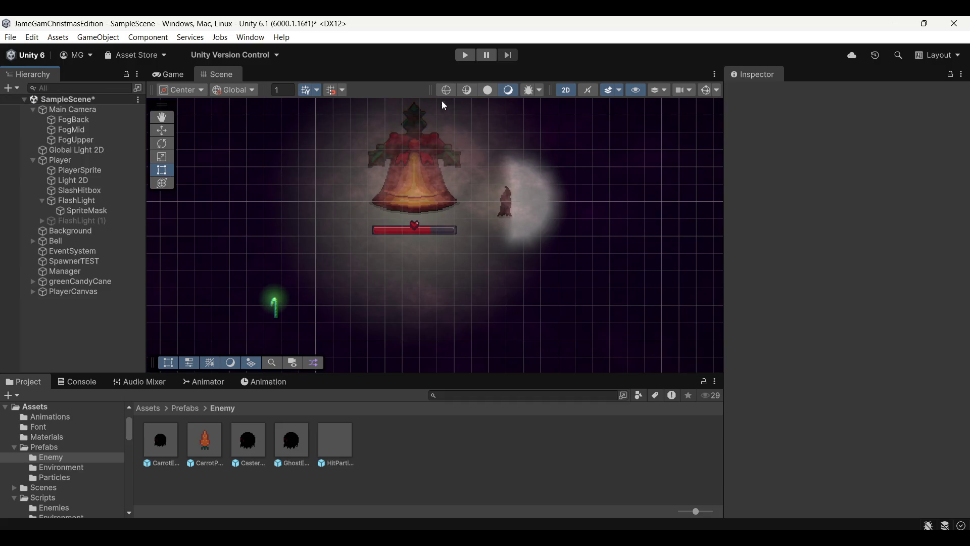
Save SampleScene and run a brief play-test, moving the player with W and D
key("ctrl+s")
left_click(461, 53)
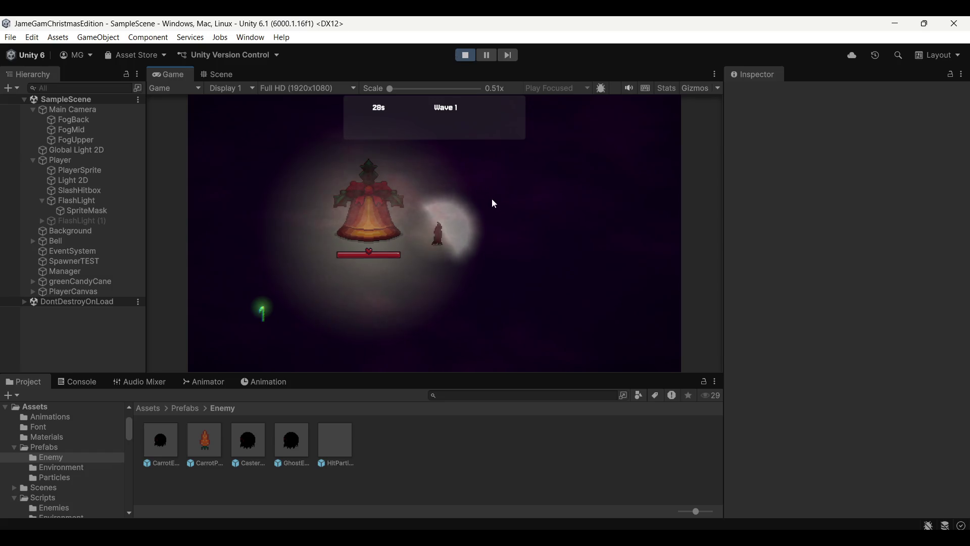
key("w")
key("d")
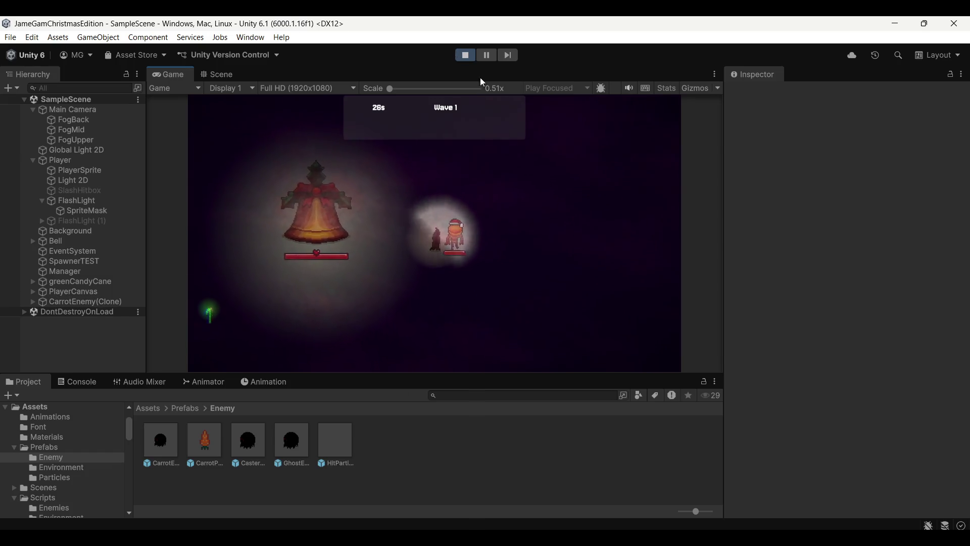
left_click(465, 55)
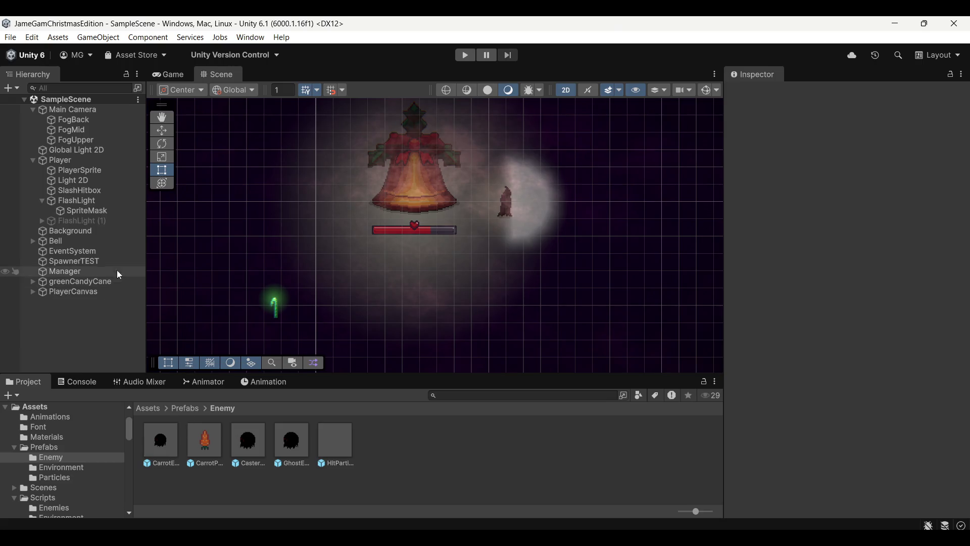
Remove CarrotEnemy from SpawnerTEST's first wave, make Element 0 CasterEnemy, and start play mode
left_click(111, 258)
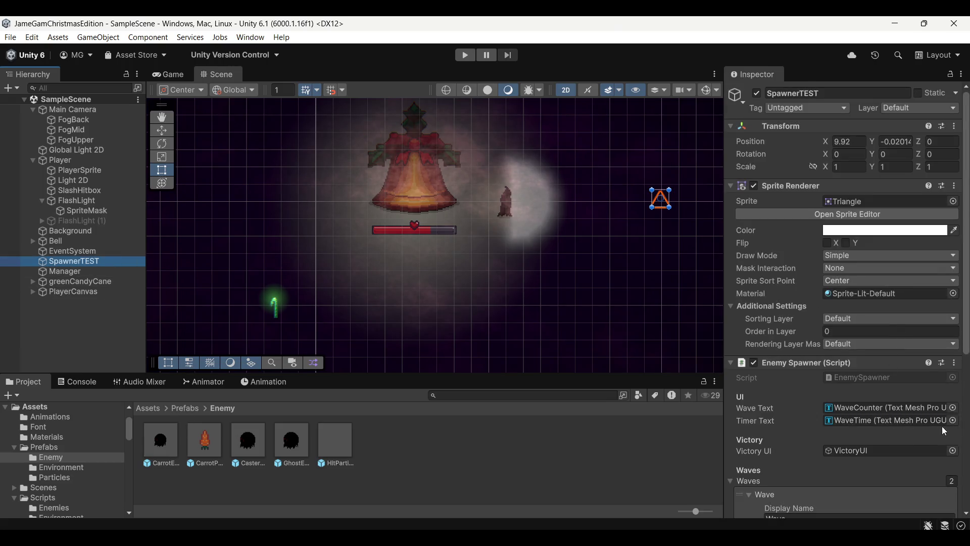
scroll(934, 424, "down", 5)
left_click(938, 464)
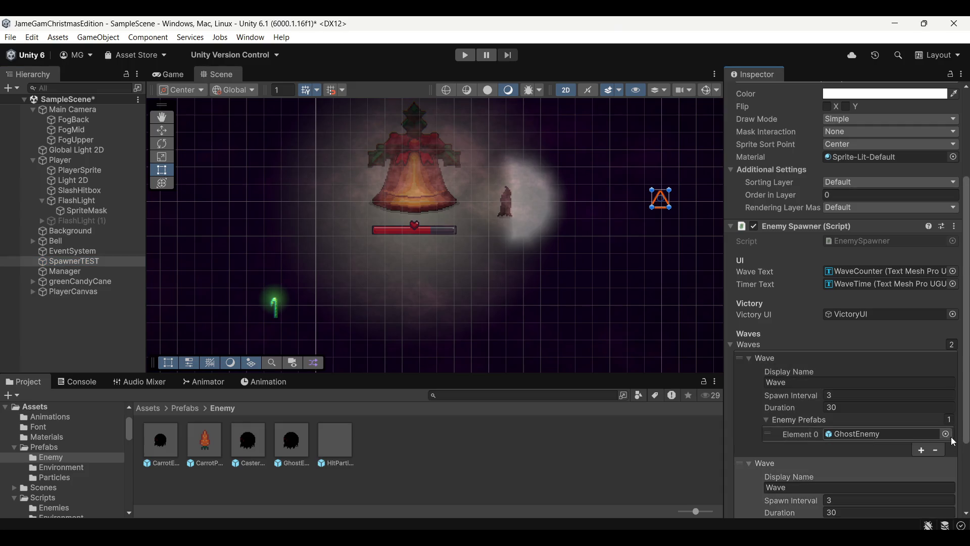
left_click(946, 434)
double_click(826, 343)
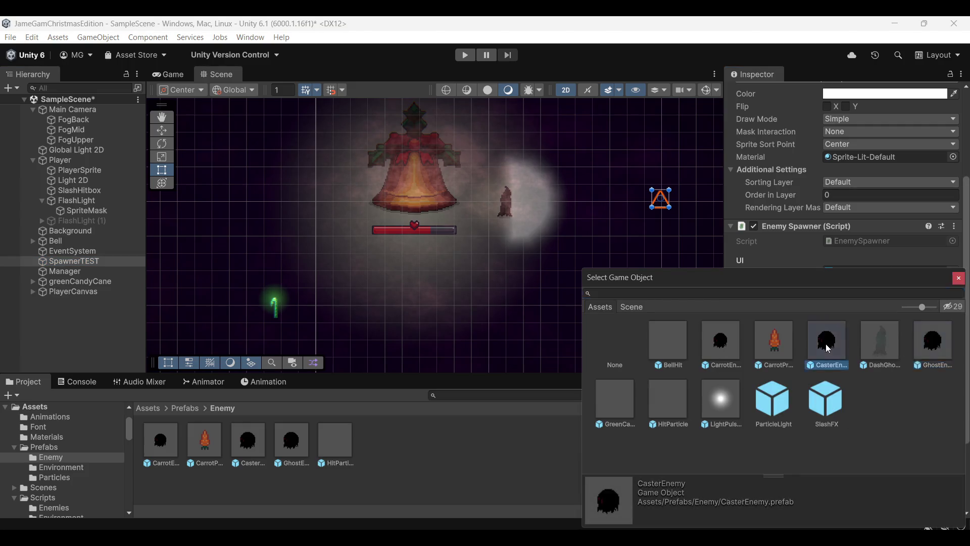
left_click(465, 54)
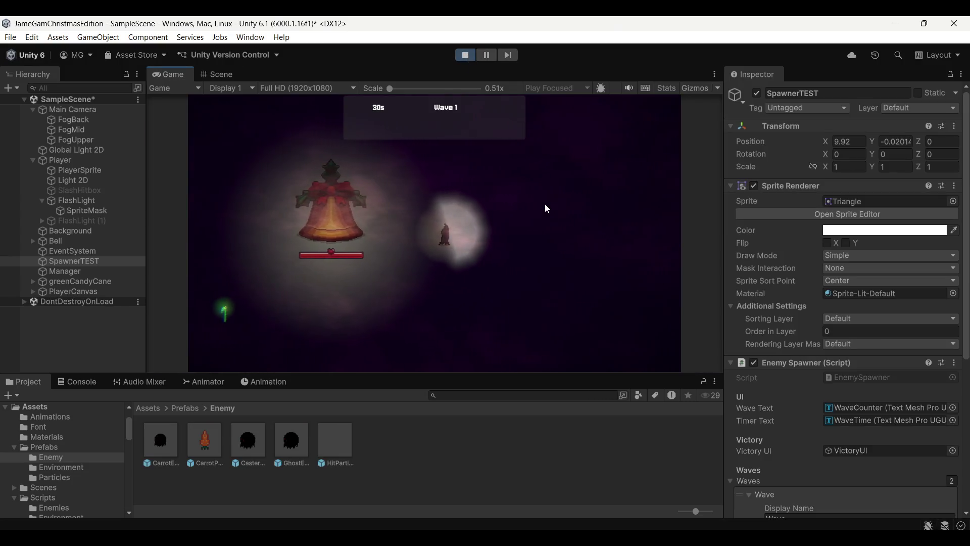
Move the player left and right near the bell as CasterEnemy clones spawn, then stop playing
key("d")
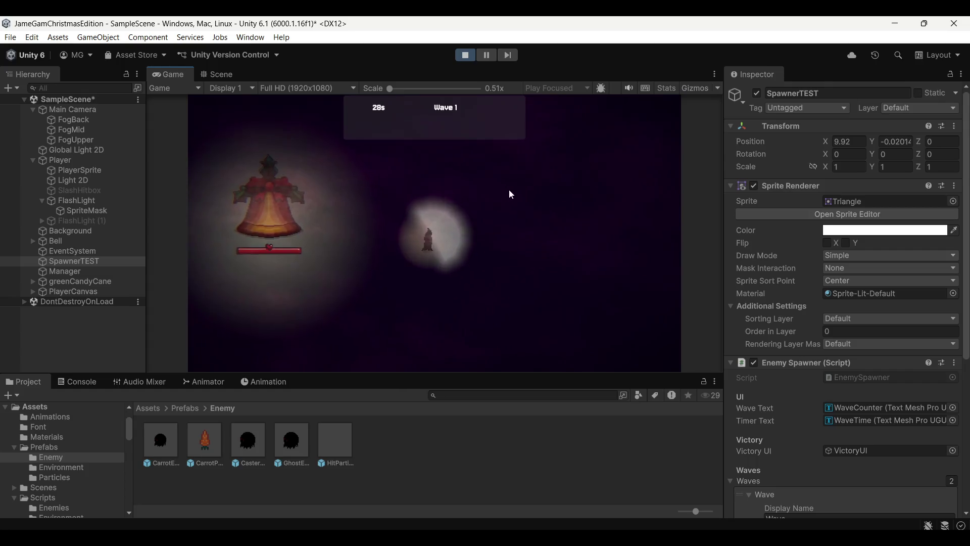
key("a")
key("a")
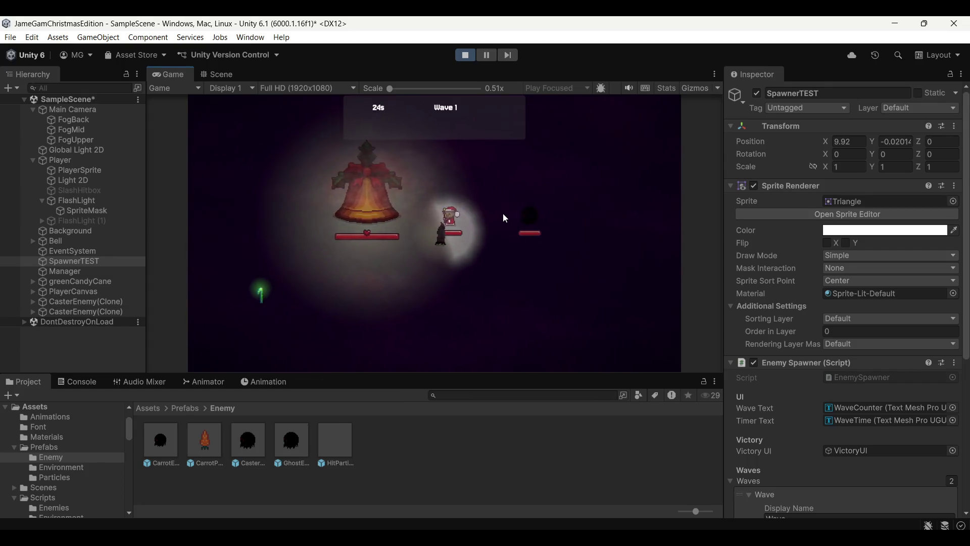
key("a")
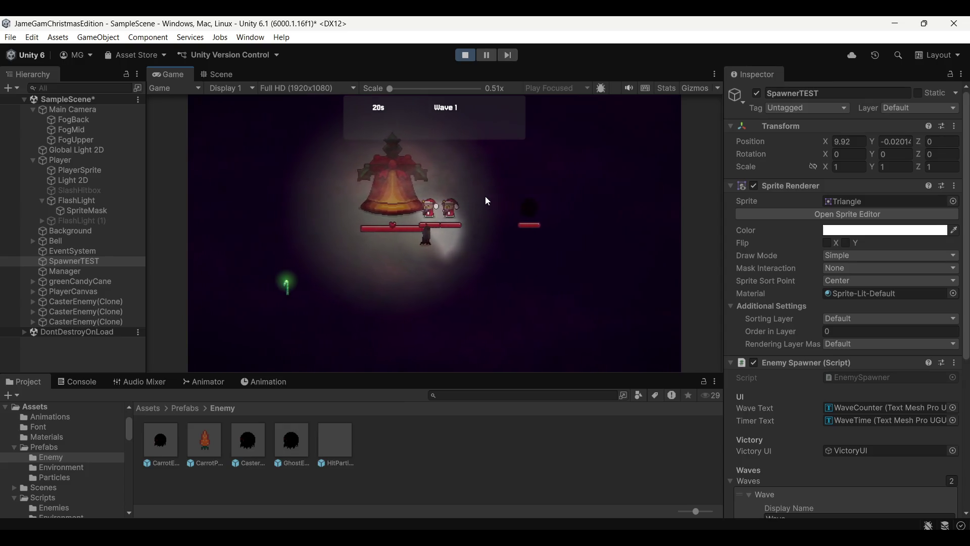
key("a")
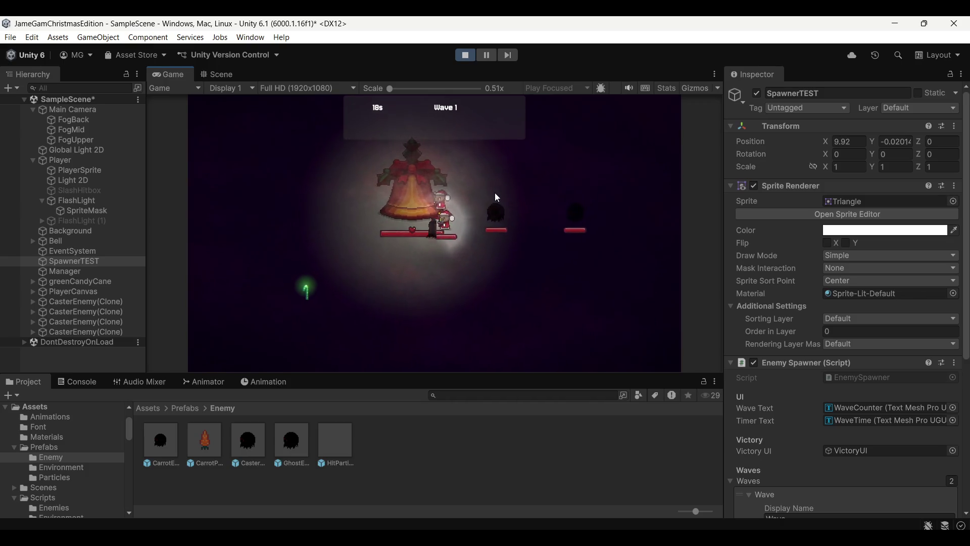
key("d")
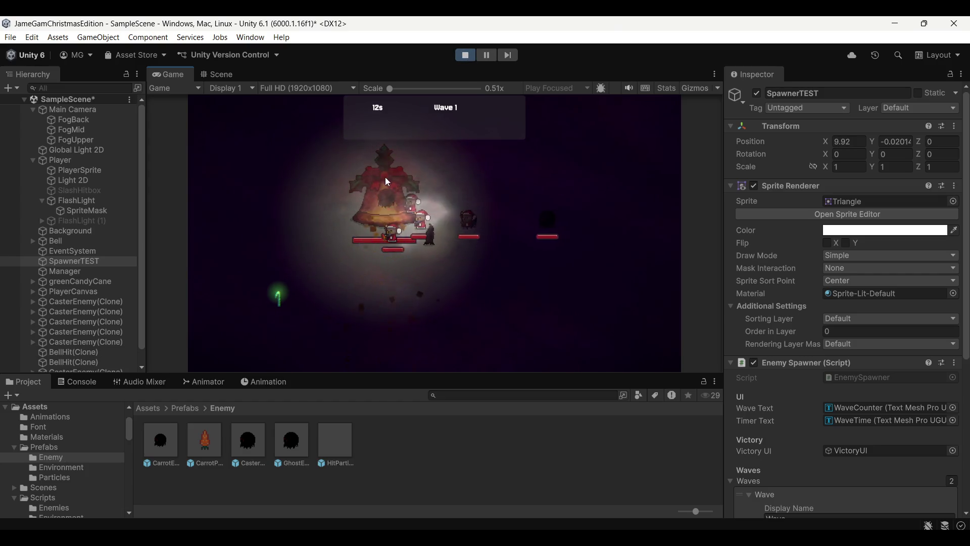
left_click(466, 56)
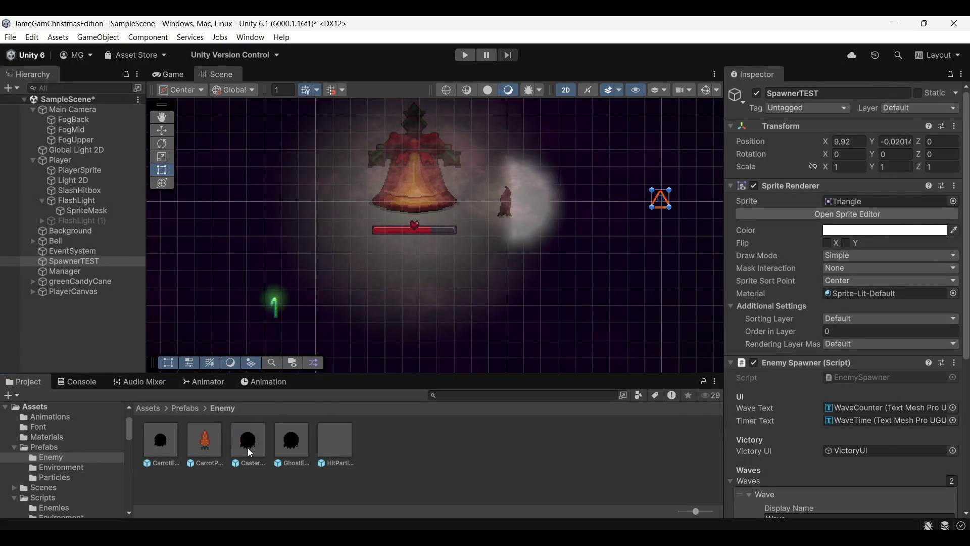
Set CasterEnemy's Attack Type to Ranged with CasterEnemy itself as Projectile Prefab
left_click(250, 454)
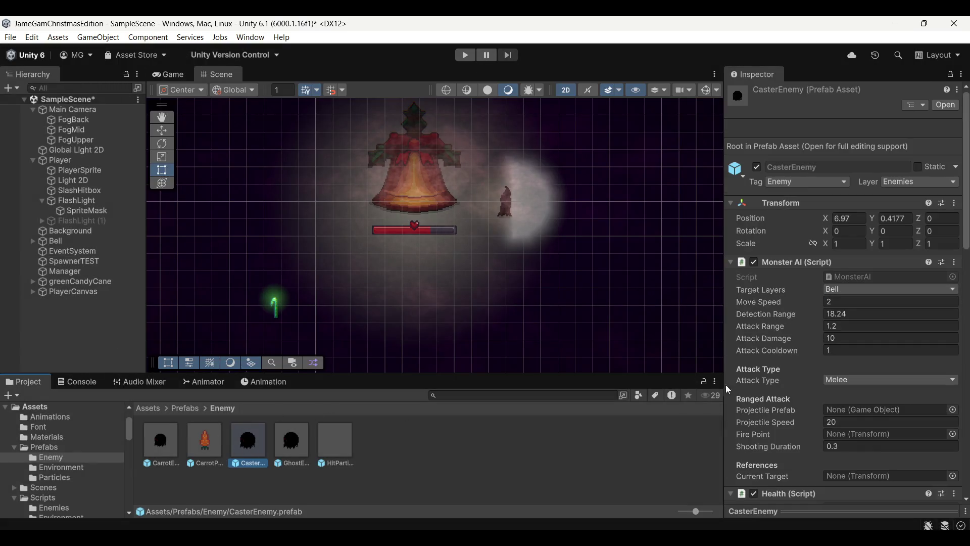
left_click(278, 444)
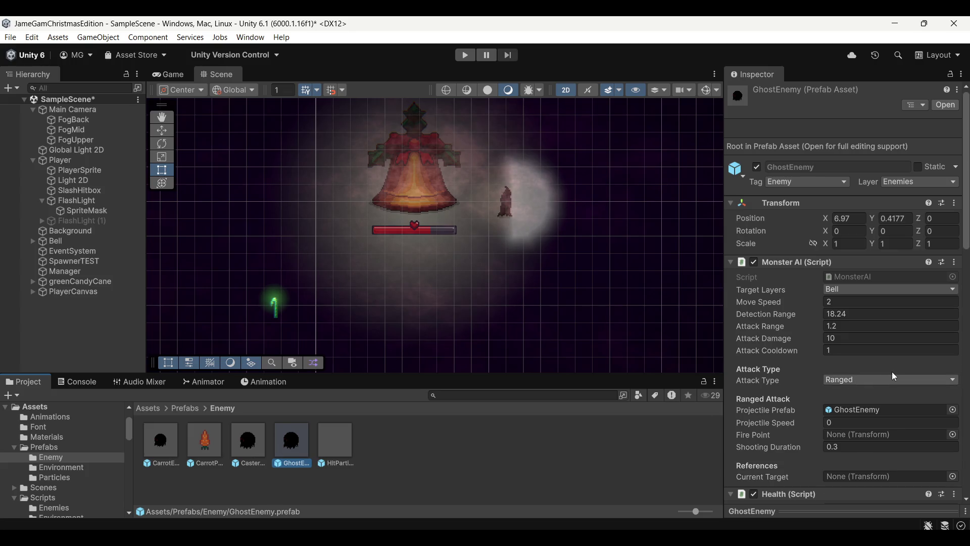
left_click(904, 380)
left_click(889, 389)
left_click(250, 453)
left_click(860, 380)
left_click(854, 401)
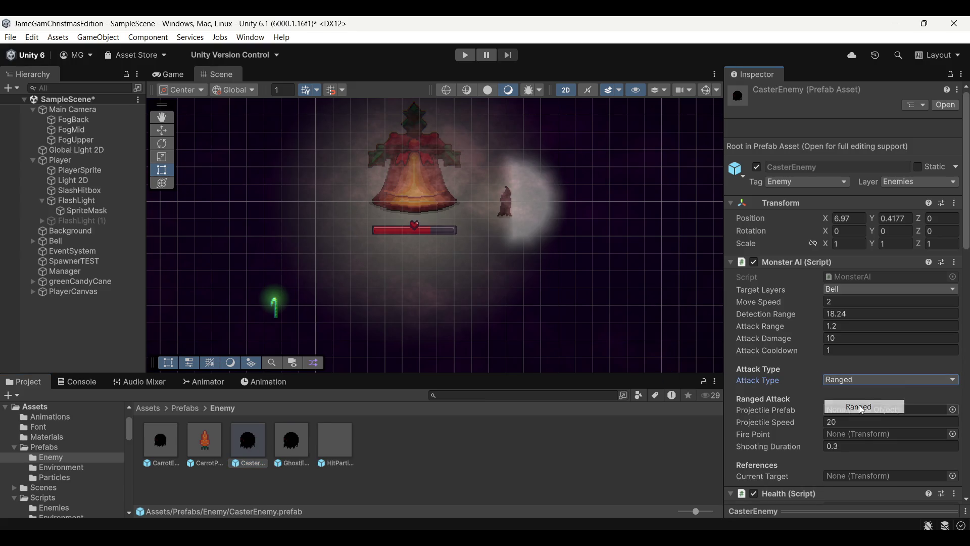
mouse_move(261, 448)
left_mouse_down()
mouse_move(933, 418)
mouse_move(925, 411)
left_mouse_up()
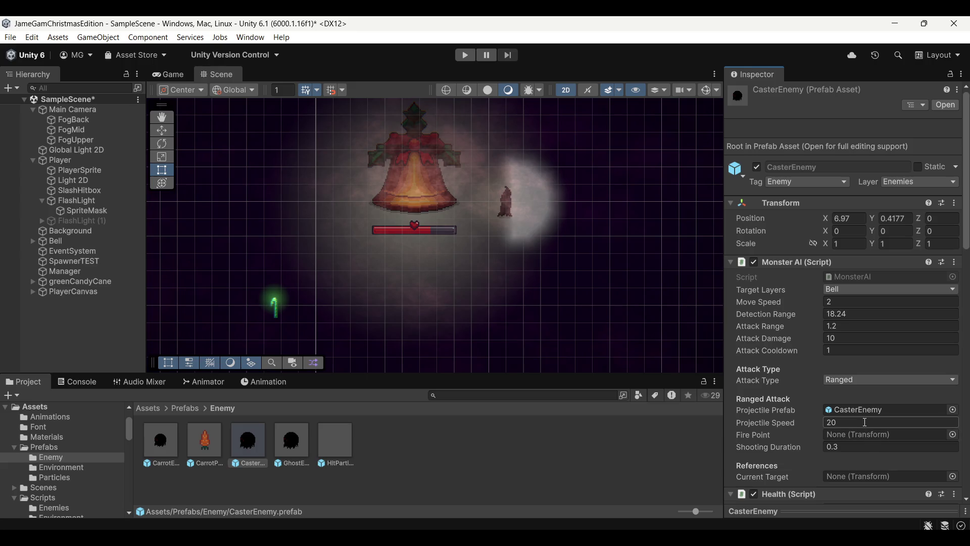
Change CasterEnemy's Attack Range to 30 and compare it with GhostEnemy
left_click(878, 326)
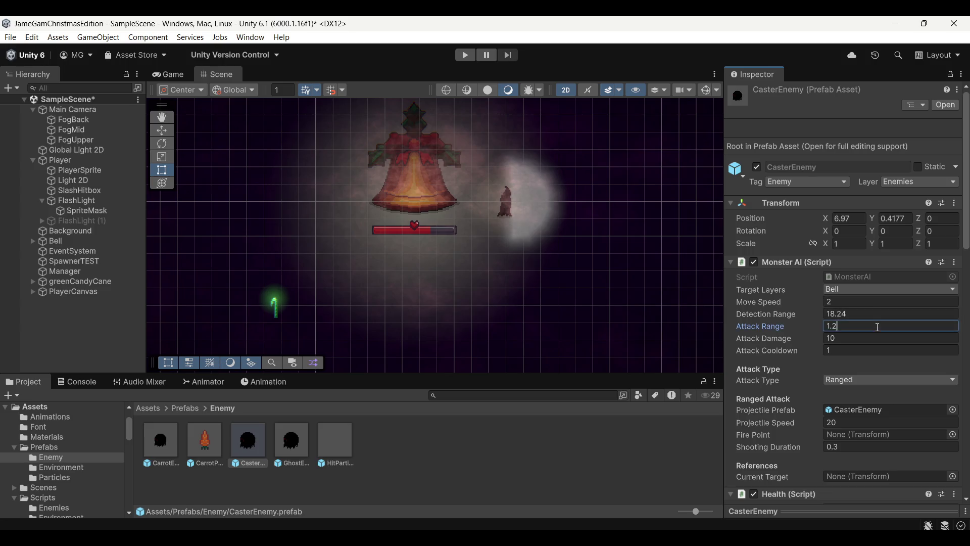
type("3")
left_click(667, 448)
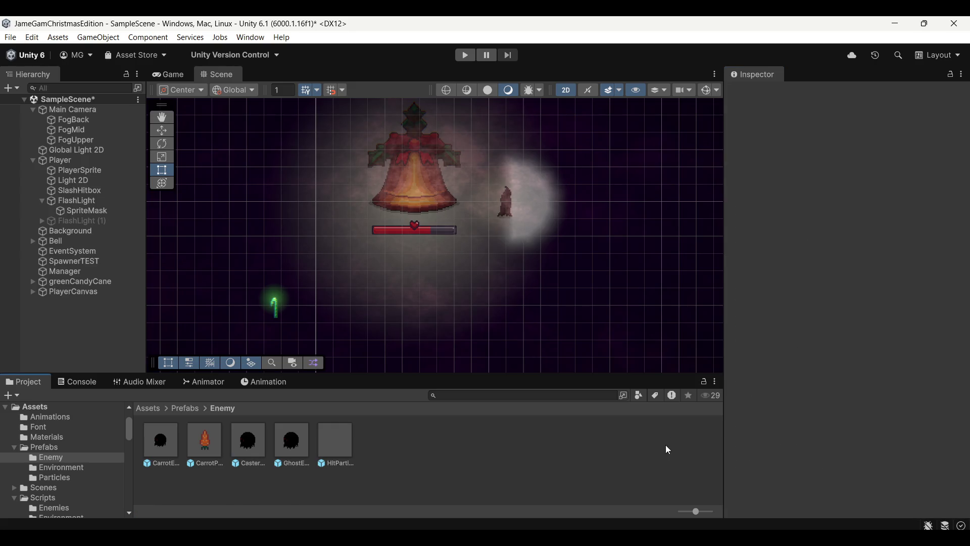
left_click(258, 453)
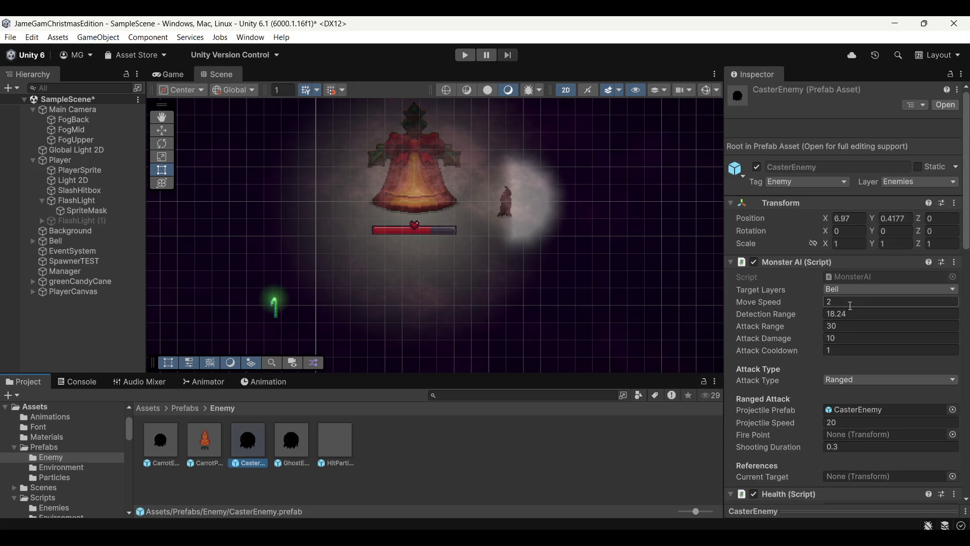
left_click(274, 449)
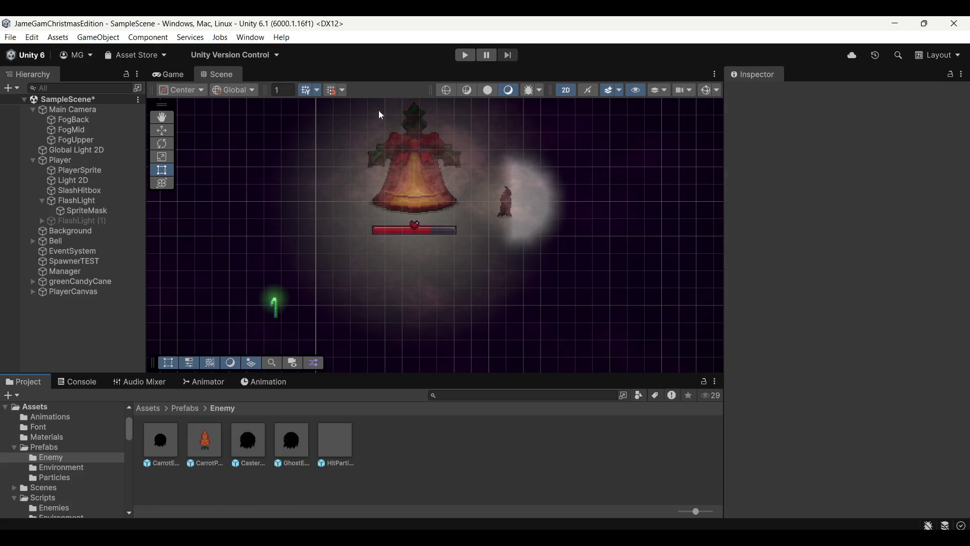
Play-test CasterEnemy waves while moving and slashing, stop, then recheck CasterEnemy's range-30 settings
left_click(463, 54)
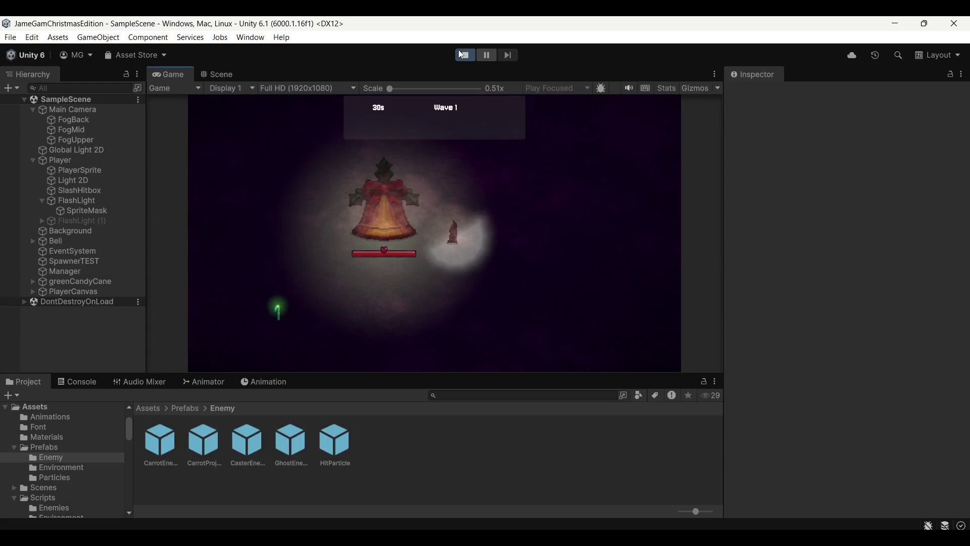
left_click(480, 238)
key("d")
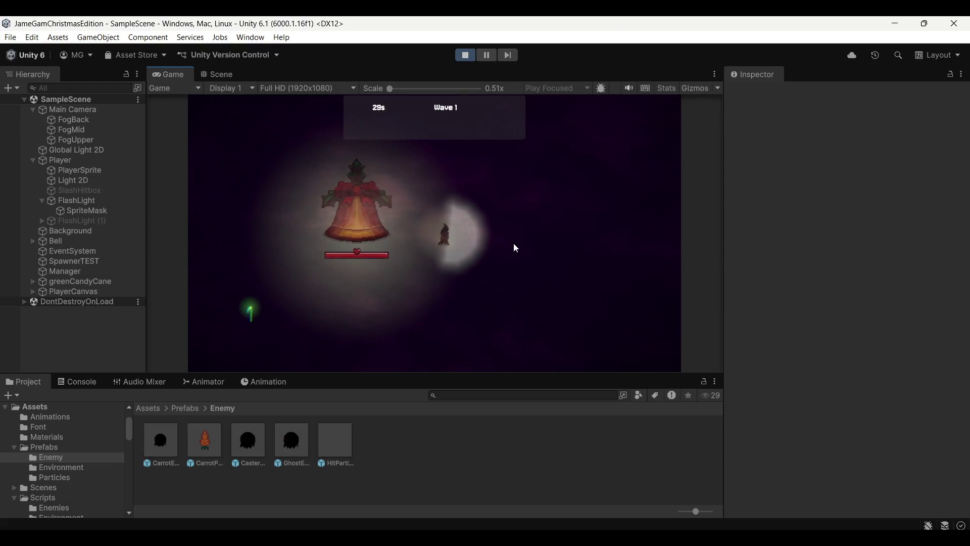
left_click(494, 266)
key("a")
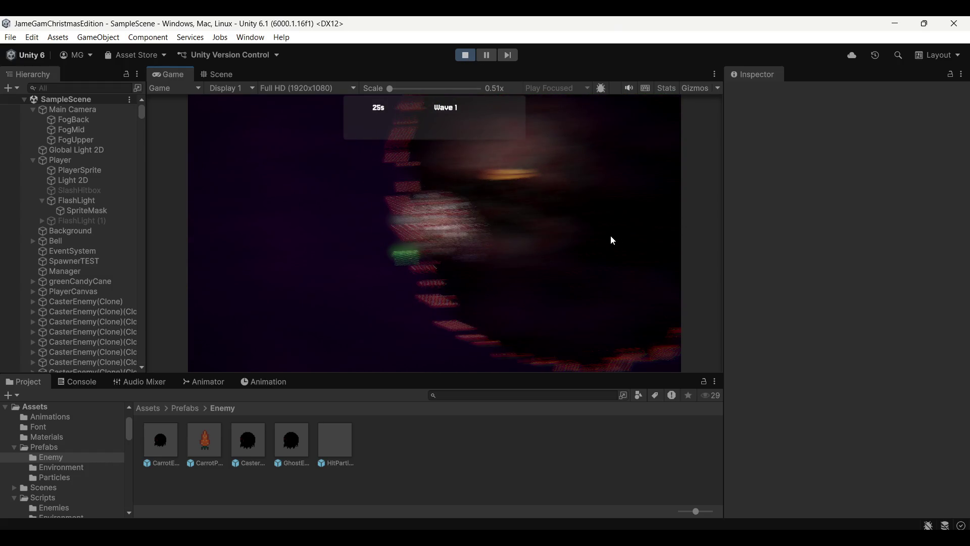
key("ctrl+p")
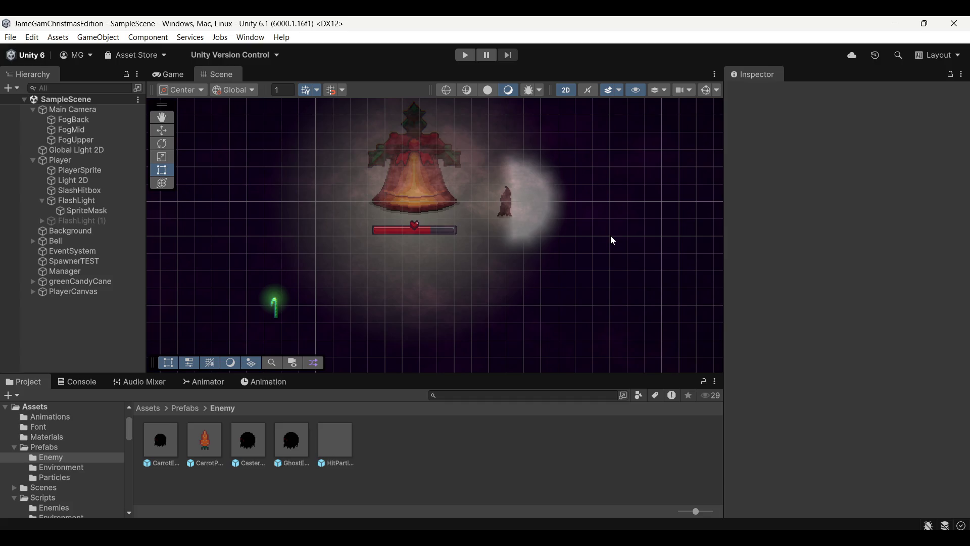
left_click(264, 431)
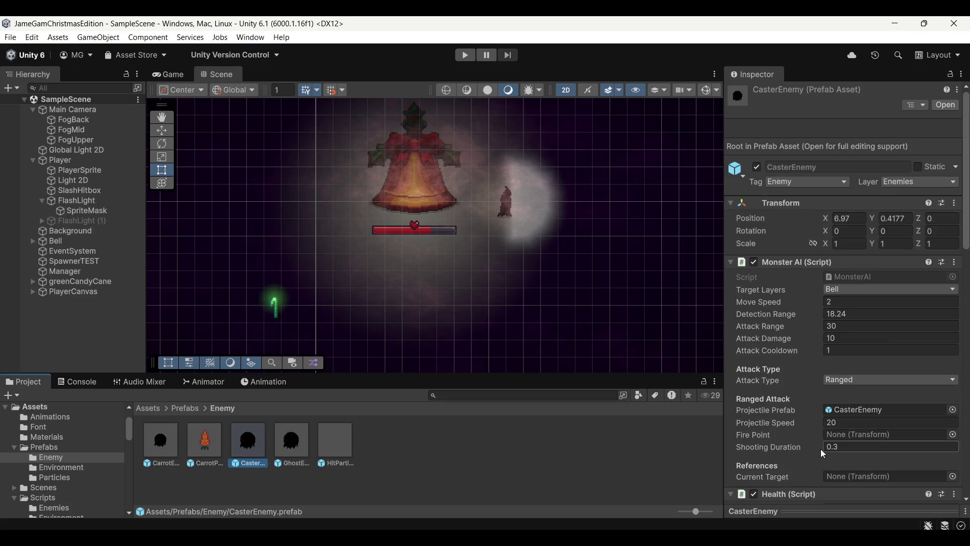
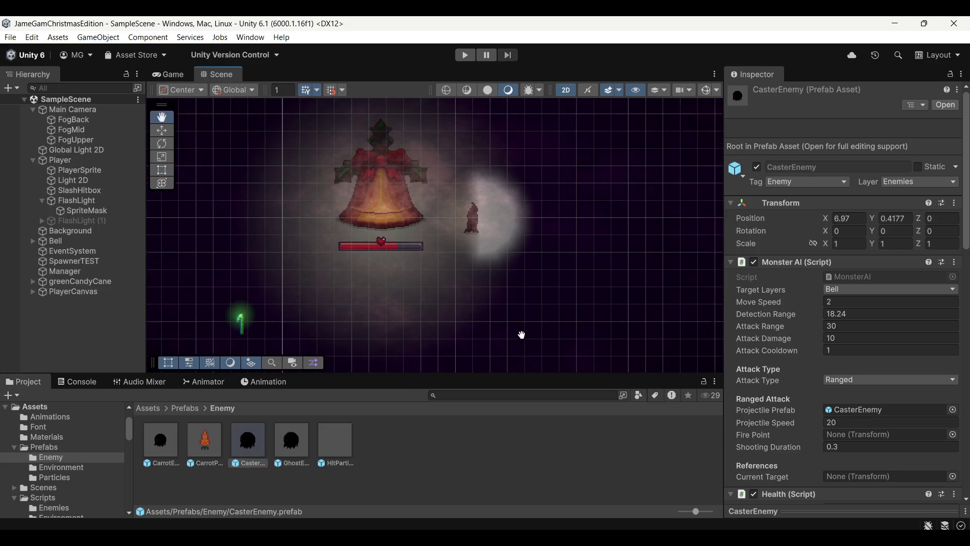
Return to the Scene view and scroll the CasterEnemy Inspector to its Monster AI fields
left_click(169, 74)
left_click(218, 74)
left_click_drag(423, 263, 432, 313)
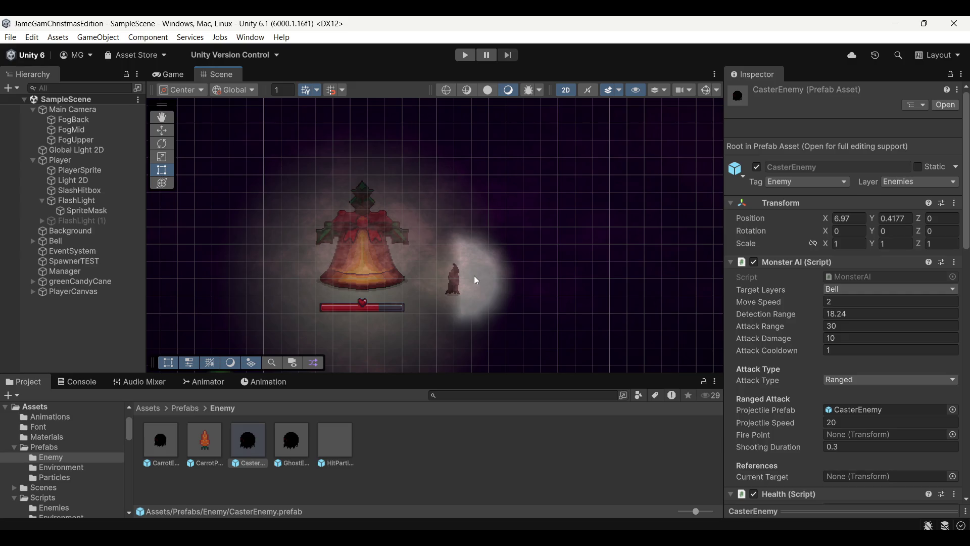
scroll(375, 300, "up", 4)
scroll(372, 296, "down", 3)
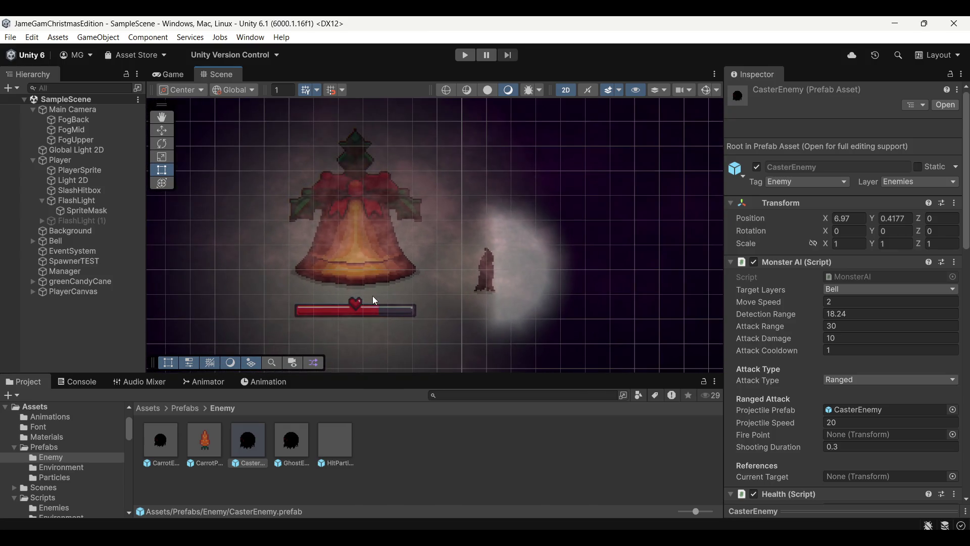
scroll(380, 293, "up", 4)
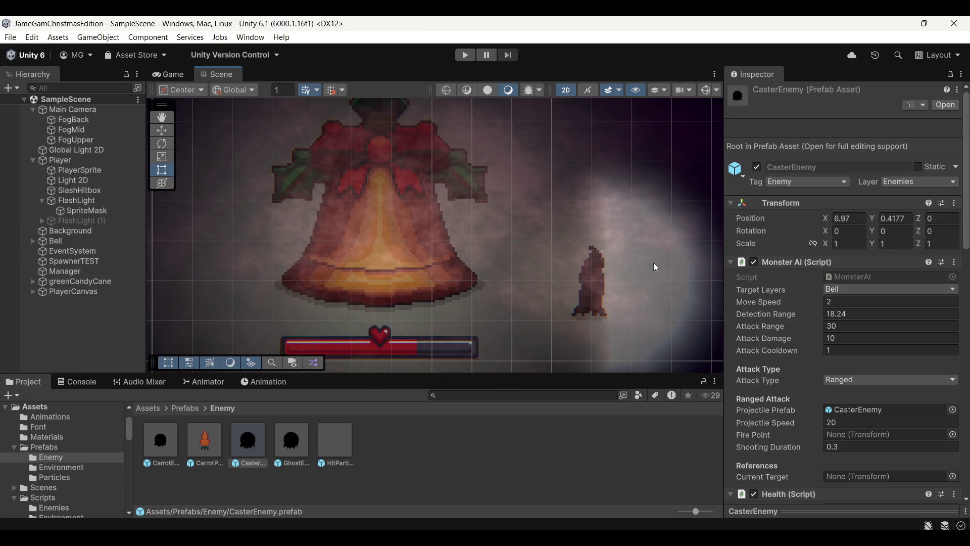
scroll(649, 262, "down", 2)
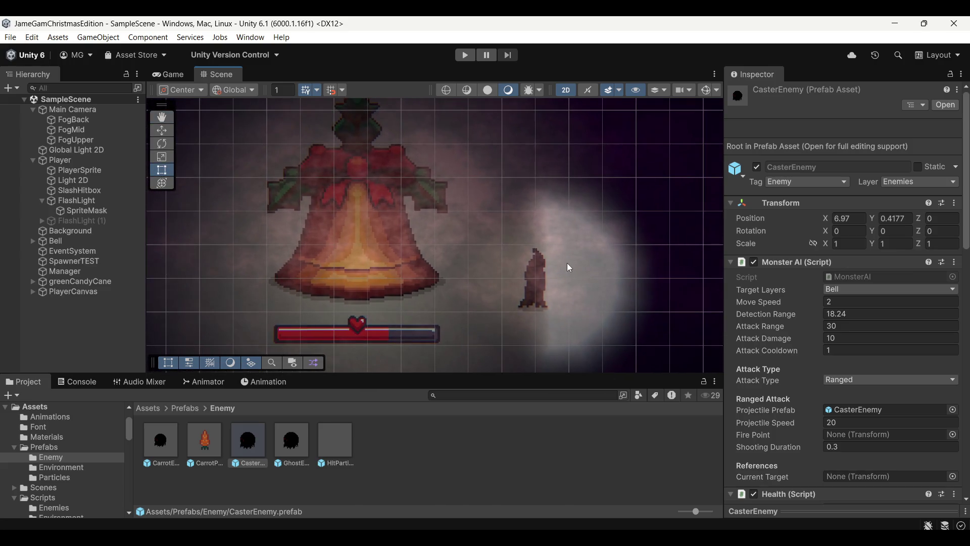
scroll(567, 263, "down", 5)
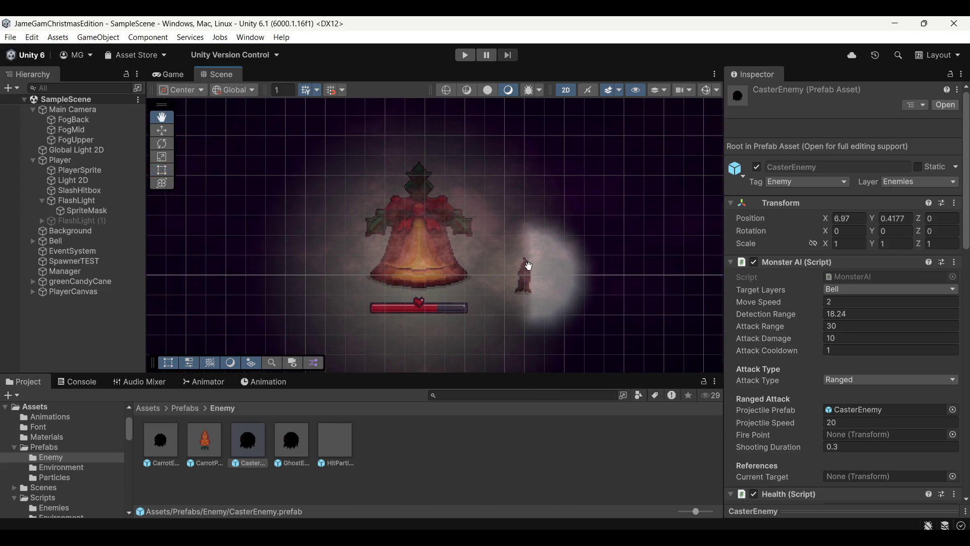
scroll(527, 268, "down", 1)
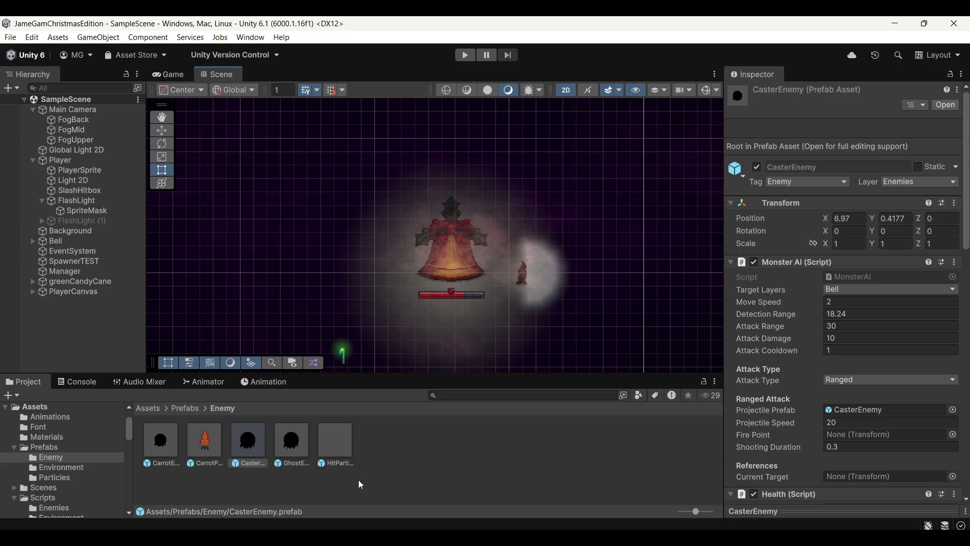
Drag GhostEnemy into the Projectile Prefab field, recentre on the bell, and start play mode
left_click(169, 74)
left_click(218, 74)
mouse_move(296, 452)
left_mouse_down()
mouse_move(845, 447)
mouse_move(856, 410)
left_mouse_up()
mouse_move(660, 370)
left_mouse_down()
mouse_move(516, 281)
mouse_move(501, 289)
left_mouse_up()
left_click(460, 56)
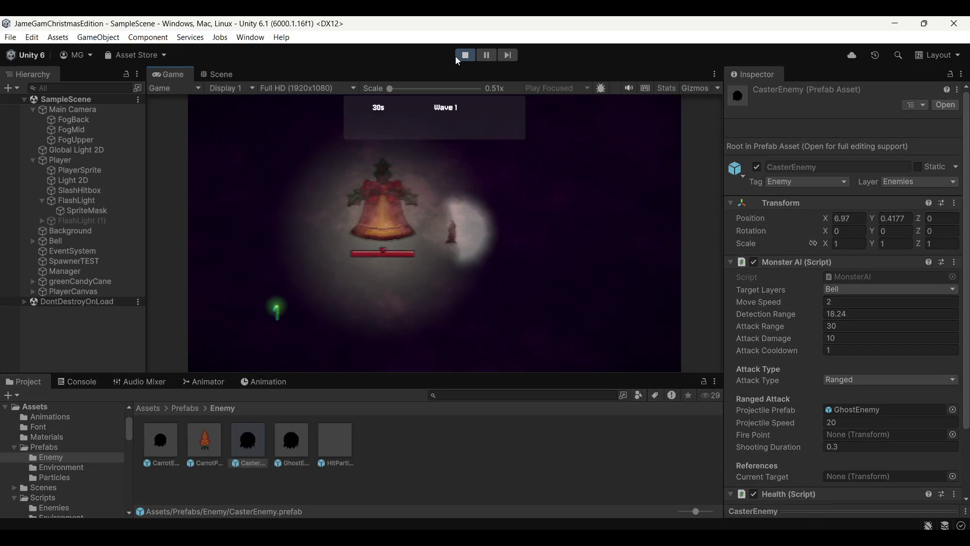
left_click(596, 260)
key("d")
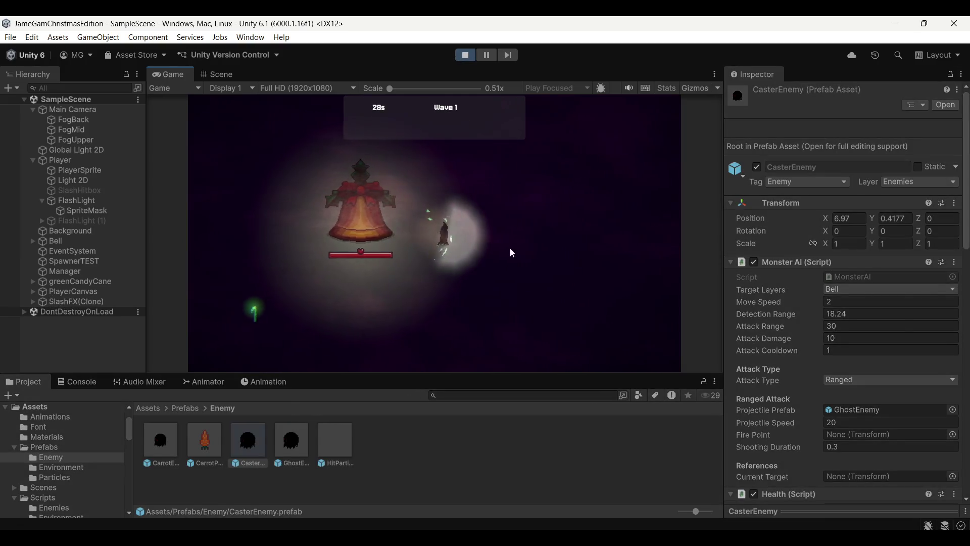
key("a")
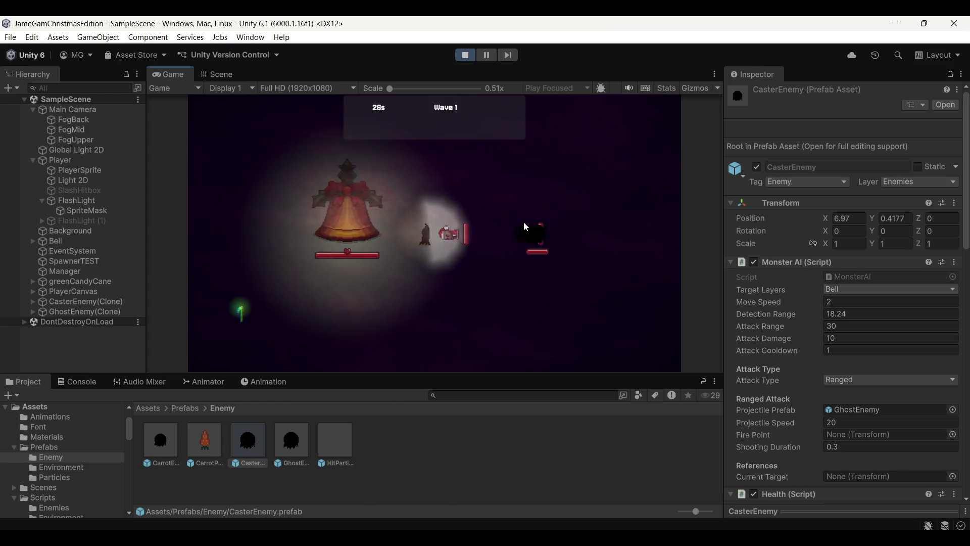
key("d")
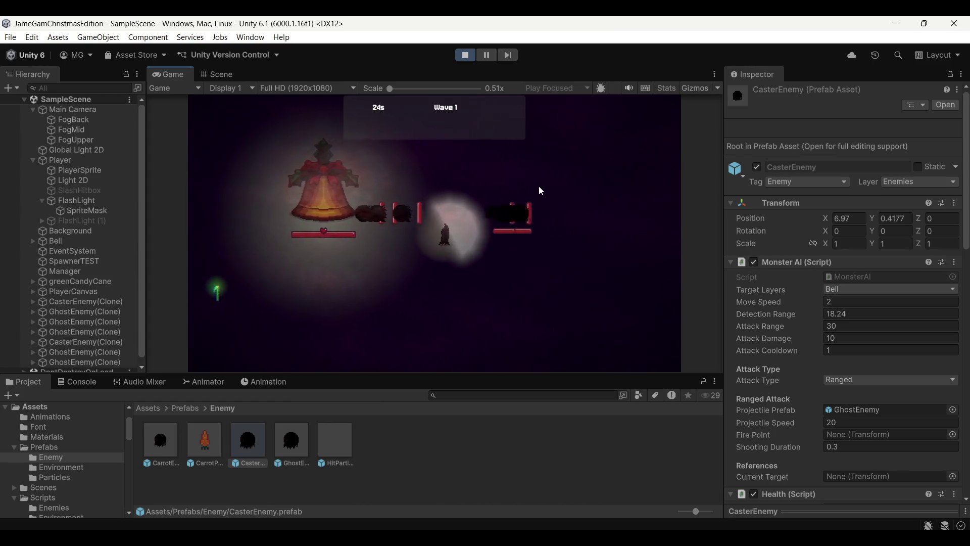
key("a")
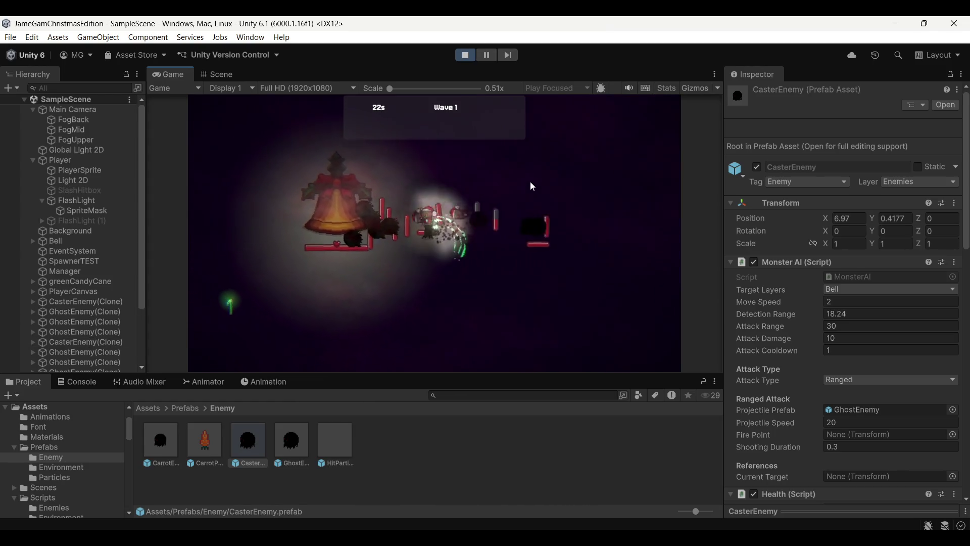
left_click(482, 180)
key("d")
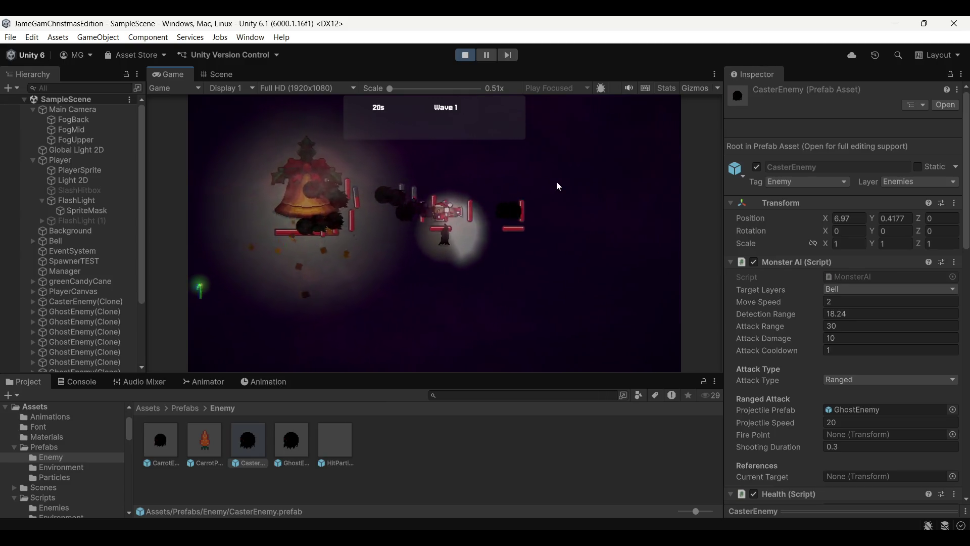
key("d")
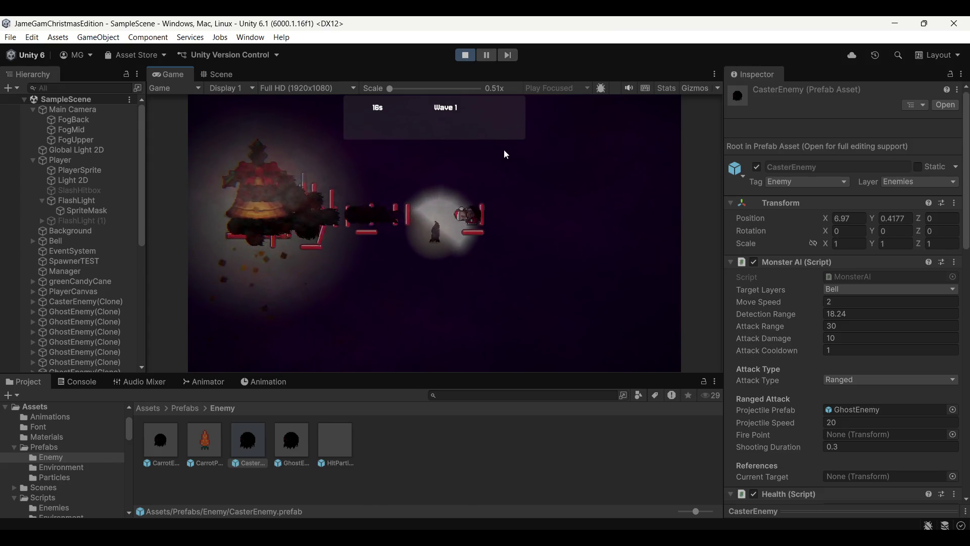
key("a")
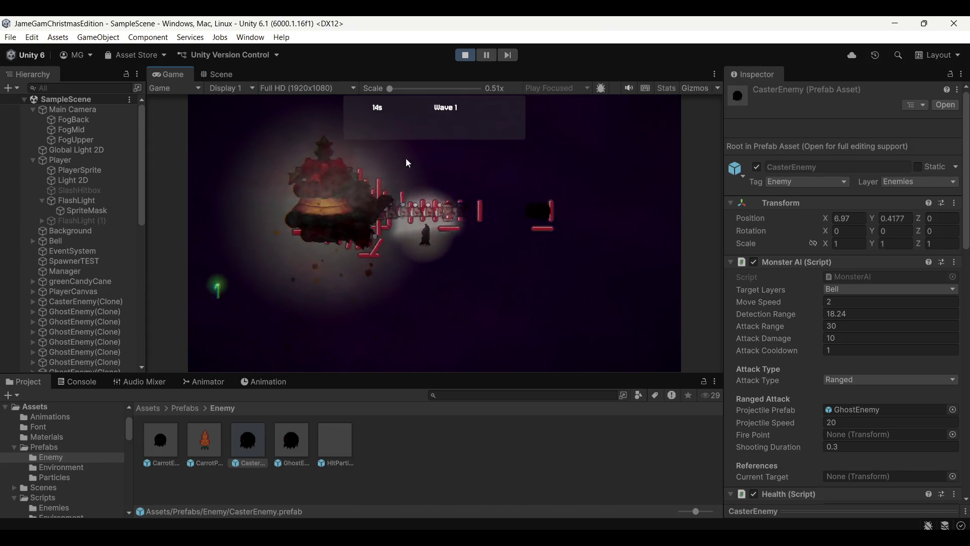
key("a")
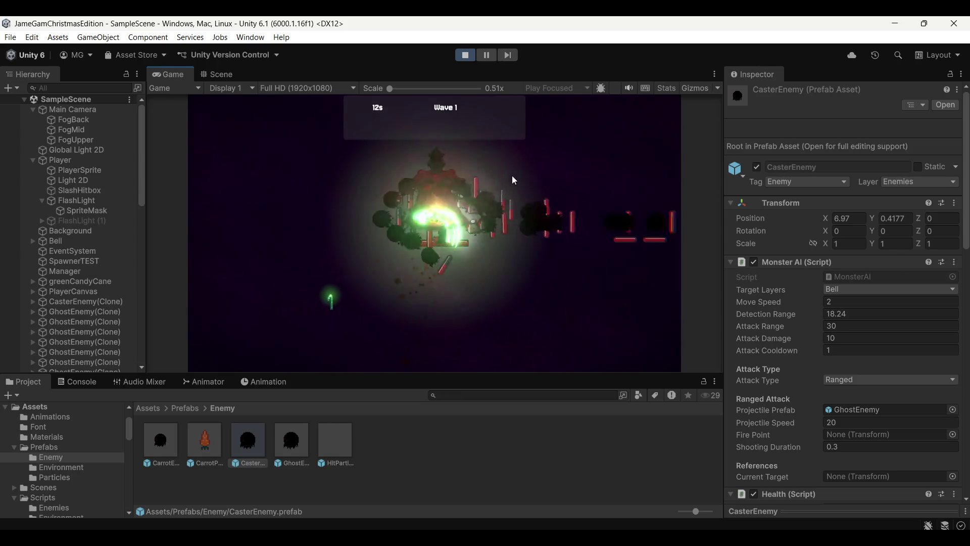
left_click(532, 181)
key("d")
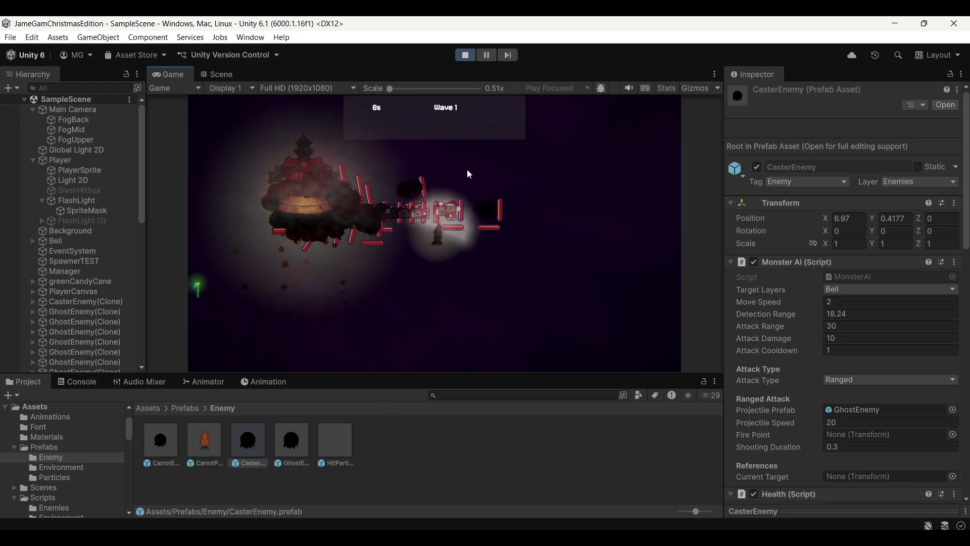
key("a")
left_click(399, 164)
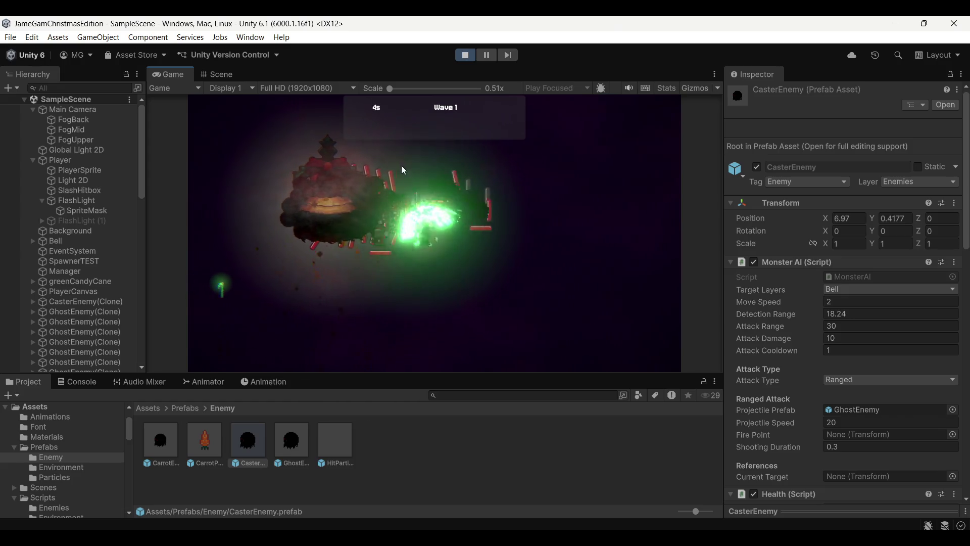
key("a")
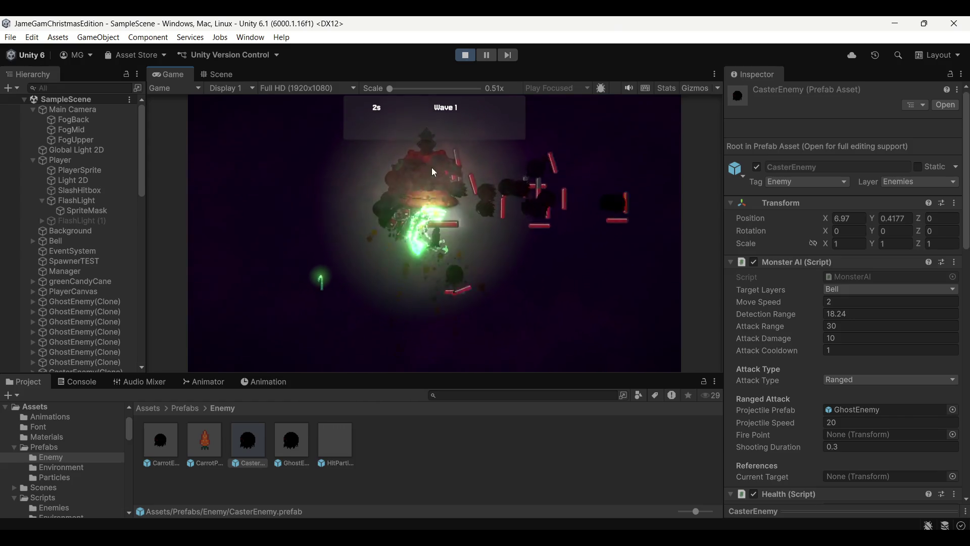
left_click(522, 177)
key("d")
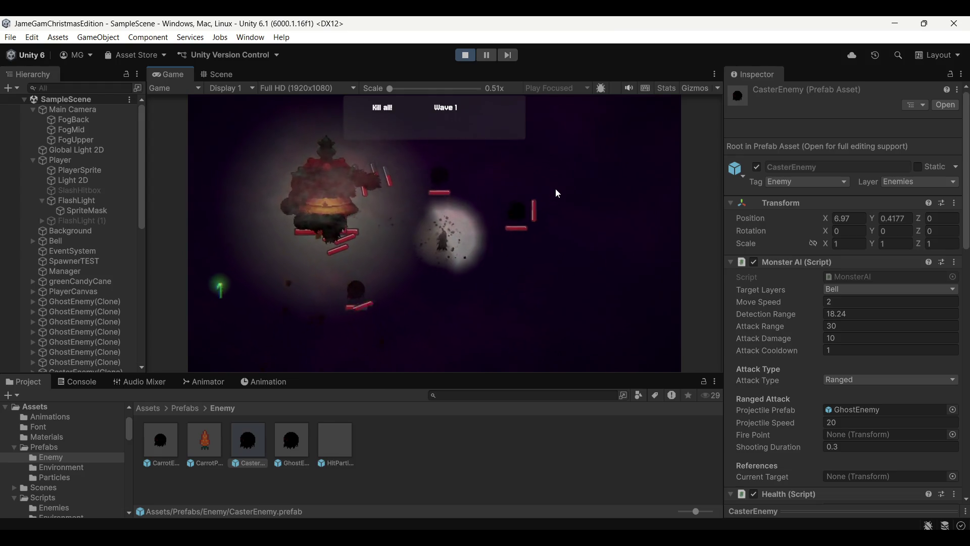
key("a")
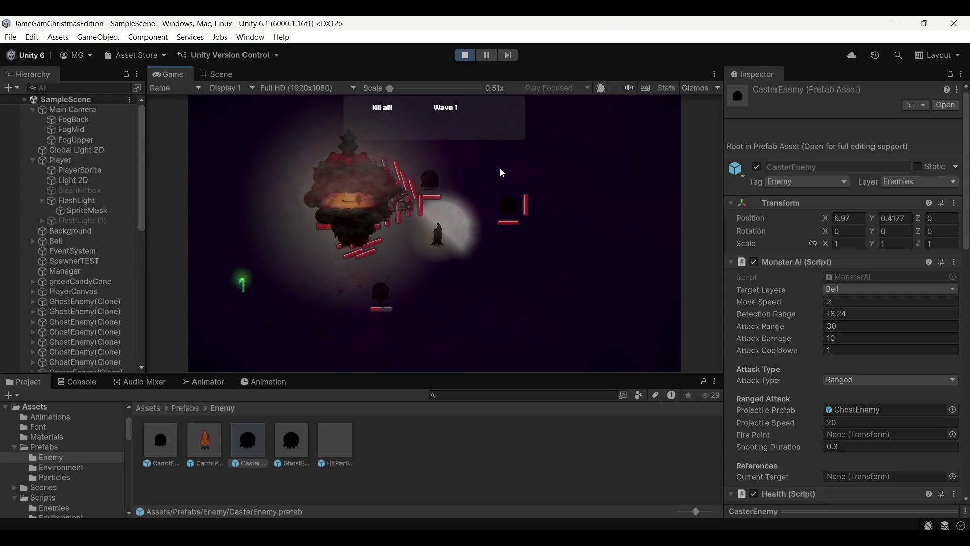
key("w")
key("a")
left_click(391, 177)
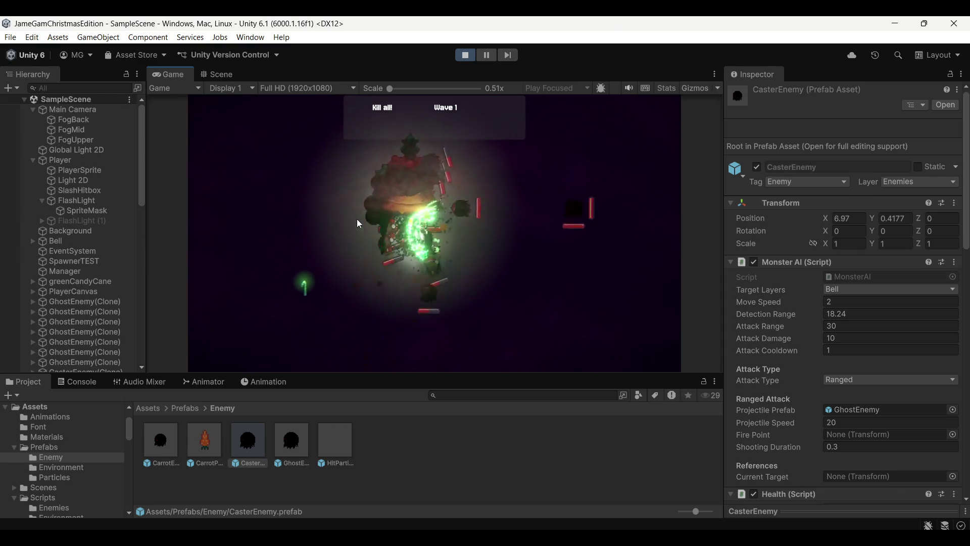
left_click(489, 222)
key("s")
key("d")
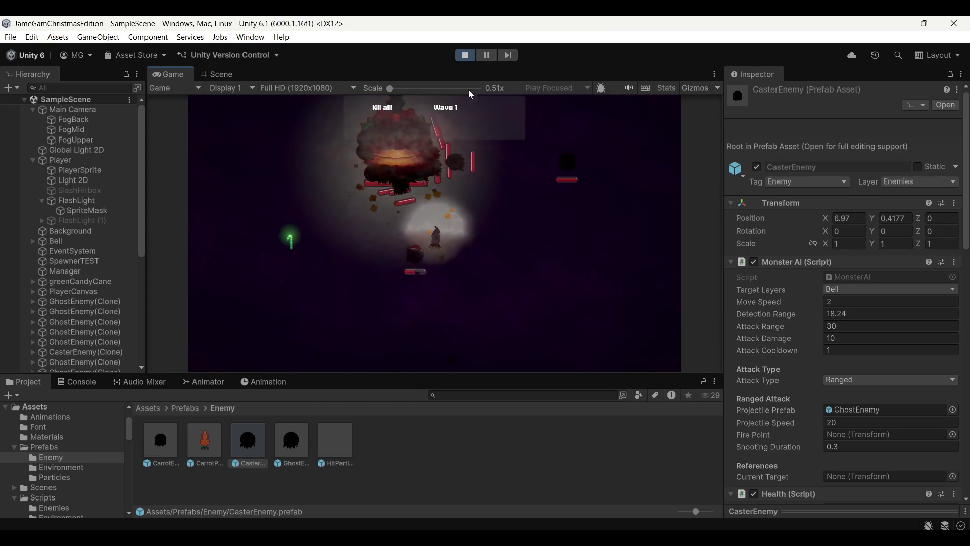
left_click(461, 57)
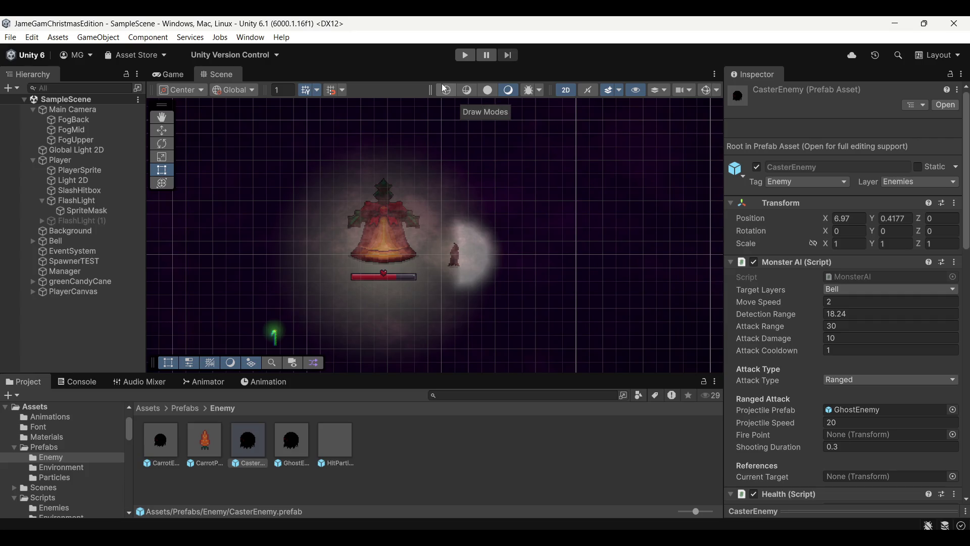
In MonsterAI.cs, scroll to the Ranged Attack fields and add a blank line after shootingDuration
key("alt+Tab")
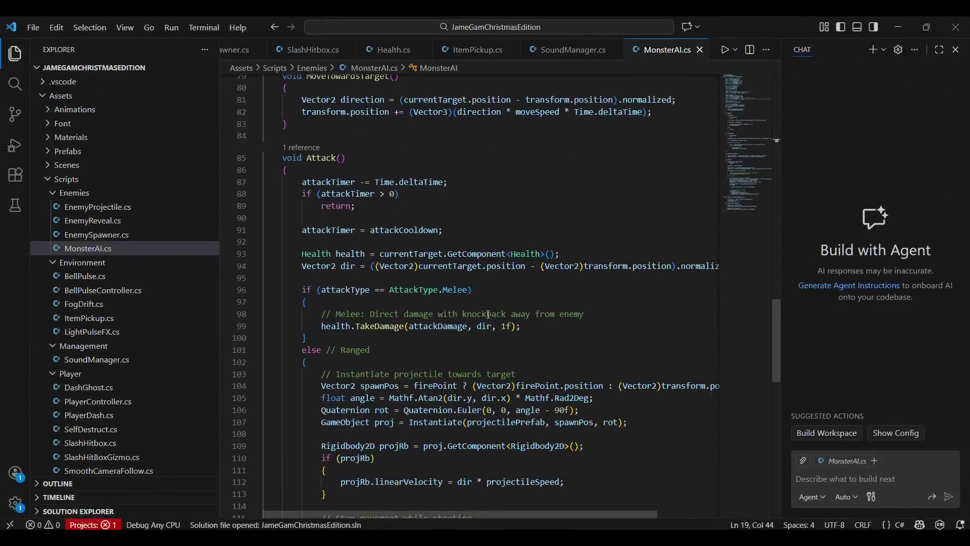
scroll(504, 292, "up", 20)
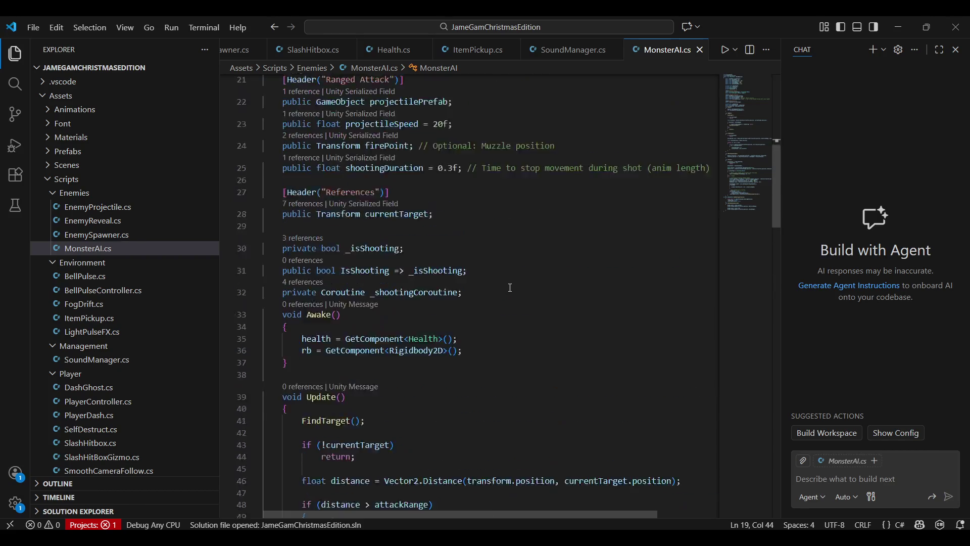
scroll(513, 285, "down", 20)
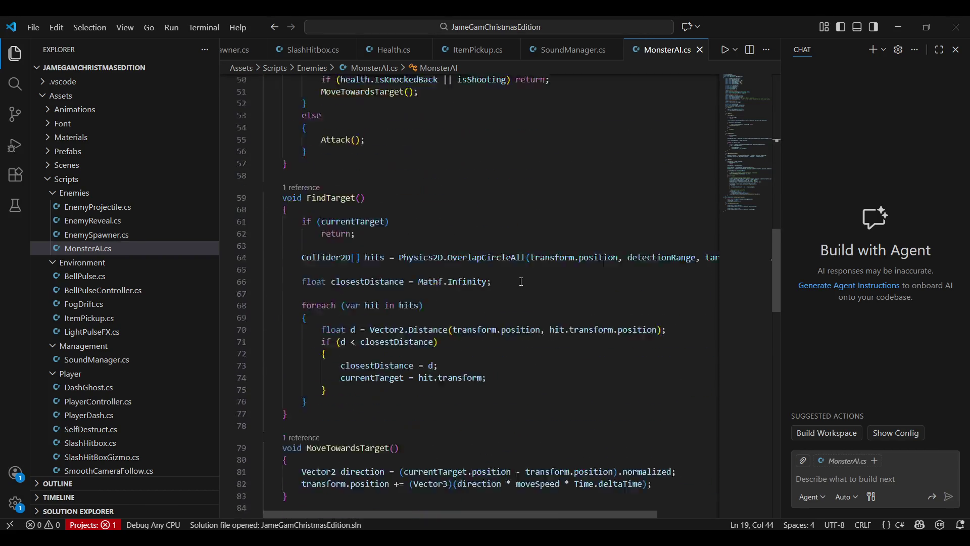
scroll(522, 282, "down", 4)
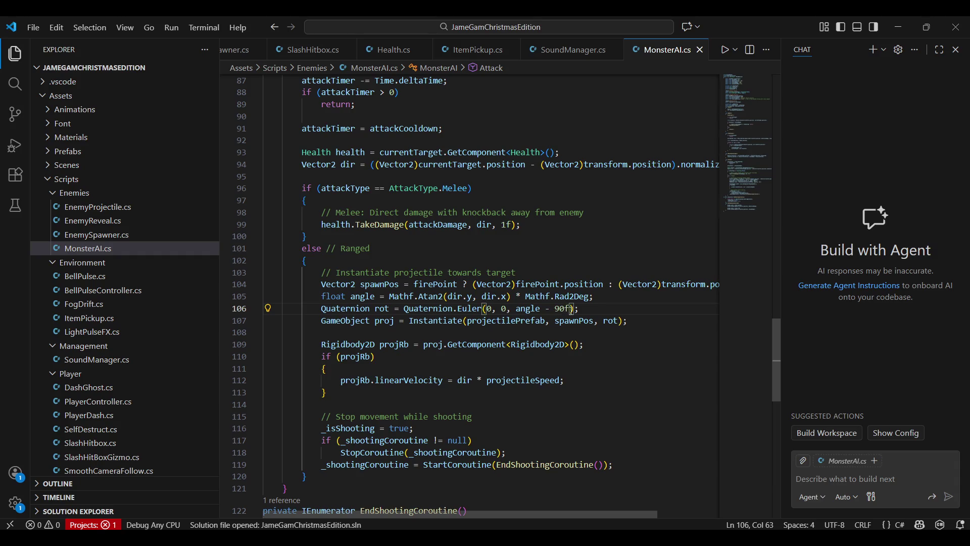
mouse_move(777, 362)
left_mouse_down()
mouse_move(760, 128)
mouse_move(746, 371)
mouse_move(706, 207)
left_mouse_up()
scroll(470, 239, "up", 5)
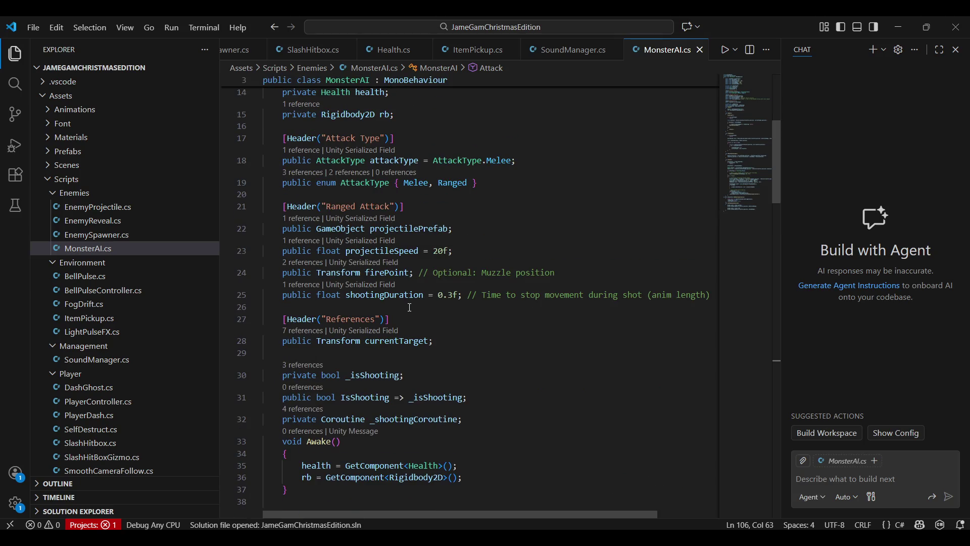
key("Return")
Type the 'public float projectileRot…' offset field declaration on line 26 and select its name
key("Down")
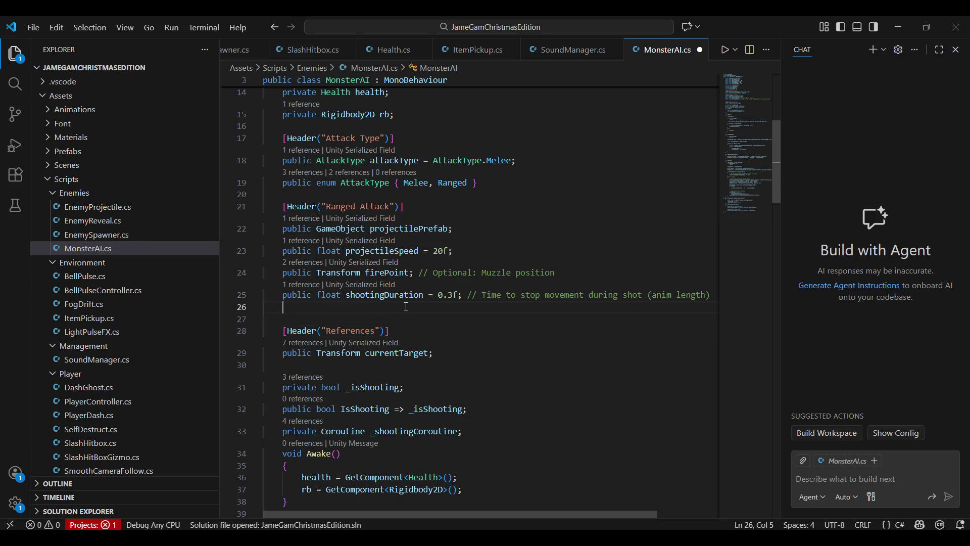
type("publki")
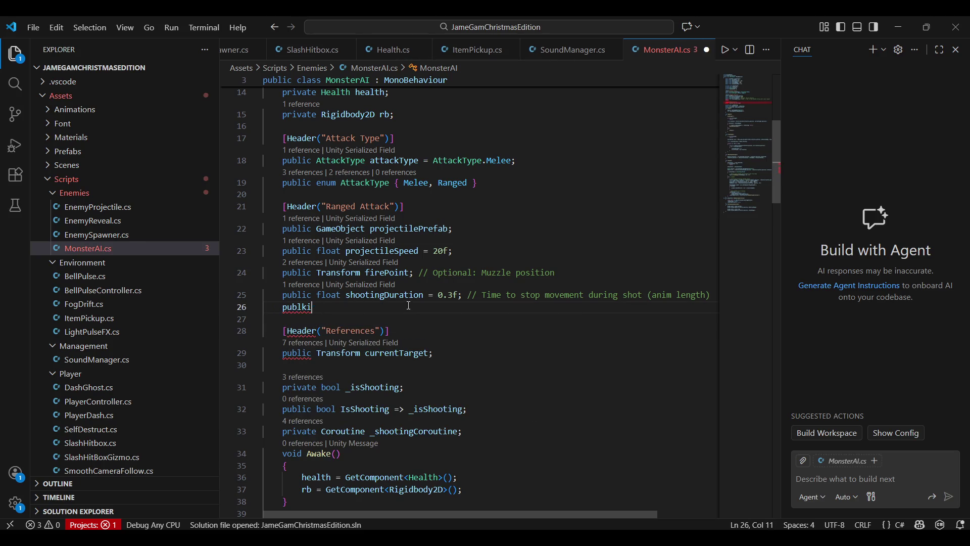
key("BackSpace")
key("BackSpace")
type("ic float ")
type("rotationO")
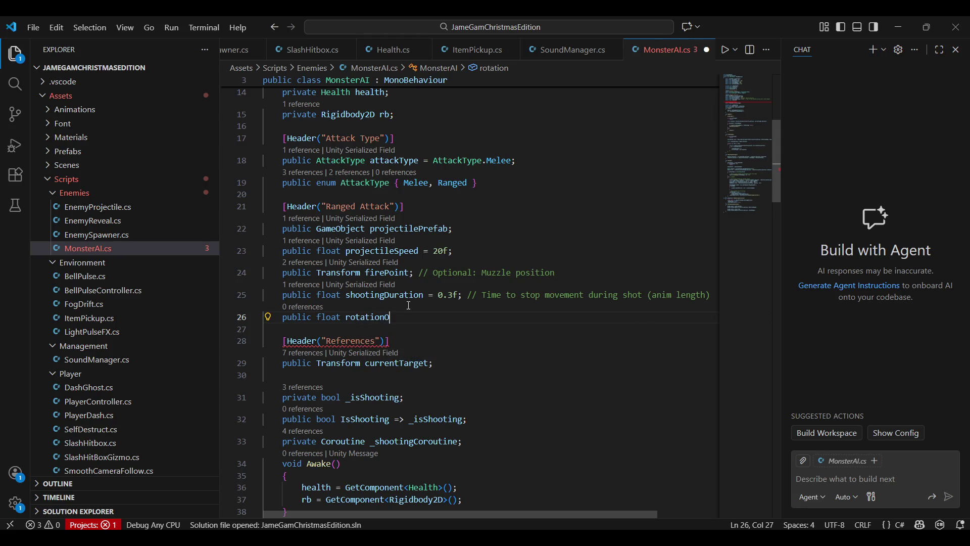
key("ctrl+BackSpace")
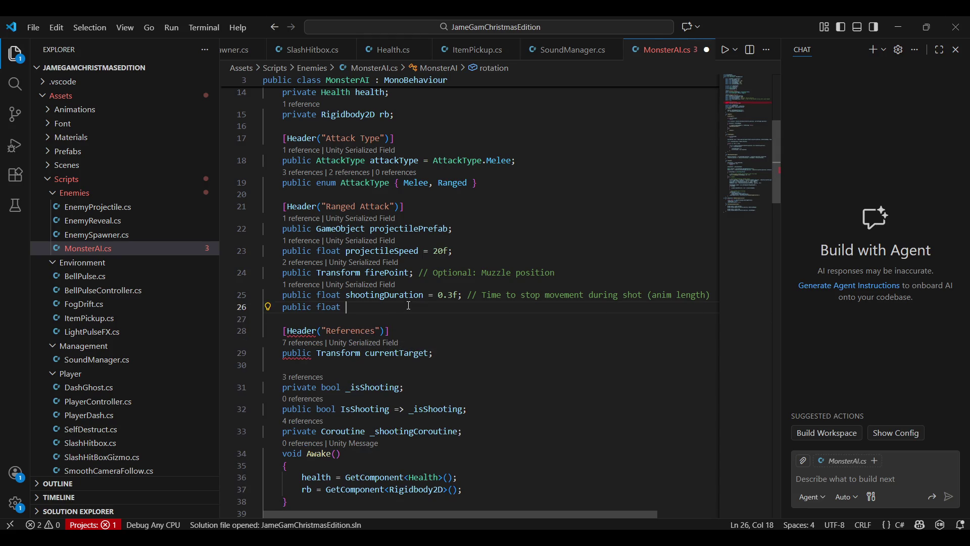
type("projectileRotOffset = -90f;")
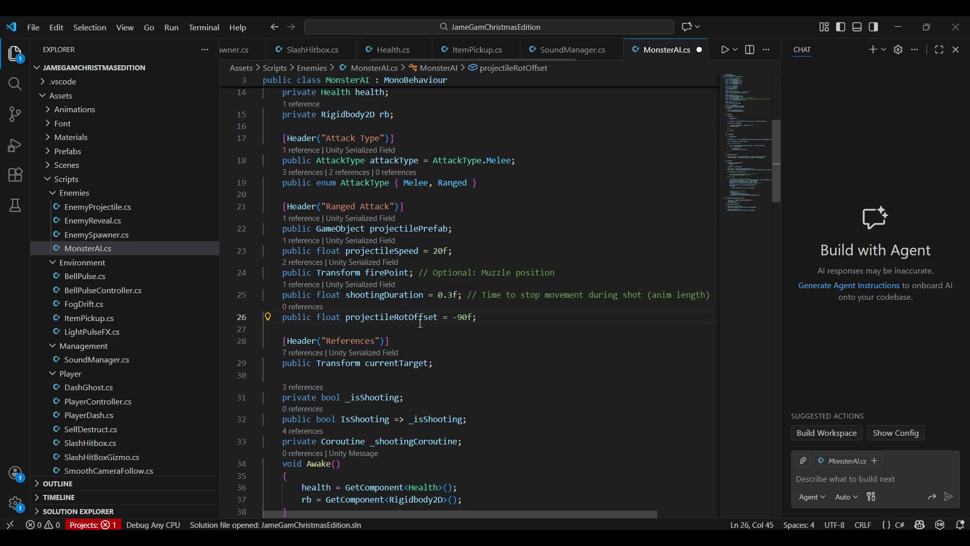
double_click(420, 318)
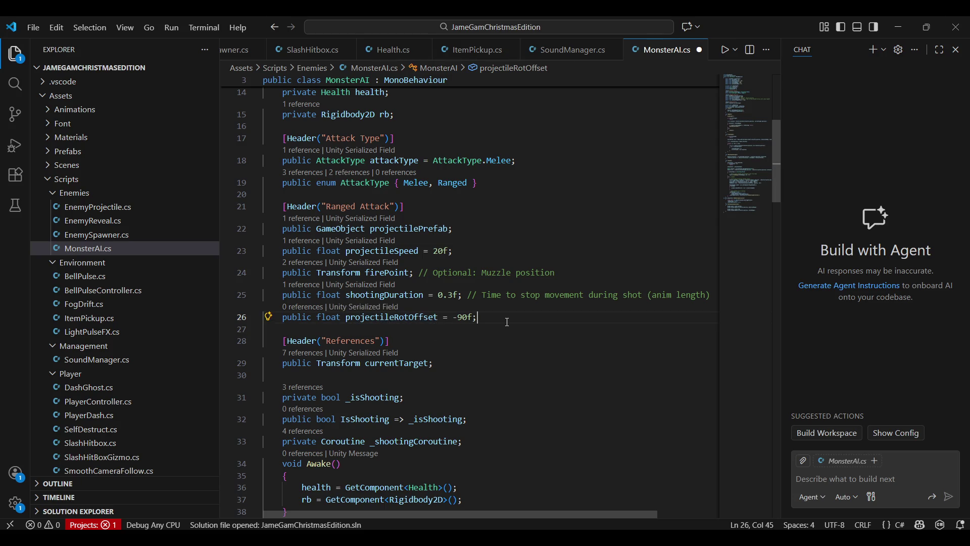
scroll(507, 322, "down", 20)
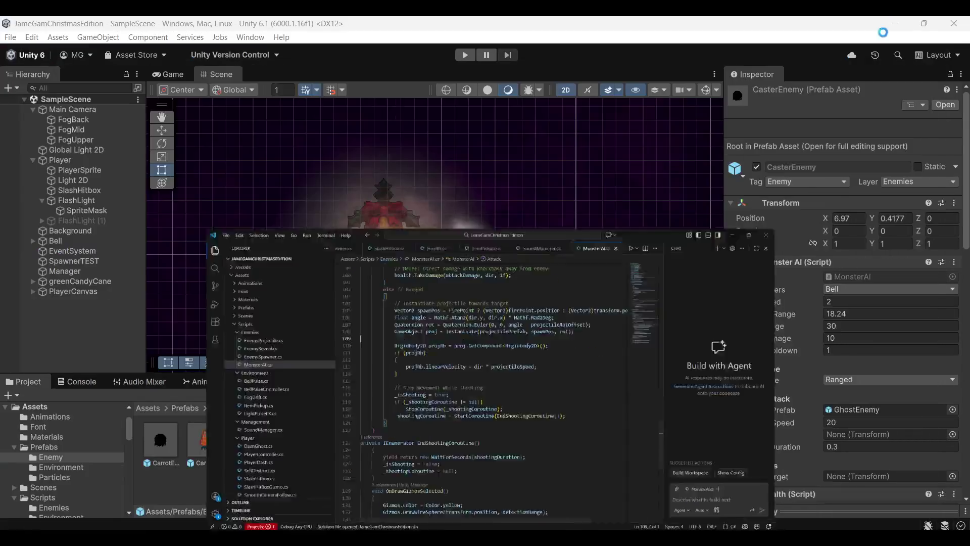
Back in Unity, set CasterEnemy's Projectile Rot Offset to 0
key("alt+Tab")
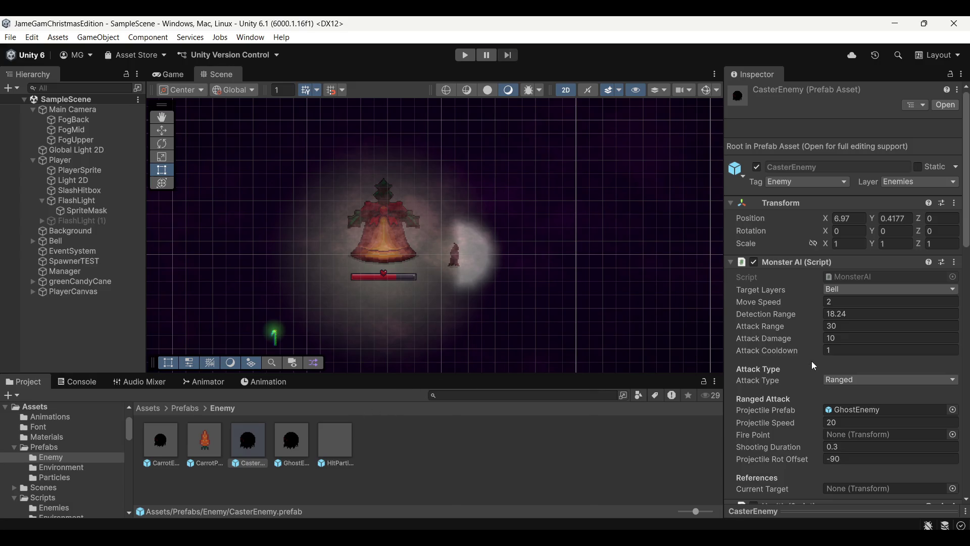
scroll(814, 365, "down", 3)
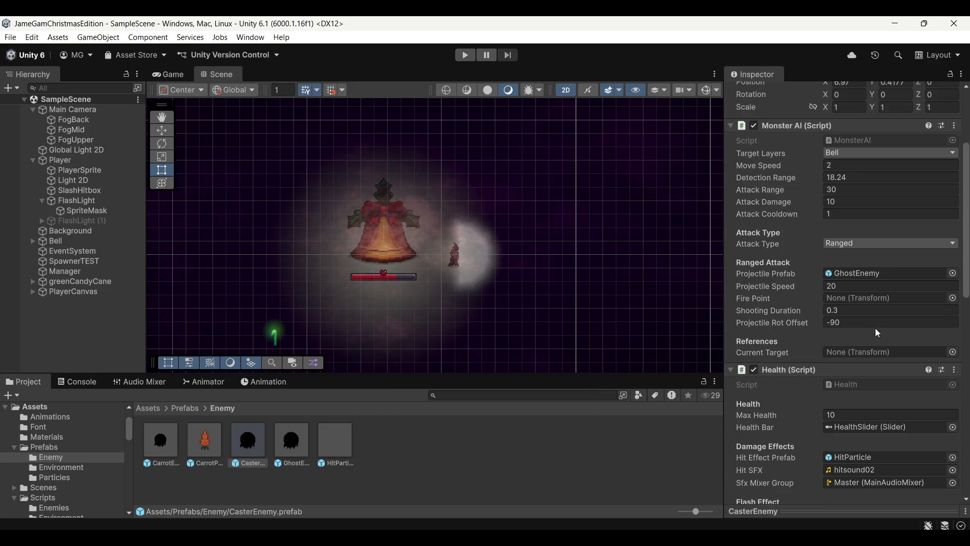
left_click(292, 448)
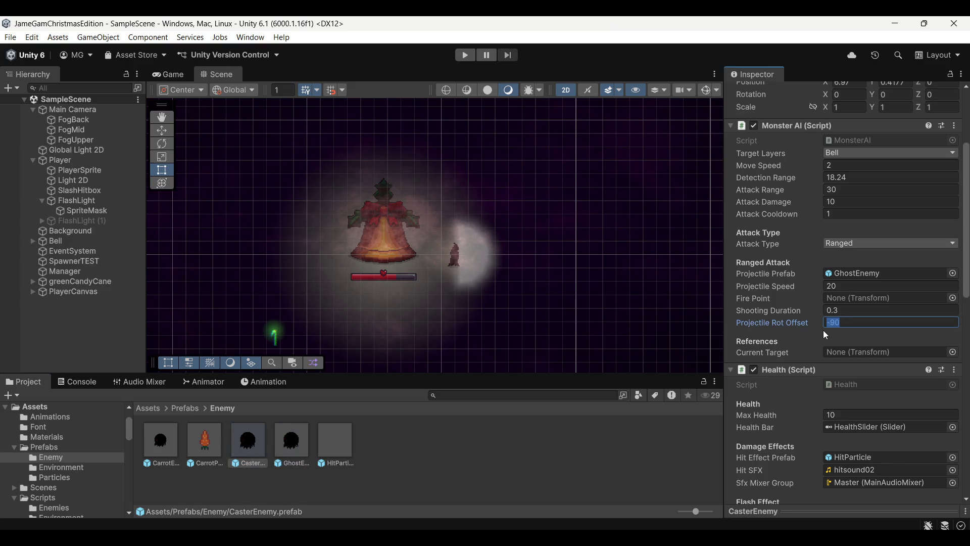
type("0")
key("Return")
type("10")
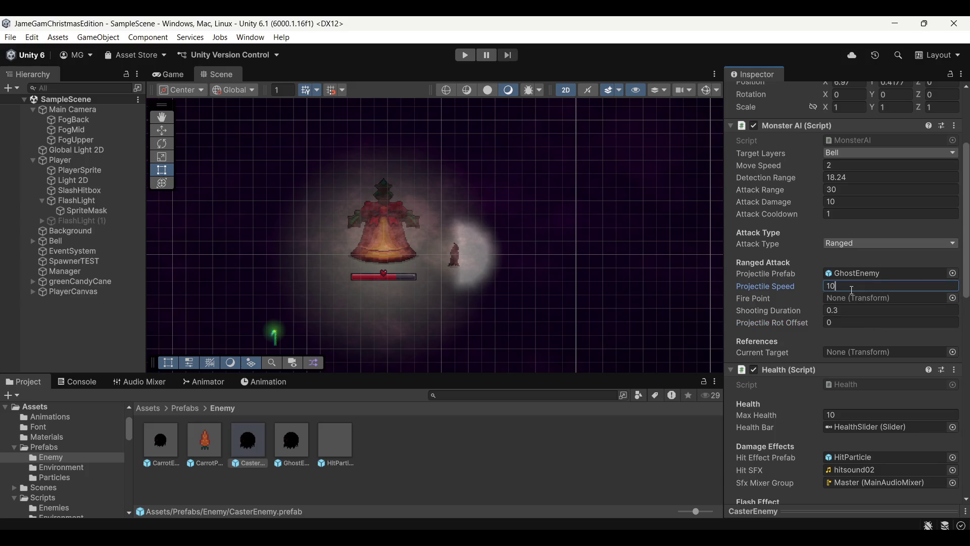
Confirm Projectile Speed 10, reselect CasterEnemy, and start play mode
left_click(525, 270)
left_click(249, 452)
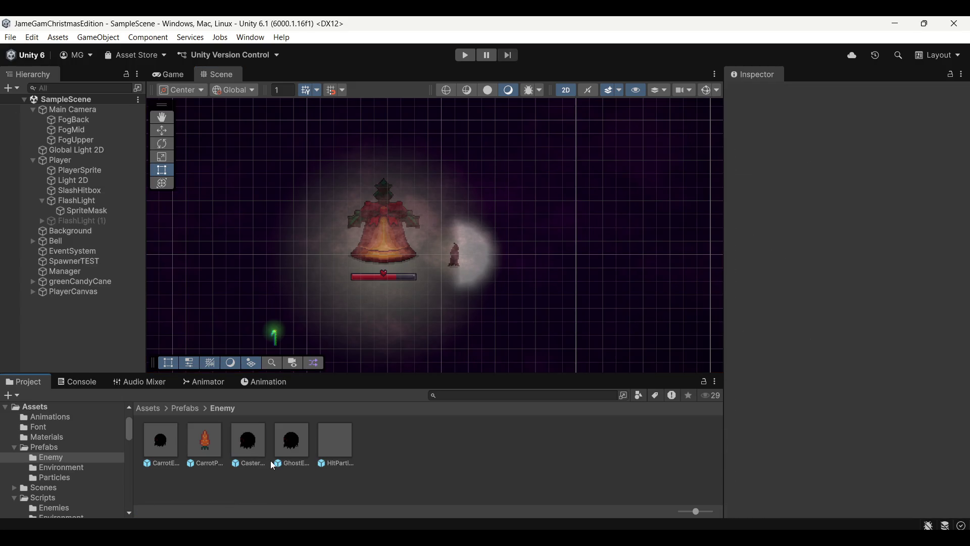
left_click(466, 56)
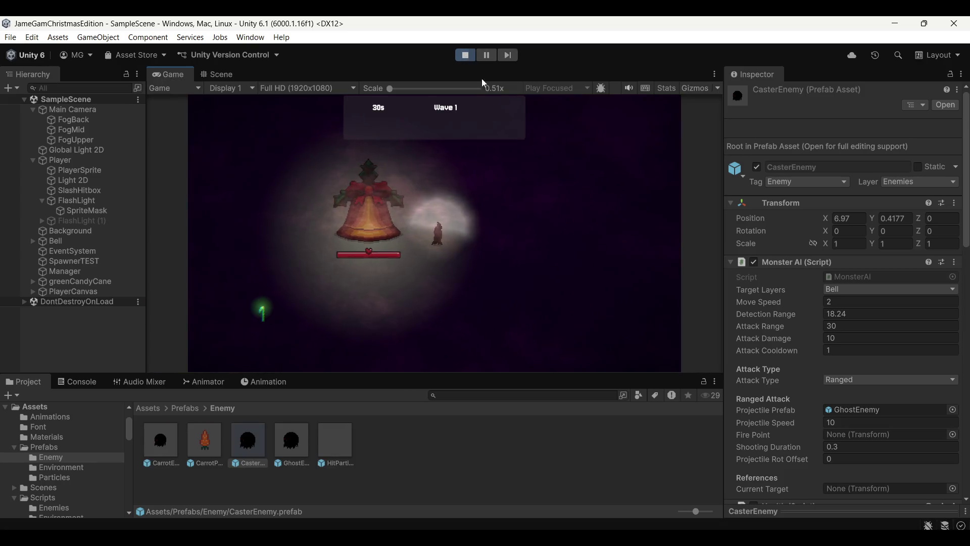
Slash and move the player left and right as ghost and caster enemies approach the bell
left_click(524, 221)
key("d")
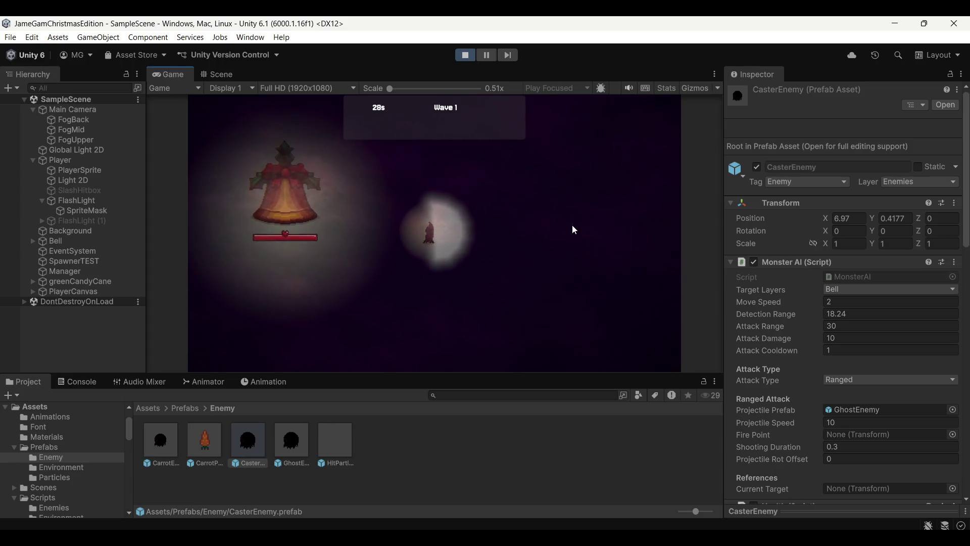
key("a")
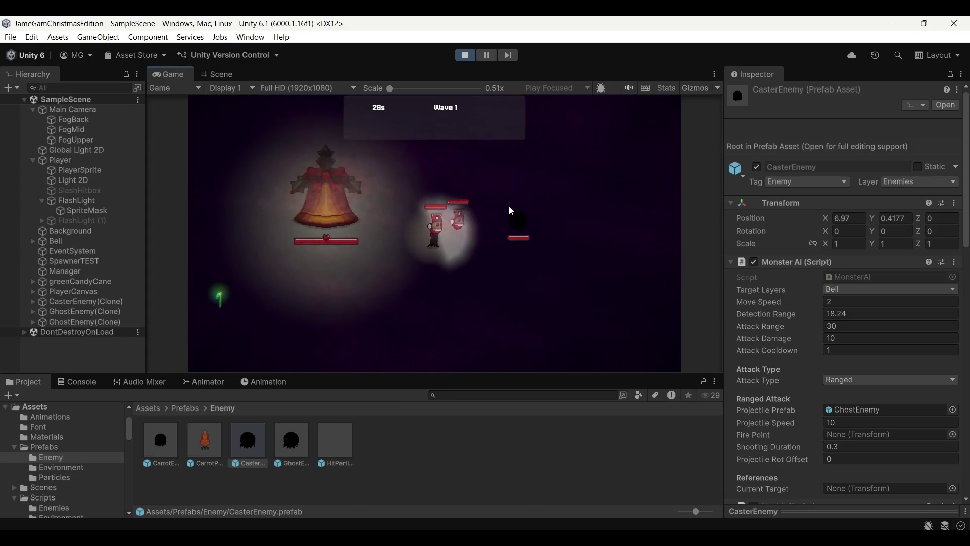
key("d")
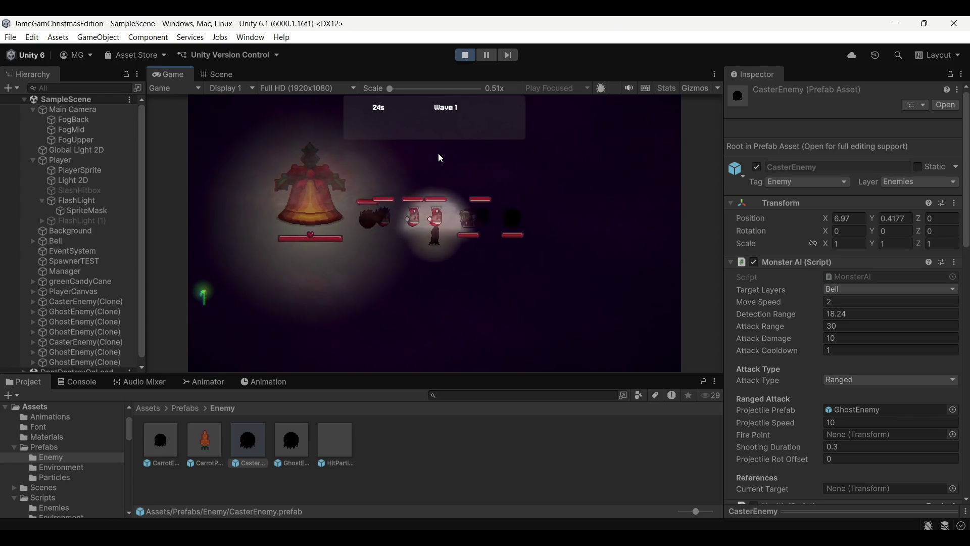
key("a")
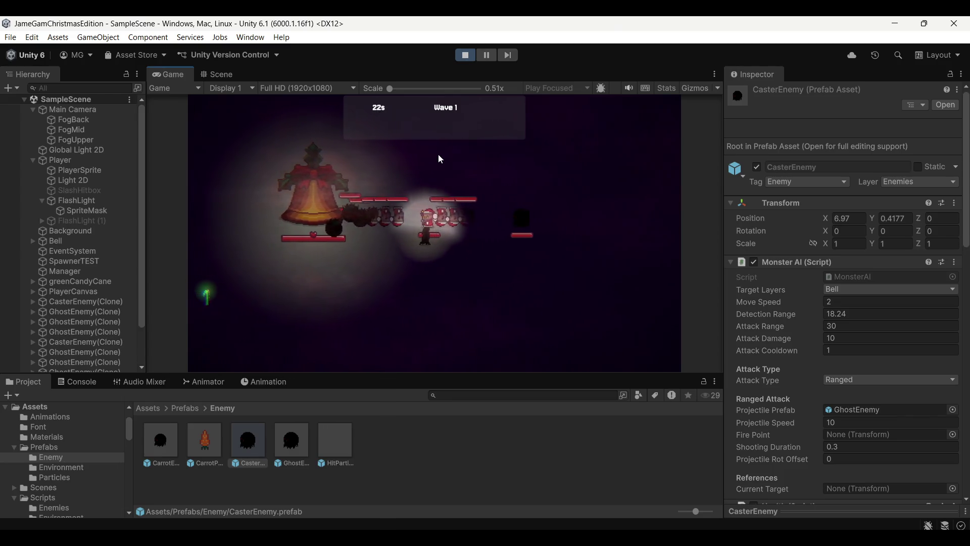
key("a")
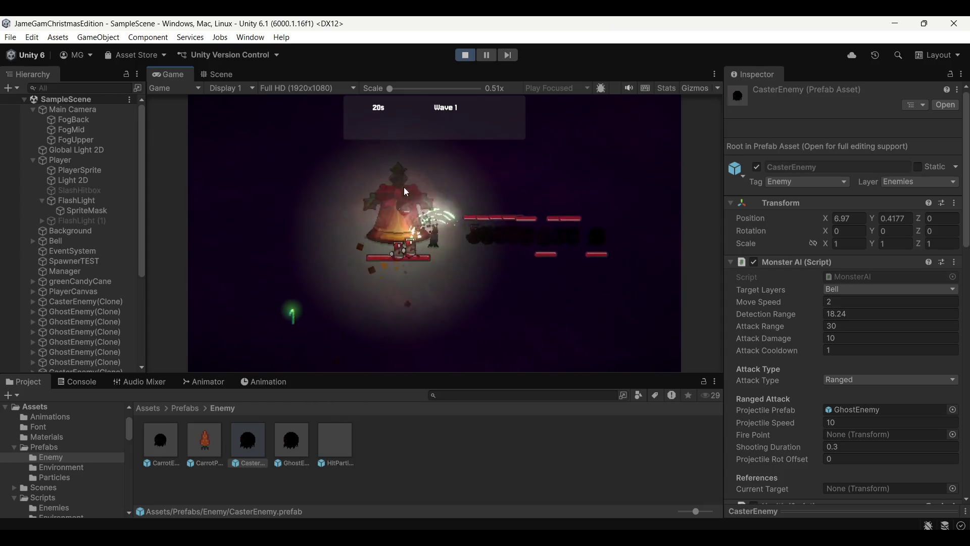
Pause the game and set CasterEnemy's Projectile Rot Offset to 90
key("d")
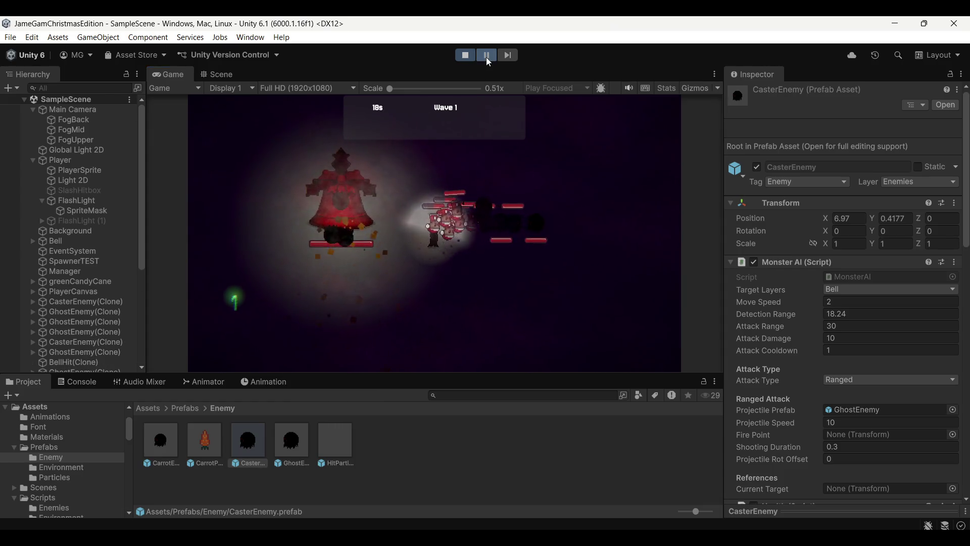
left_click(486, 57)
key("ctrl+1")
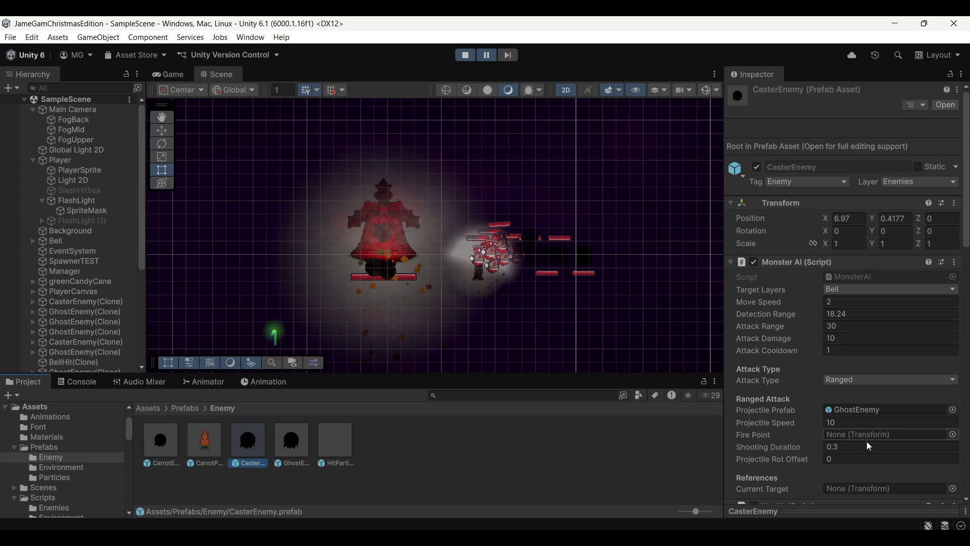
left_click(851, 462)
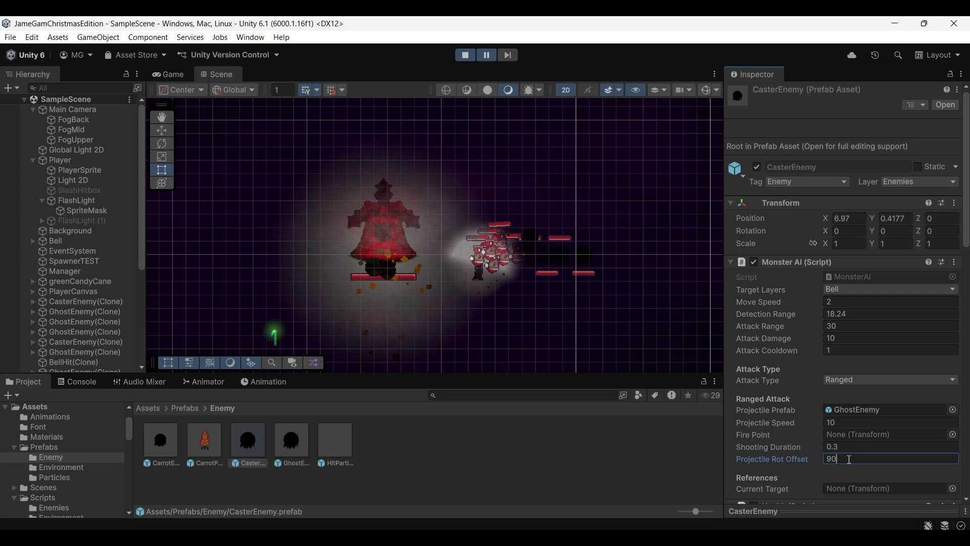
left_click(529, 283)
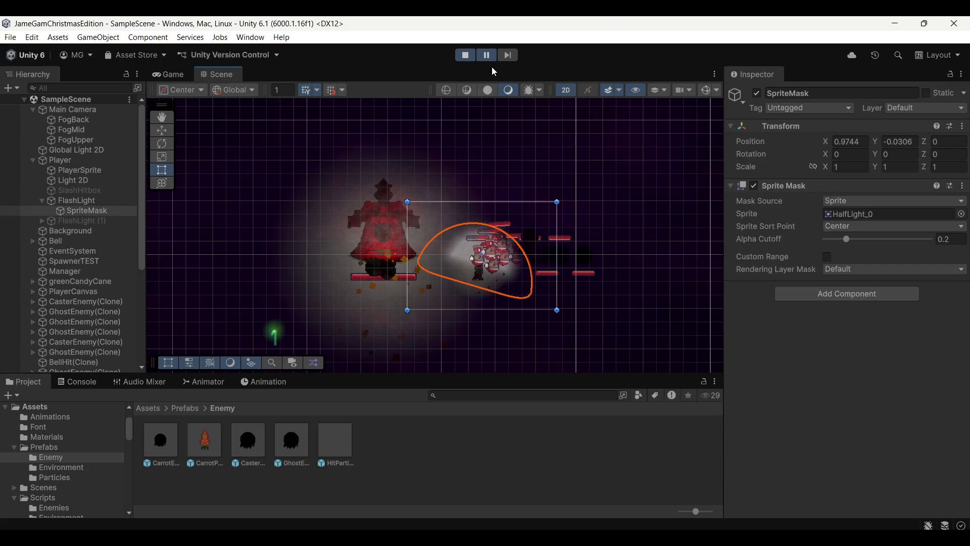
Resume and slash at enemies, then pause again and commit a Projectile Rot Offset of 180
key("ctrl+2")
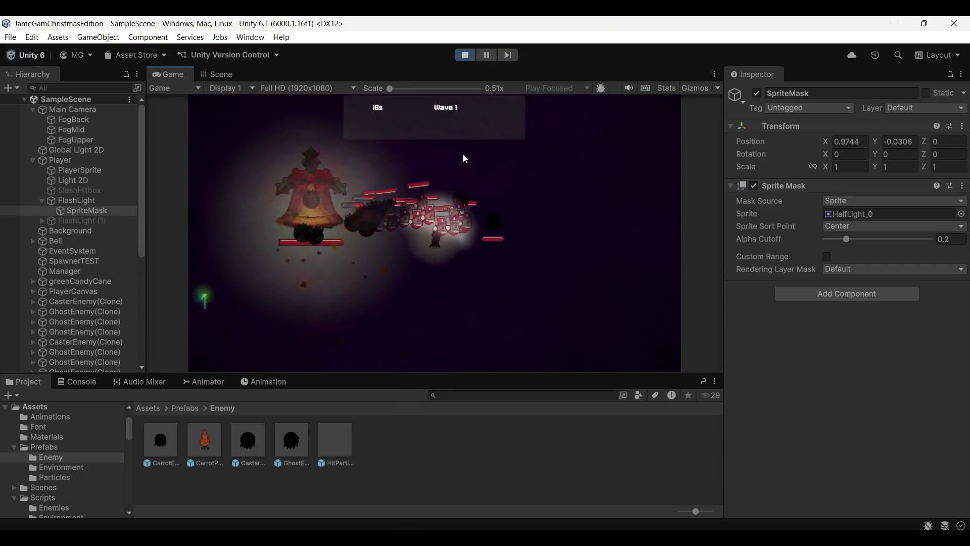
left_click(463, 153)
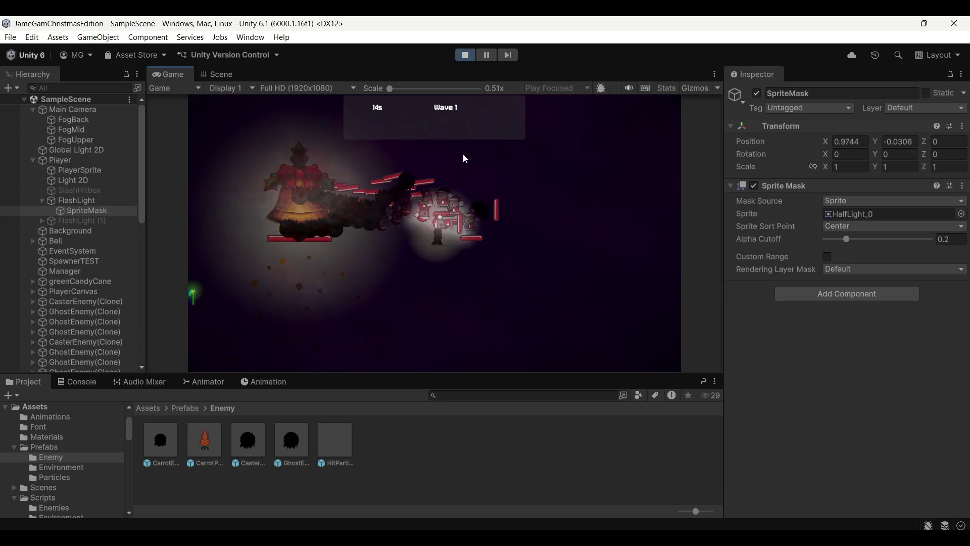
left_click(487, 56)
key("ctrl+1")
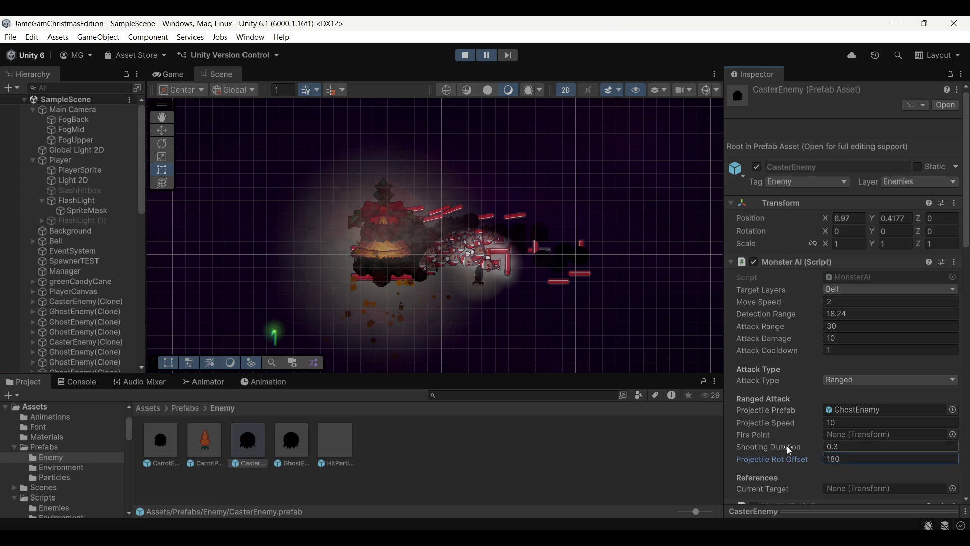
key("Return")
Resume the game and slash repeatedly at the enemies closing in on the bell
left_click(489, 55)
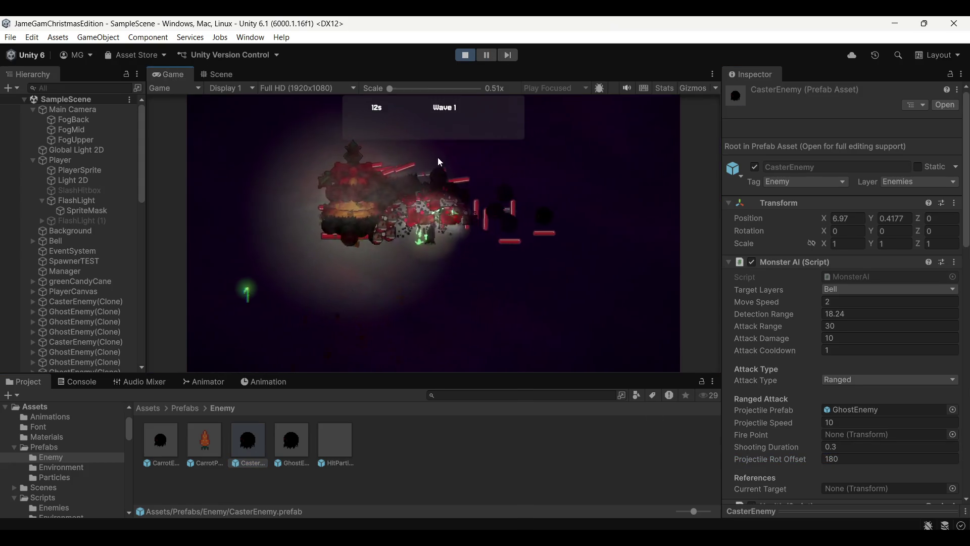
left_click(473, 178)
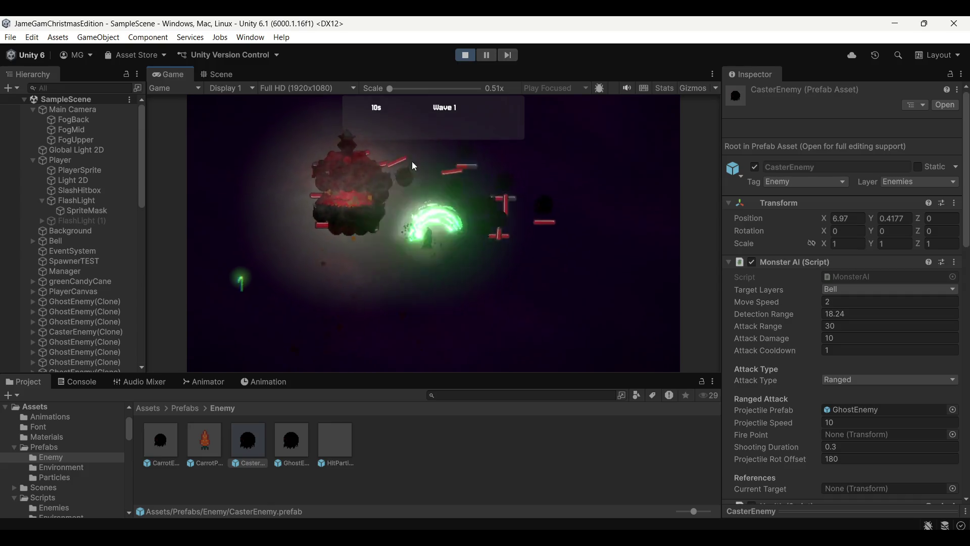
left_click(540, 167)
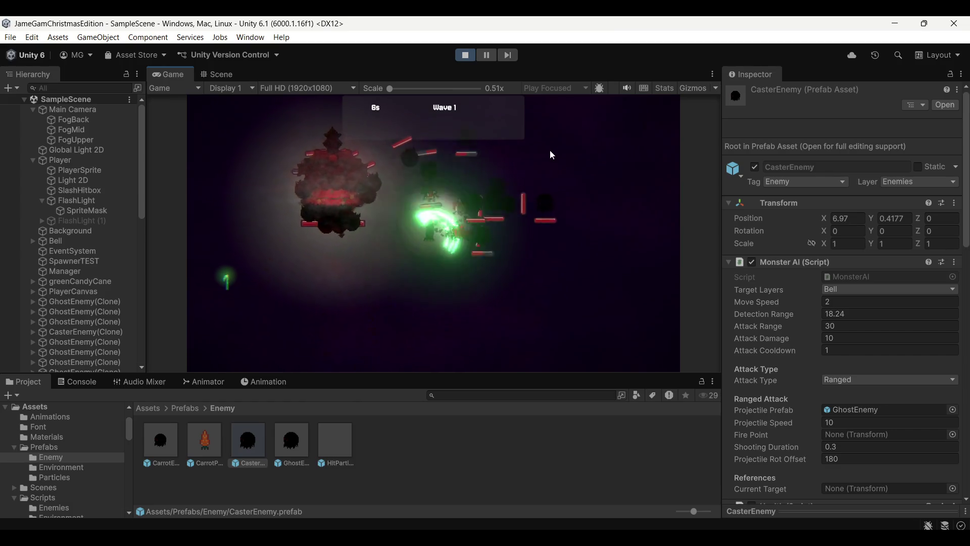
left_click(530, 190)
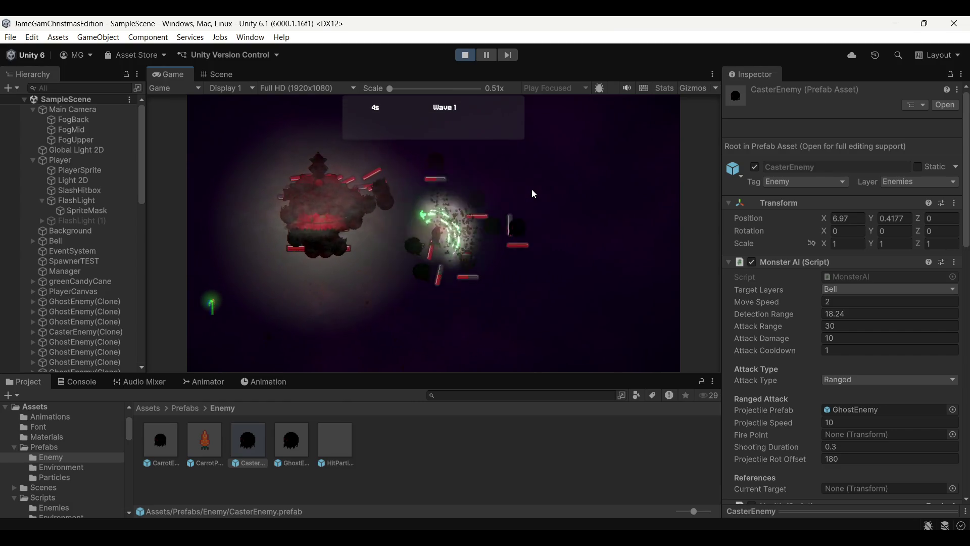
left_click(533, 189)
left_click(538, 186)
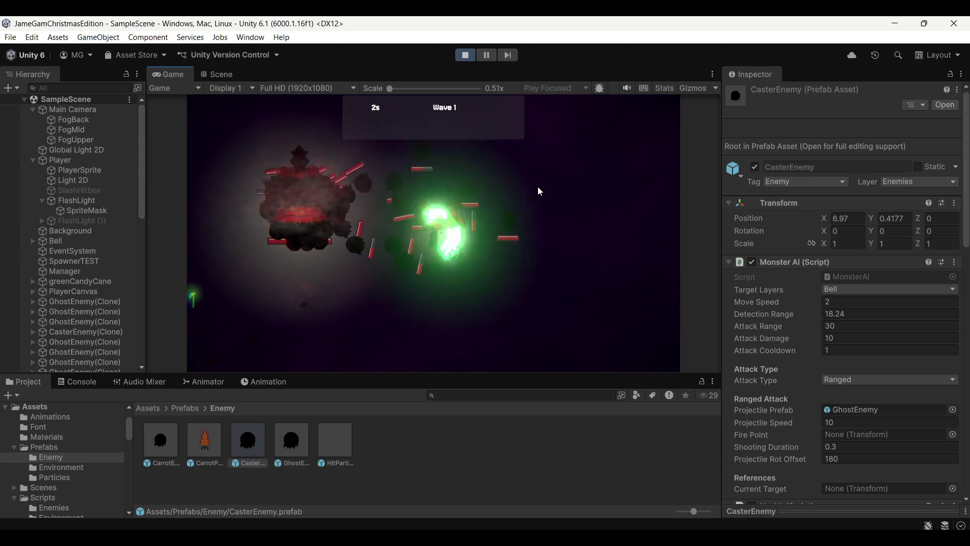
left_click(538, 171)
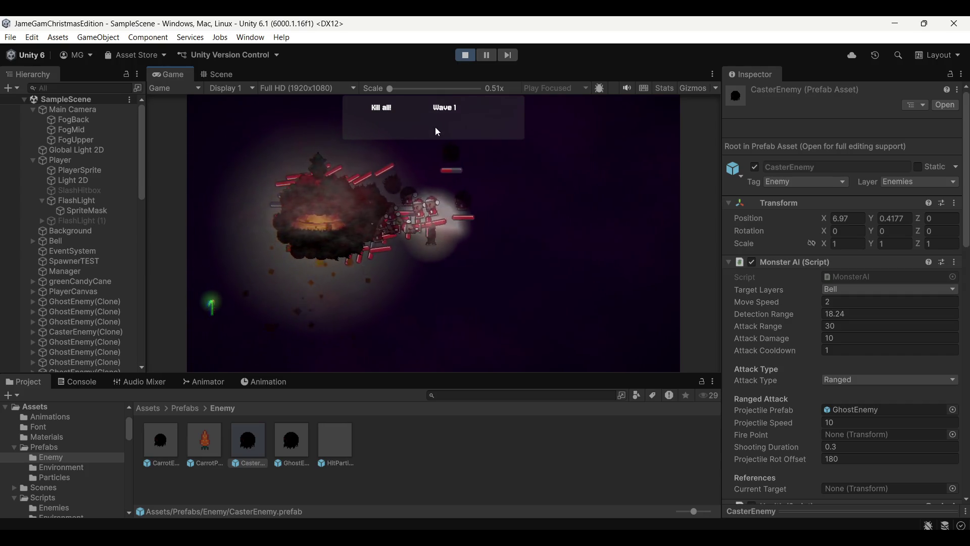
left_click(436, 128)
left_click(544, 162)
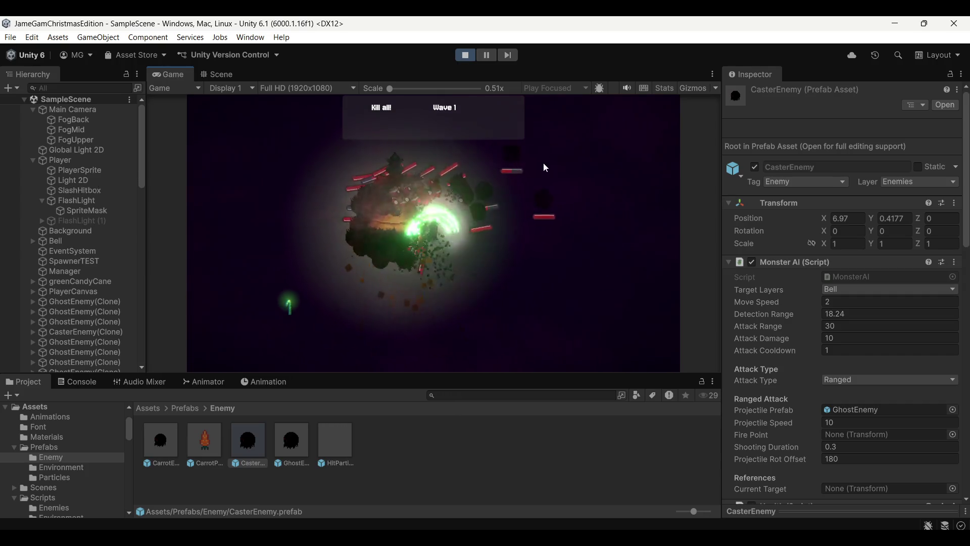
left_click(548, 162)
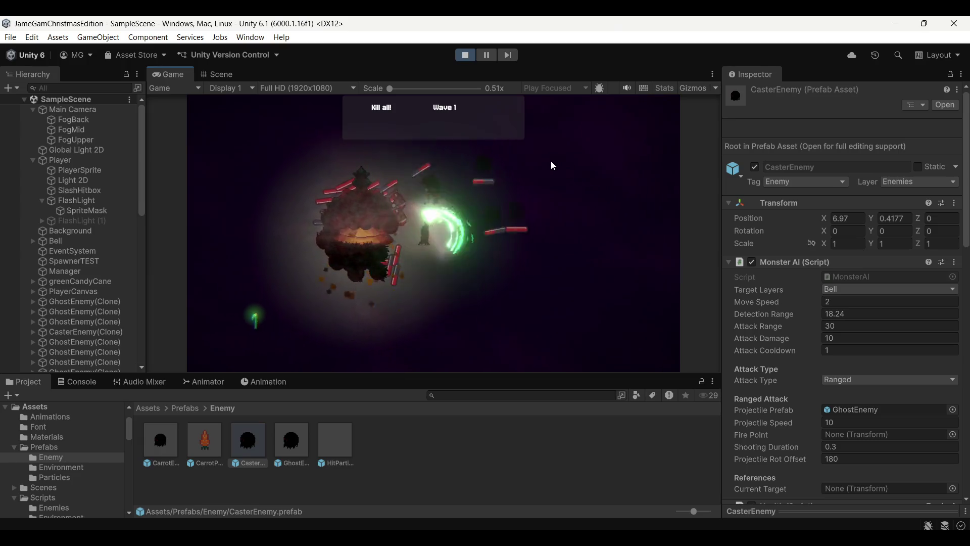
left_click(575, 181)
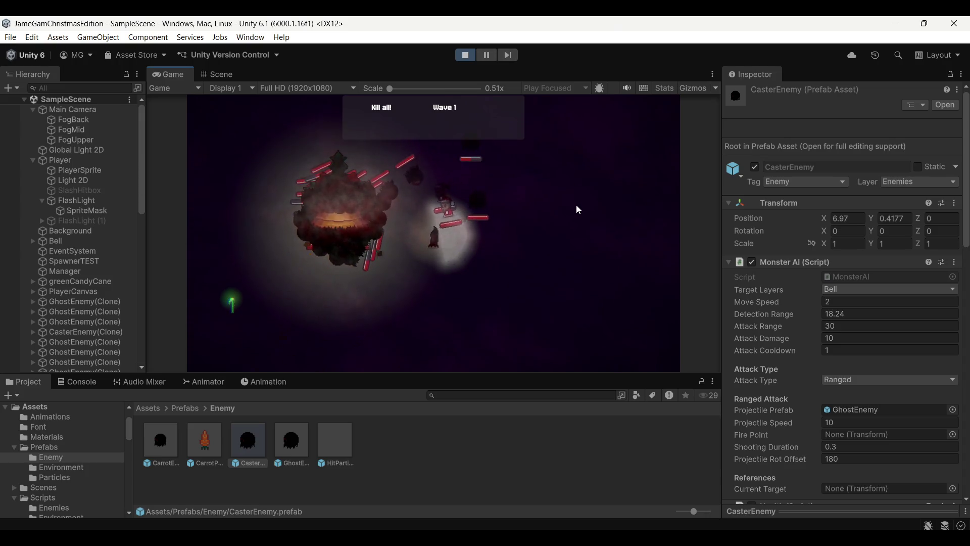
left_click(473, 180)
left_click(479, 175)
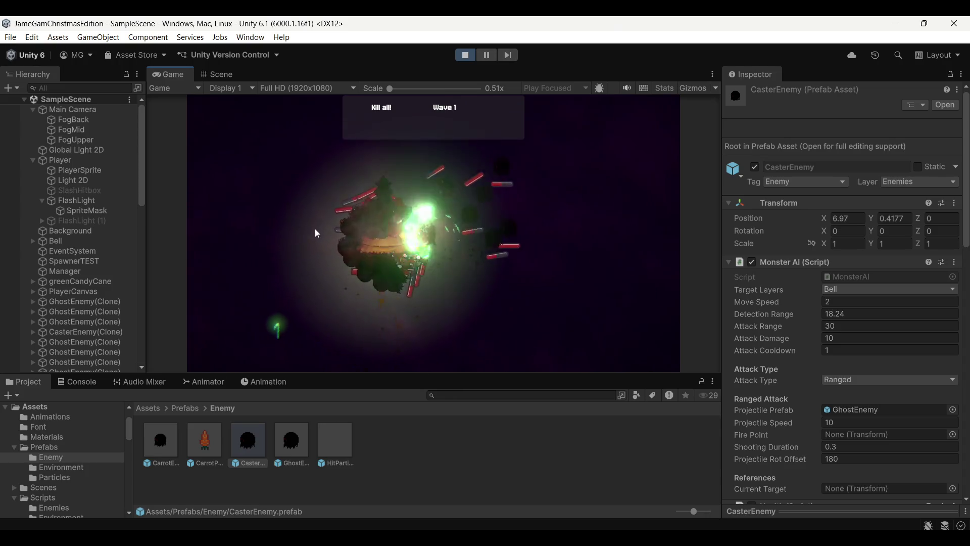
left_click(544, 180)
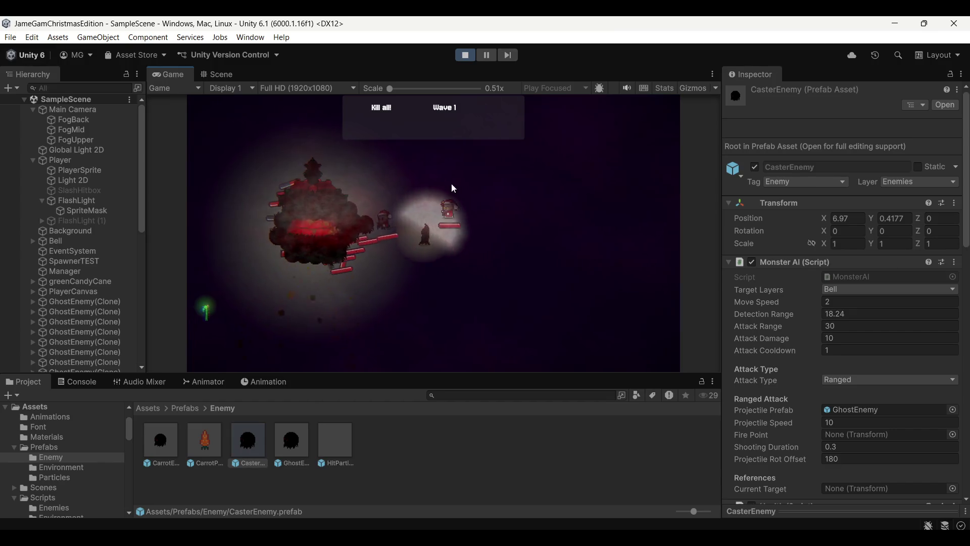
left_click(390, 175)
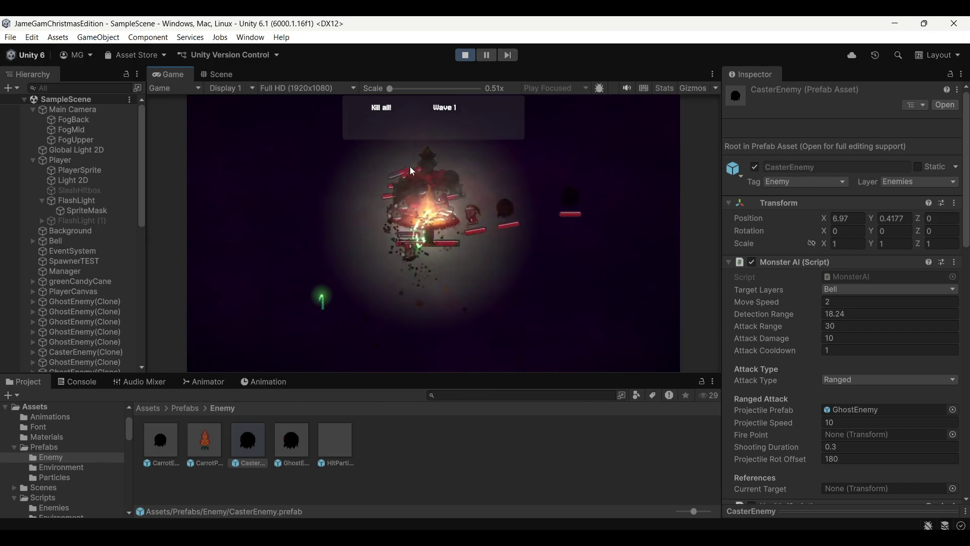
Move the player around the arena, stop the playtest, and switch to Aseprite
key("d")
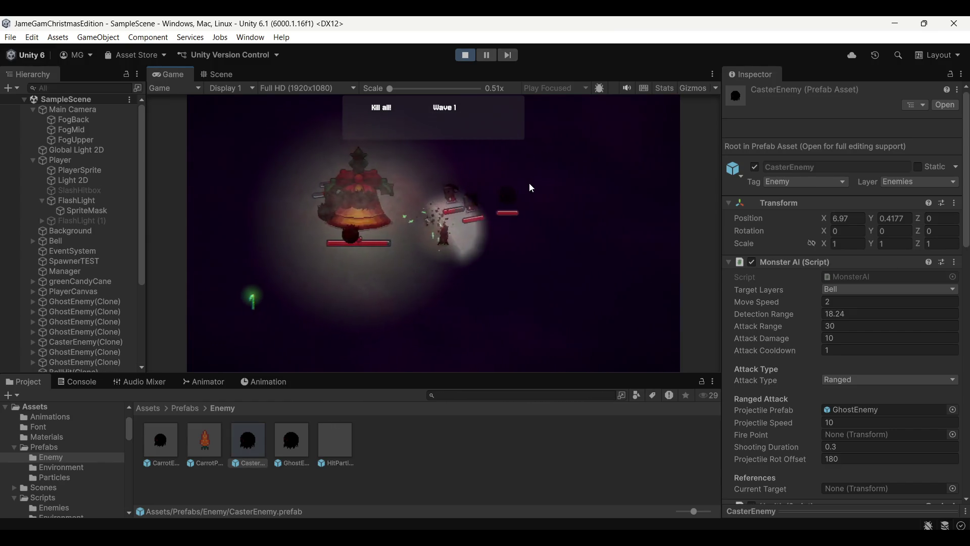
key("w")
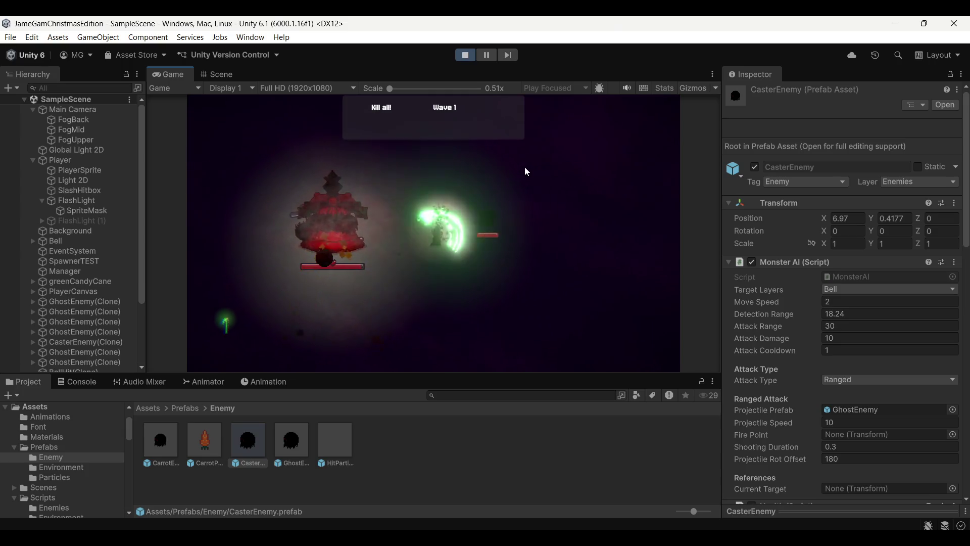
key("d")
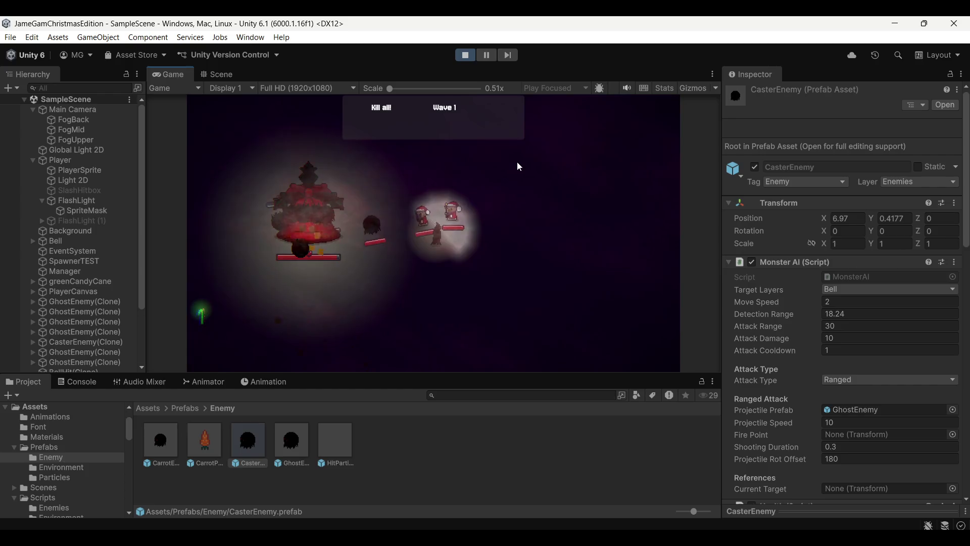
key("a")
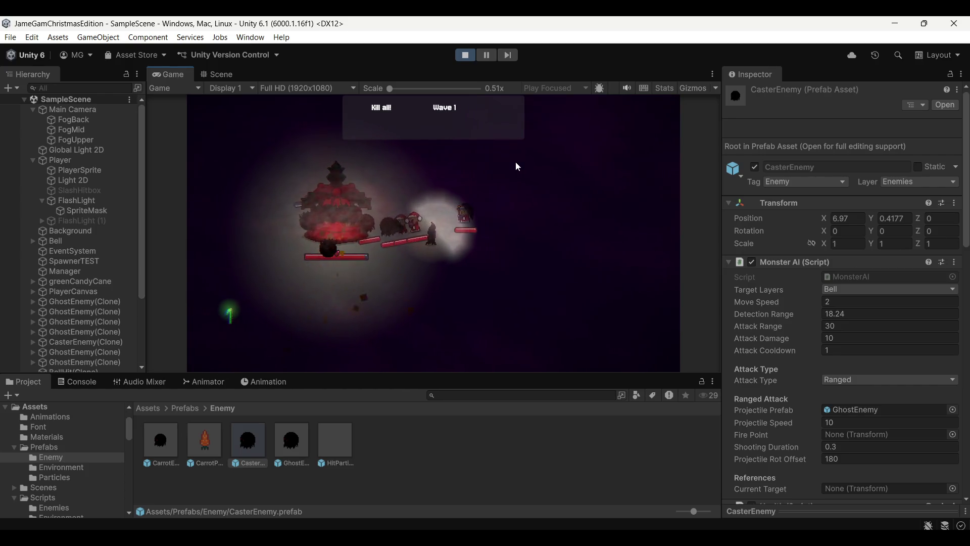
key("d")
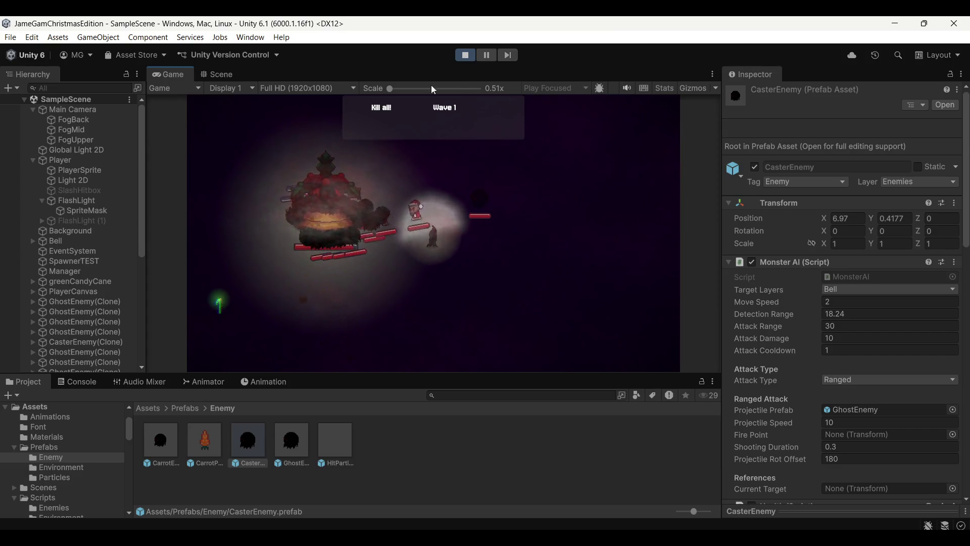
left_click(465, 55)
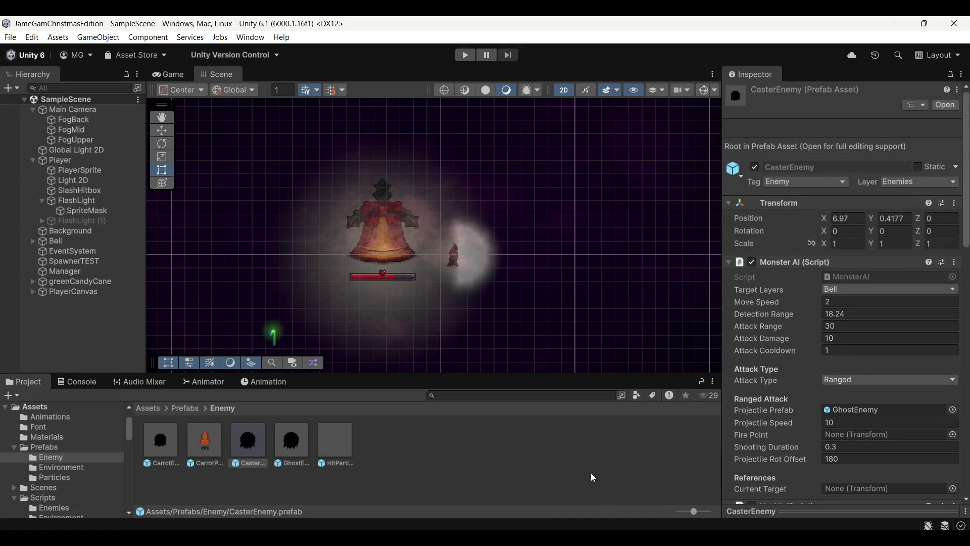
key("alt+Tab")
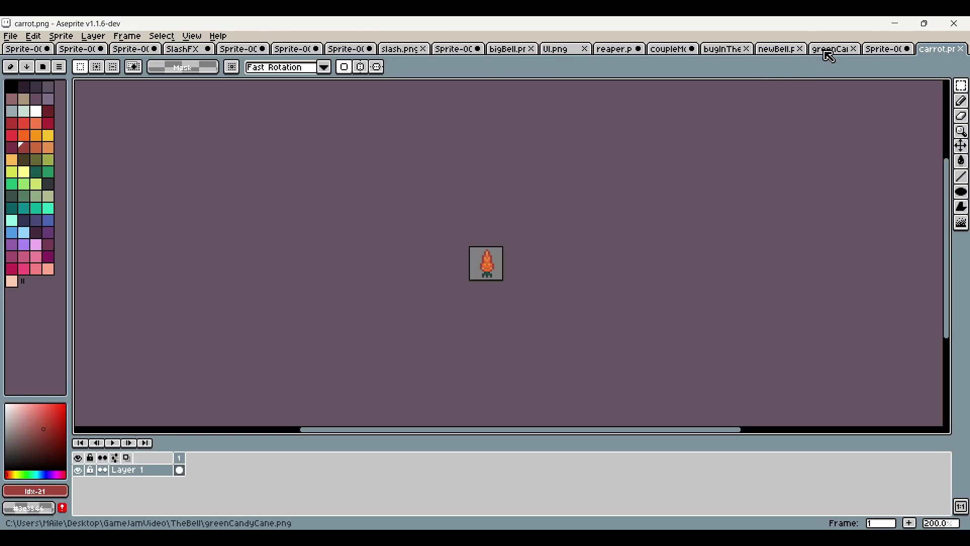
Browse the open sprite tabs, including reaper, bell, slash effect and greenCandyCane
left_click(613, 49)
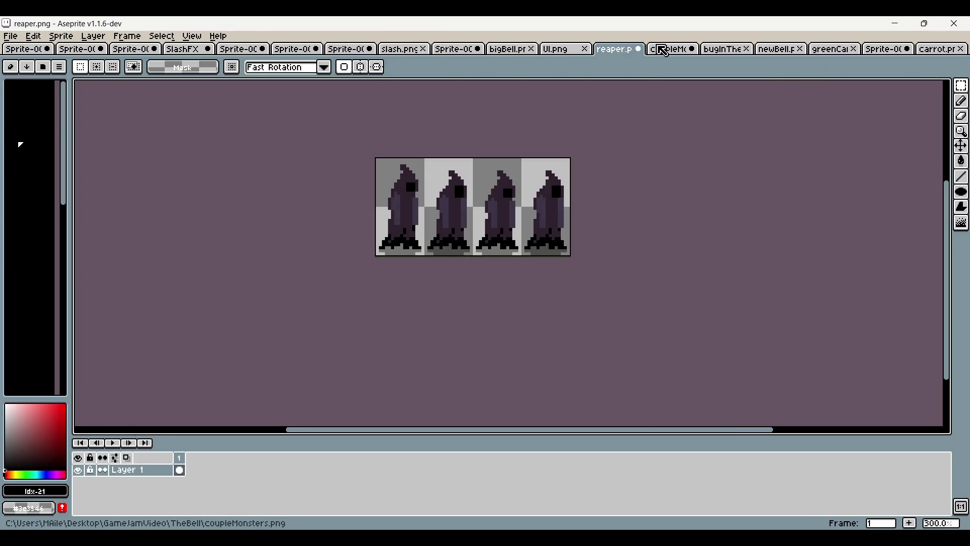
left_click(663, 49)
left_click(716, 49)
left_click(440, 51)
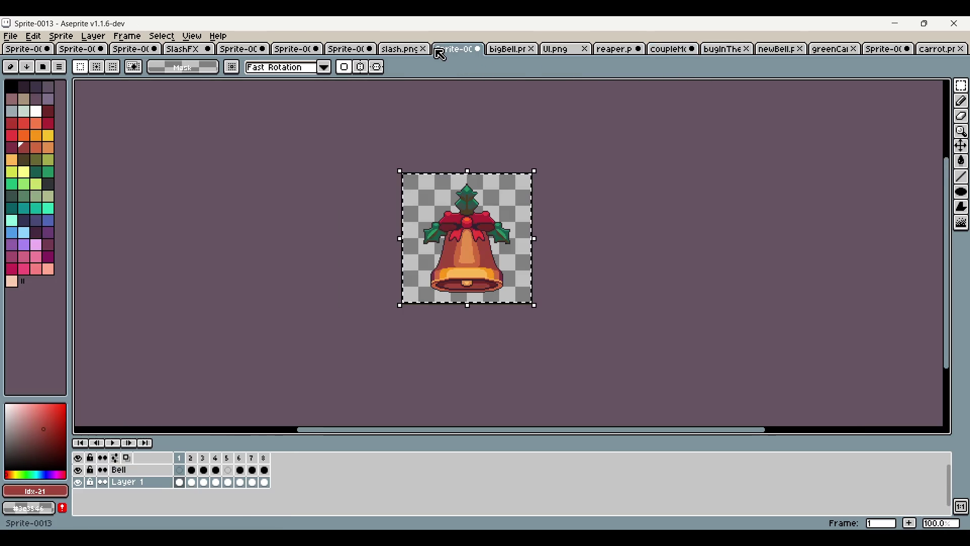
left_click(412, 51)
left_click(364, 49)
left_click(296, 51)
left_click(242, 51)
left_click(187, 49)
left_click(133, 49)
left_click(81, 49)
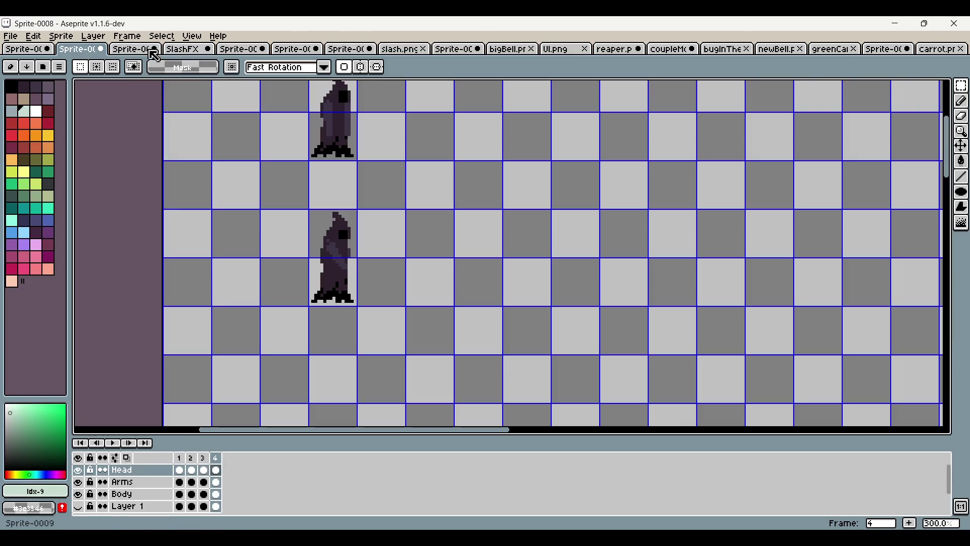
left_click(513, 53)
left_click(553, 53)
left_click(613, 53)
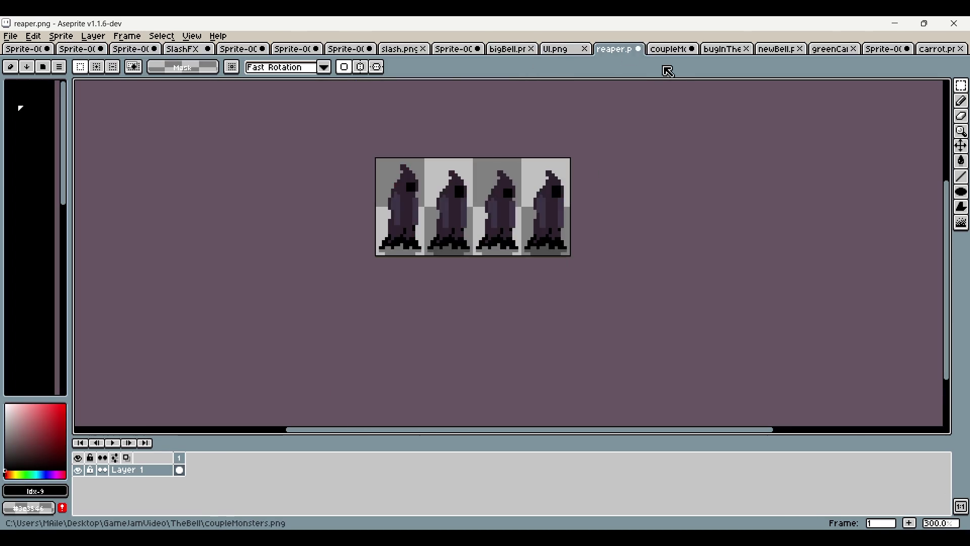
left_click(668, 50)
left_click(723, 51)
left_click(776, 51)
left_click(839, 51)
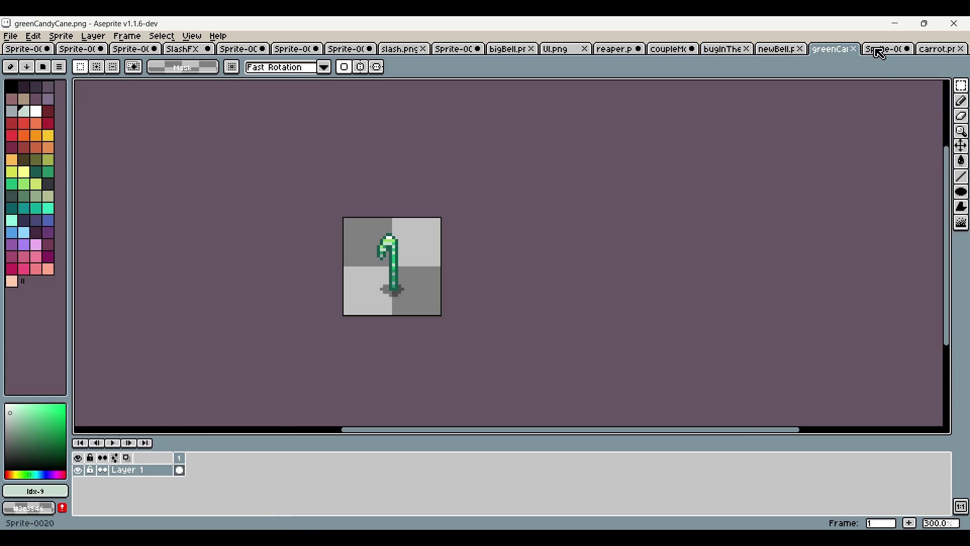
left_click(880, 51)
left_click(943, 51)
left_click(347, 51)
left_click(298, 50)
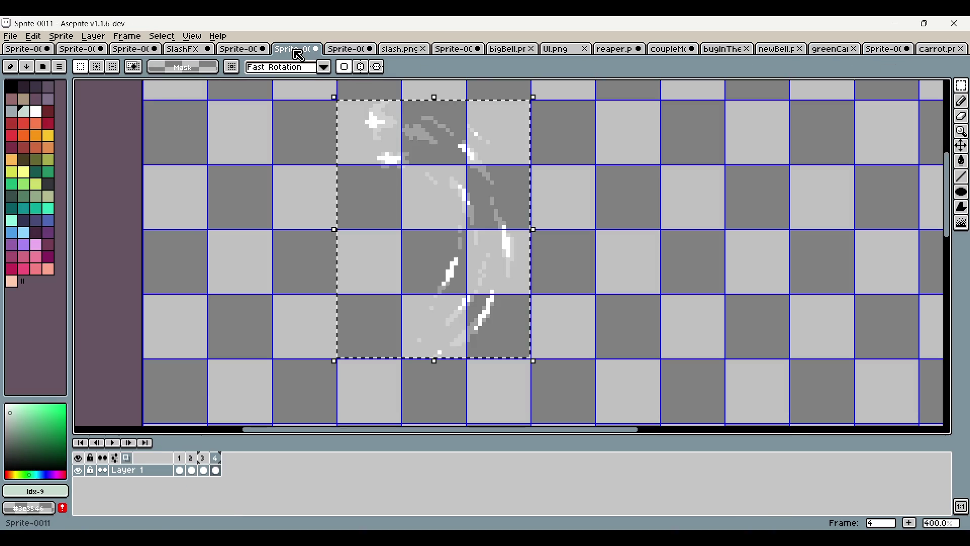
Open coupleMonsters.png from File Explorer in Aseprite, then close Explorer
key("alt+Tab")
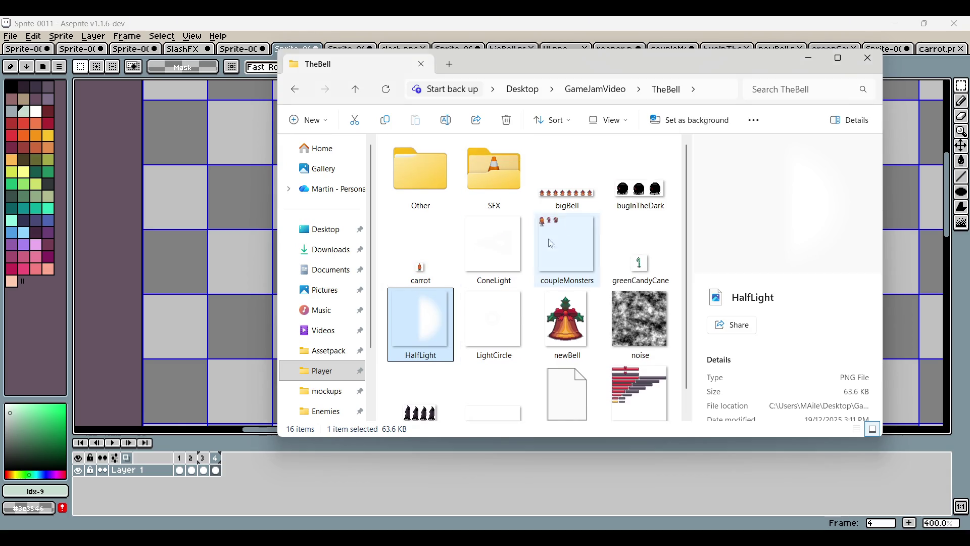
left_click(580, 265)
left_click_drag(940, 49, 940, 51)
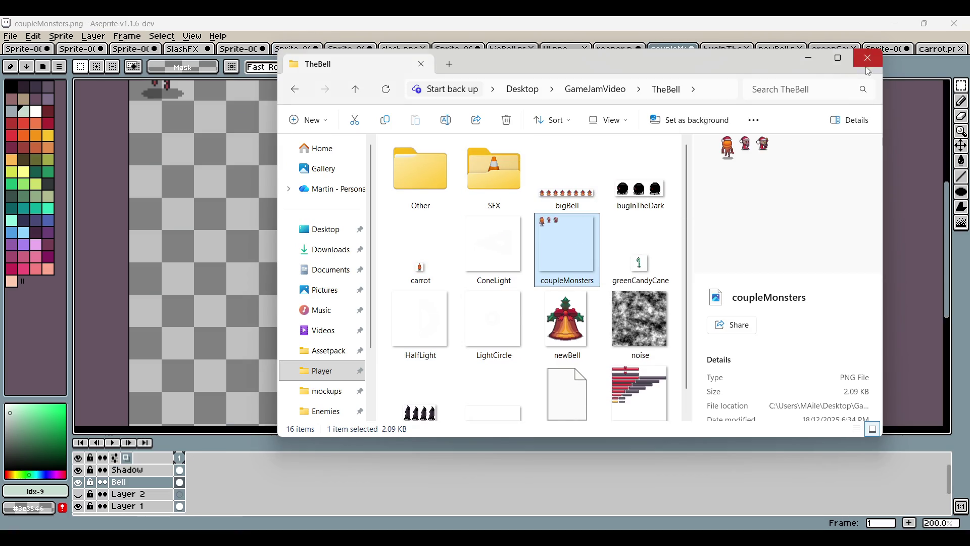
left_click(868, 58)
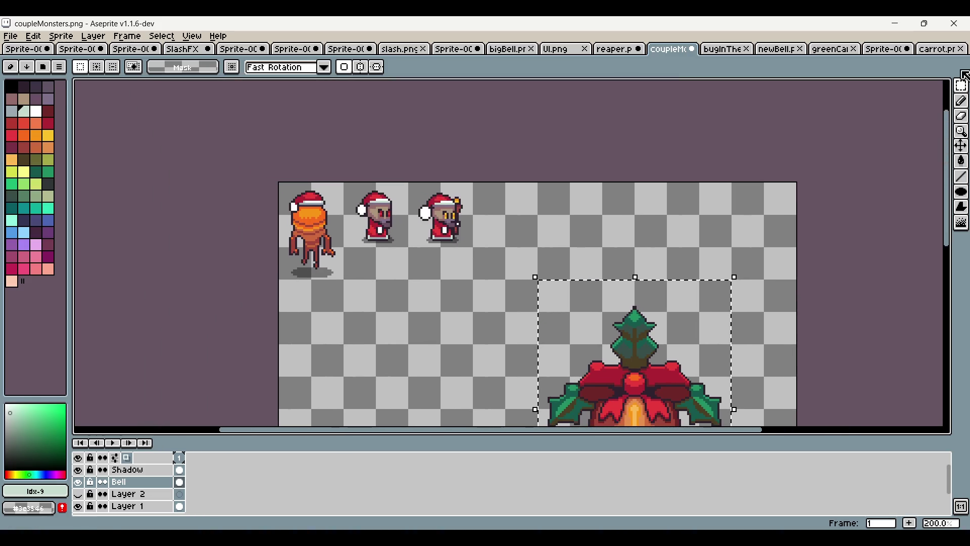
Marquee-select the middle Santa-hat monster on Layer 1
scroll(240, 127, "up", 3)
mouse_move(230, 142)
left_mouse_down()
mouse_move(392, 288)
mouse_move(393, 308)
left_mouse_up()
left_click(371, 374)
left_click(107, 510)
mouse_move(230, 146)
left_mouse_down()
mouse_move(357, 283)
mouse_move(393, 304)
left_mouse_up()
left_click(431, 320)
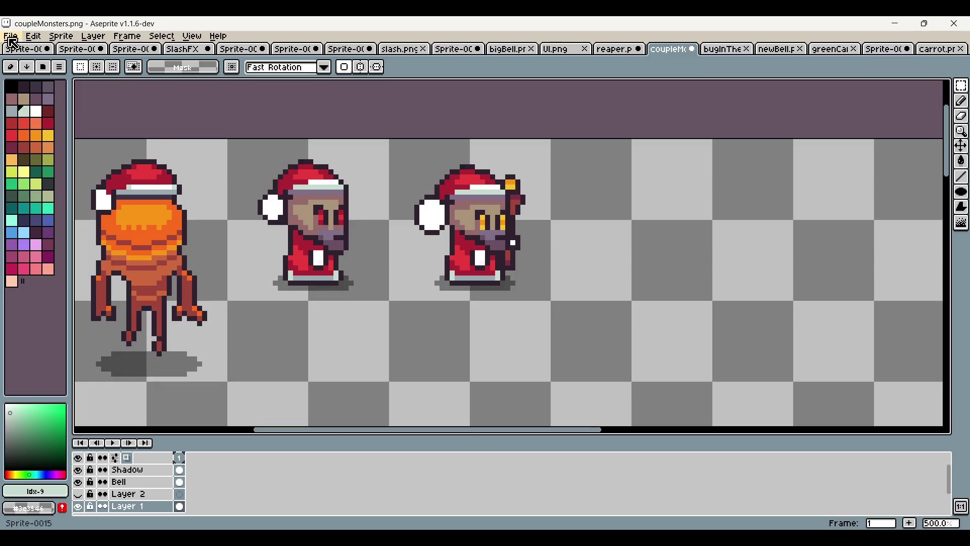
Create a new 32x32 sprite and paste the Santa-hat monster into it
left_click(11, 38)
left_click(29, 53)
left_click(455, 365)
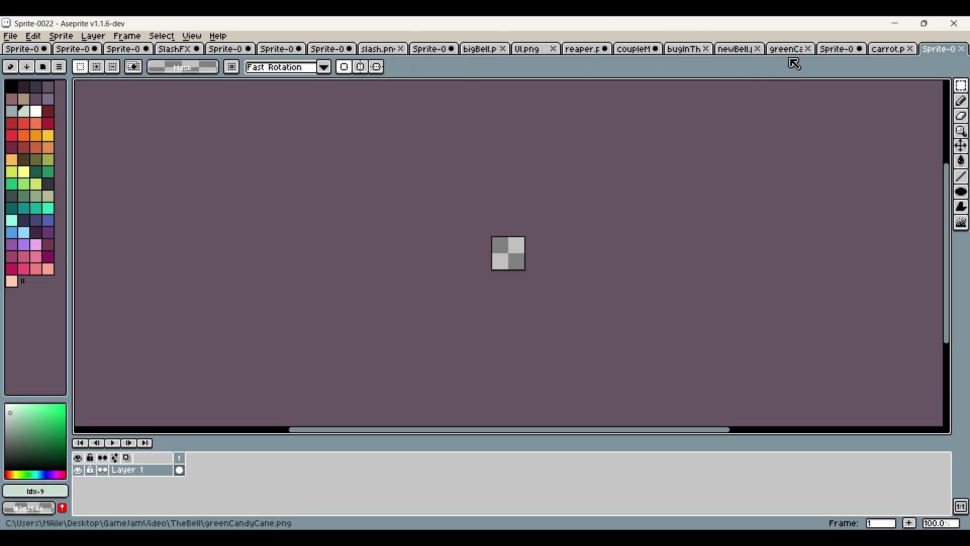
key("ctrl+v")
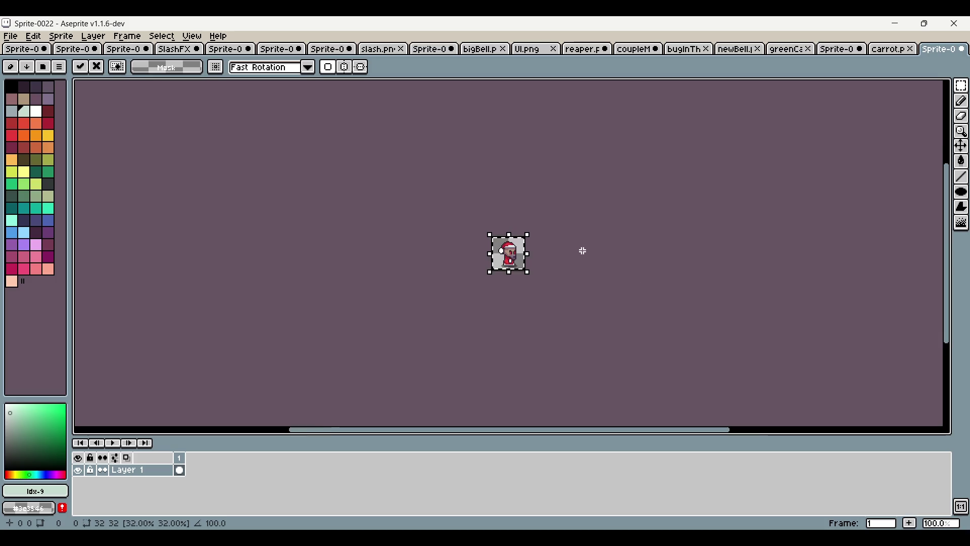
scroll(571, 238, "up", 3)
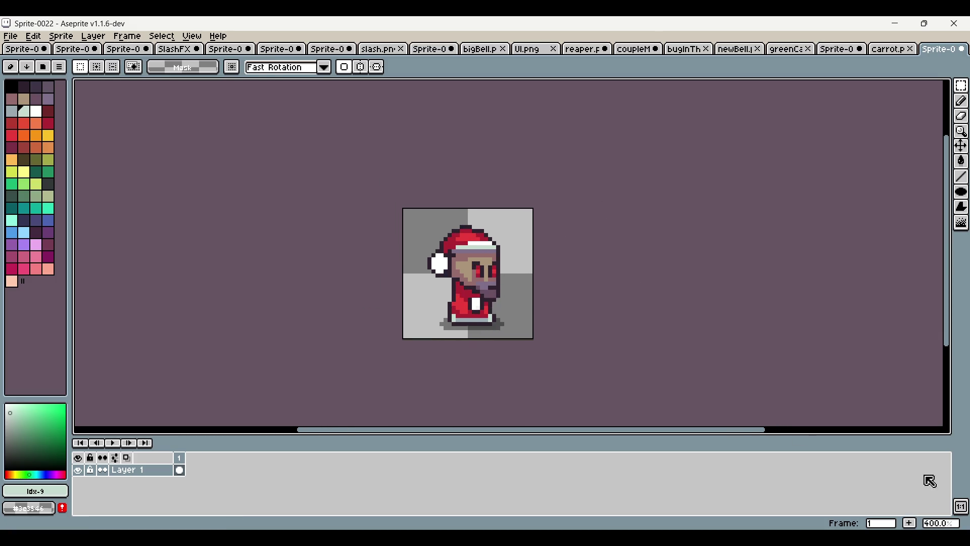
Add a second animation frame and open the live animation preview
left_click(909, 523)
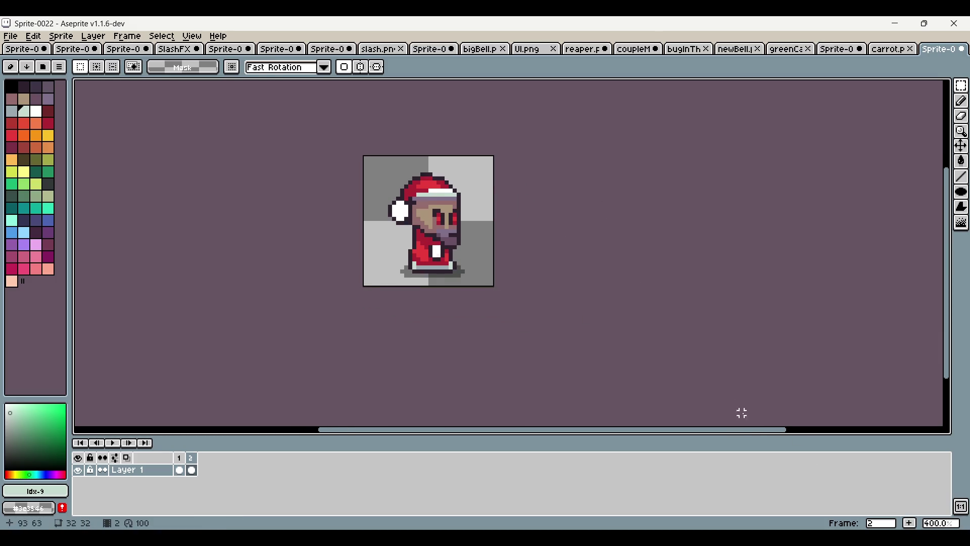
left_click(959, 507)
scroll(713, 390, "up", 3)
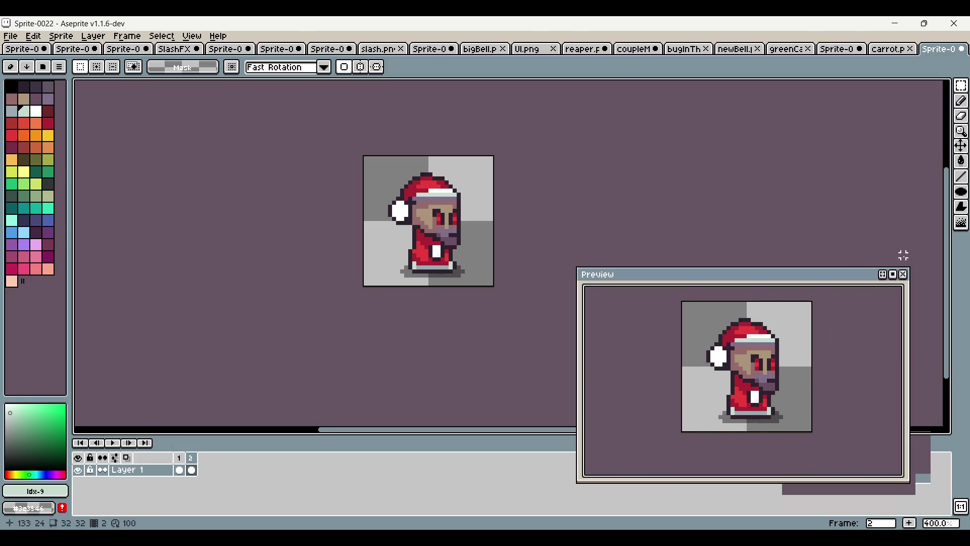
scroll(622, 219, "right", 3)
left_click(963, 101)
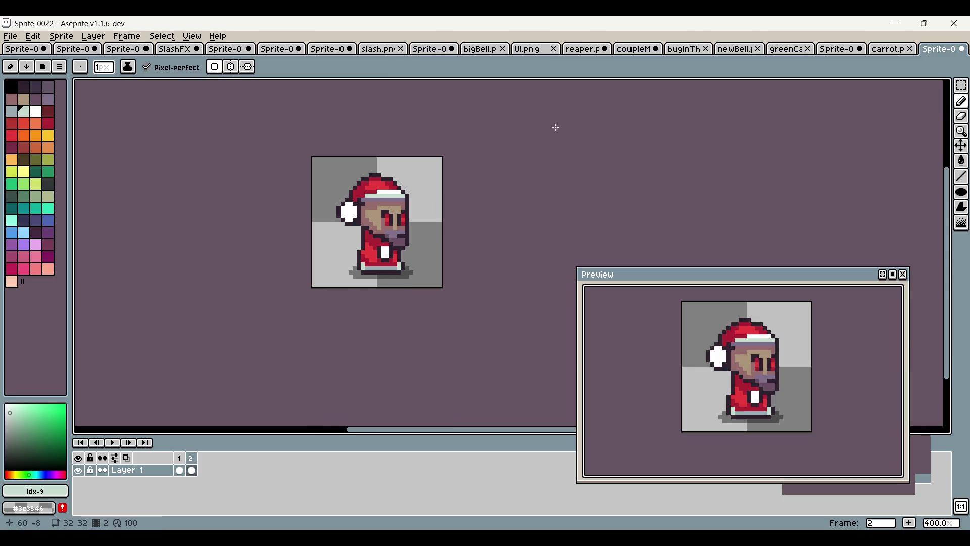
left_click_drag(354, 136, 455, 290)
key("ctrl+z")
key("m")
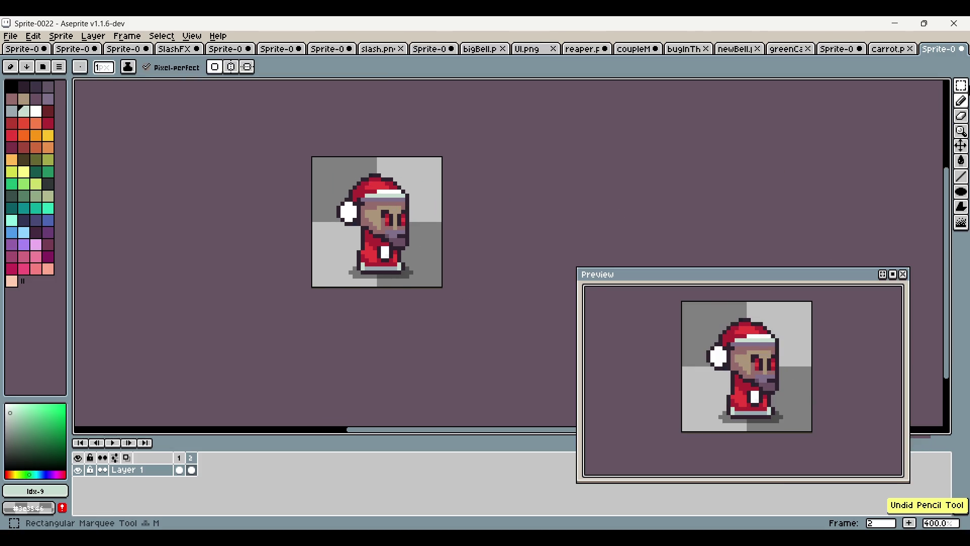
Open Frame Properties for frames 1–2 to set their duration
left_click(33, 35)
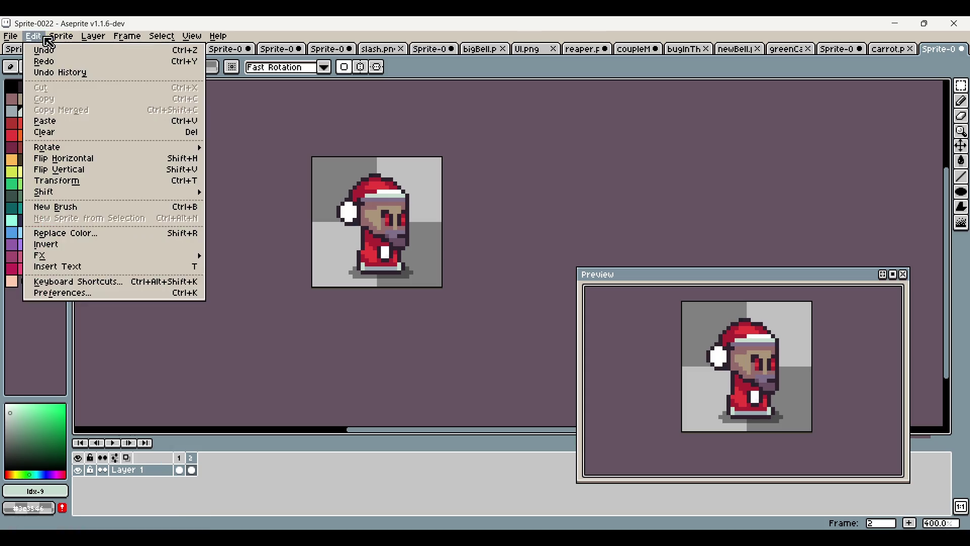
left_click(120, 296)
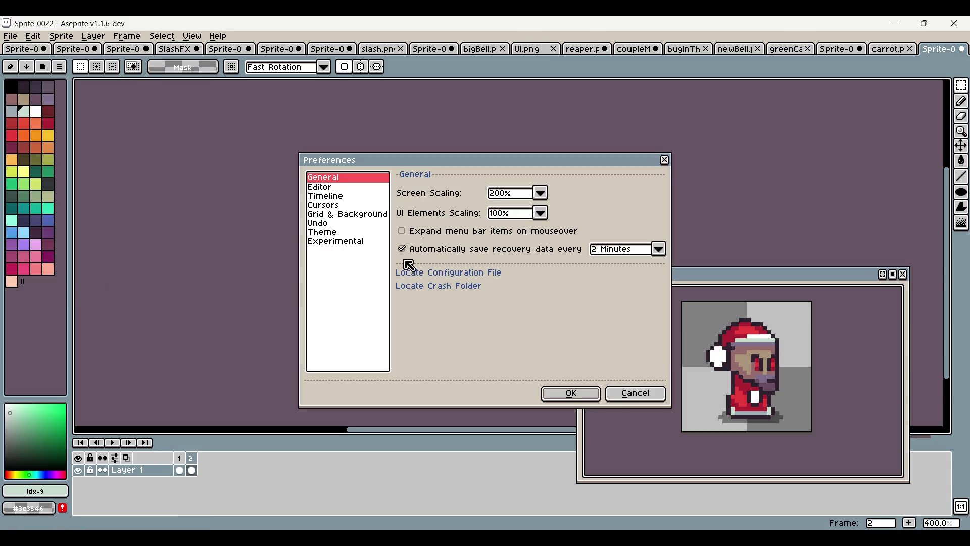
left_click(663, 159)
left_click(127, 36)
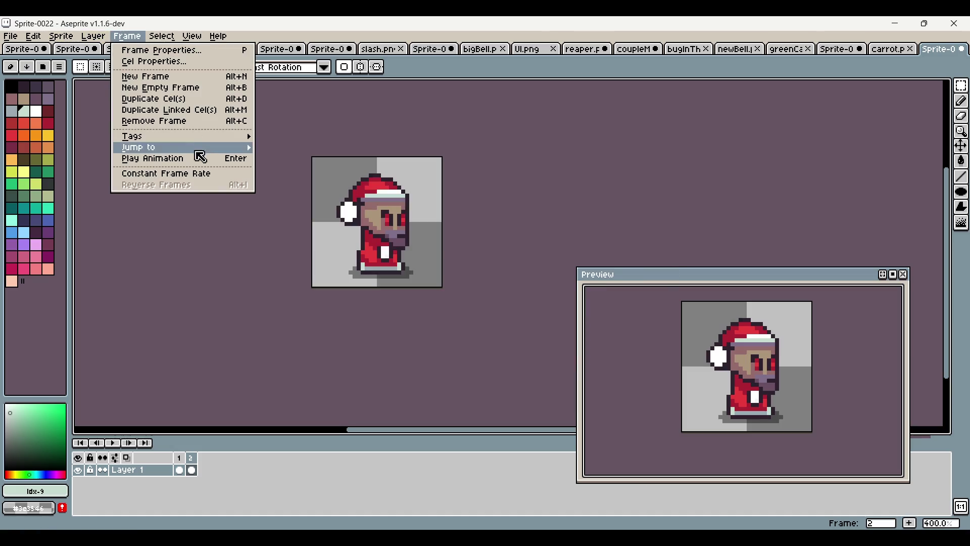
left_click(203, 174)
type("500")
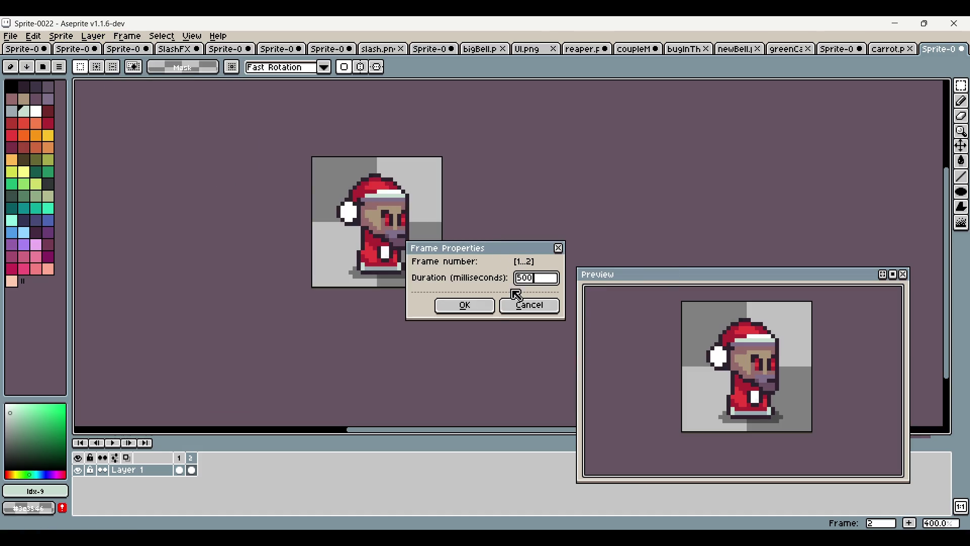
Apply the 500 ms frame duration and shift frame 2's sprite down so only the hat shows
left_click(476, 308)
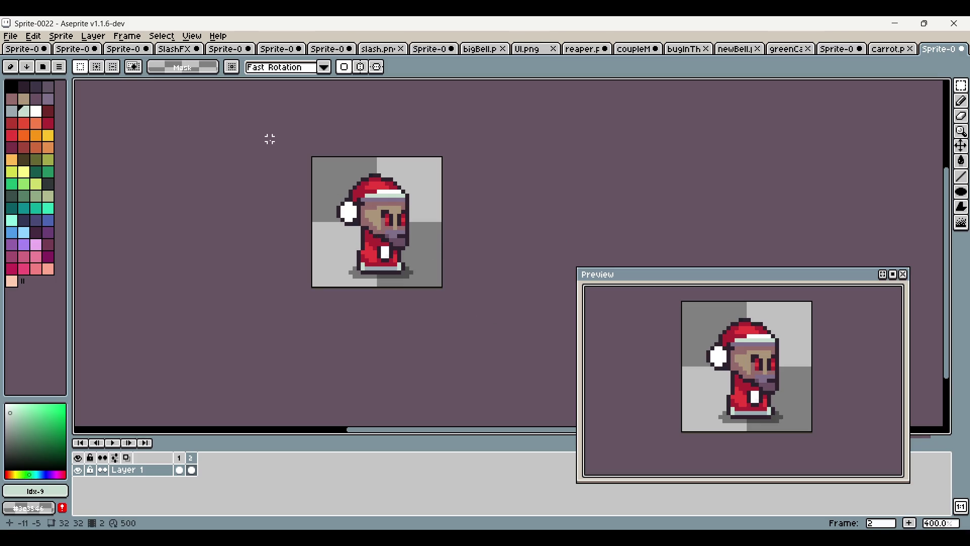
key("ctrl+a")
left_click_drag(415, 198, 414, 267)
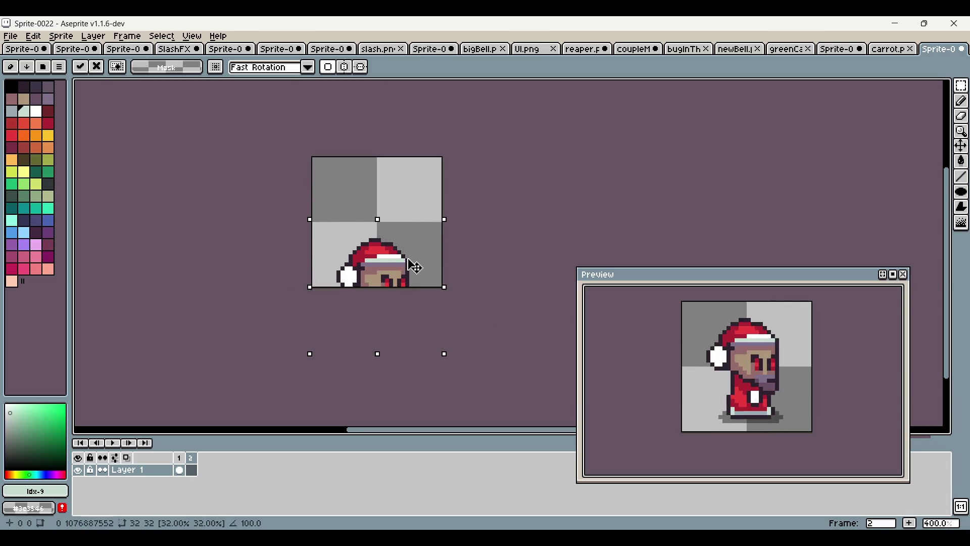
left_click(540, 191)
Erase the lower rows of the hat and face to flatten the hat
key("b")
scroll(340, 235, "up", 1)
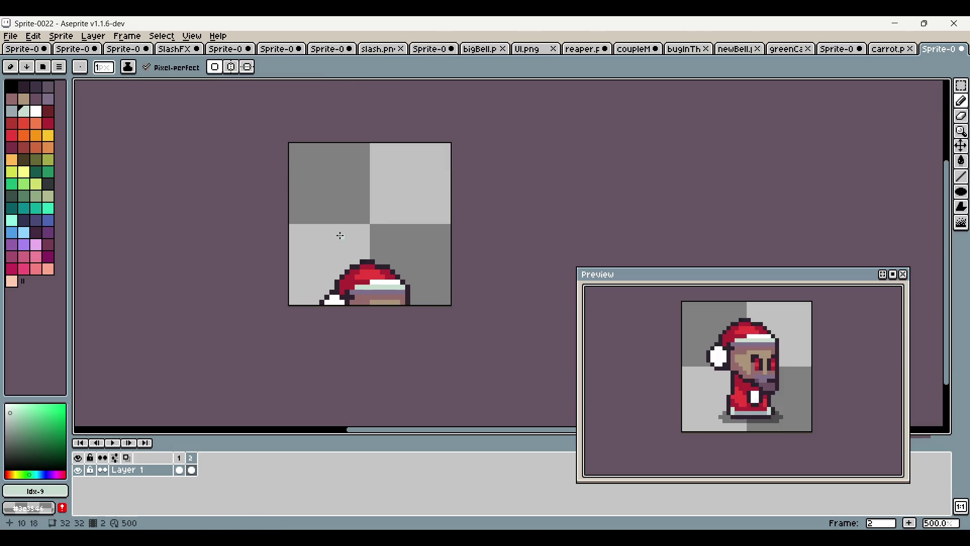
scroll(340, 236, "up", 2)
mouse_move(347, 325)
left_mouse_down()
mouse_move(433, 327)
mouse_move(294, 305)
left_mouse_up()
mouse_move(462, 303)
left_mouse_down()
mouse_move(344, 302)
mouse_move(498, 299)
left_mouse_up()
Pick the dark outline colour and draw a ground line under the hat
key("alt")
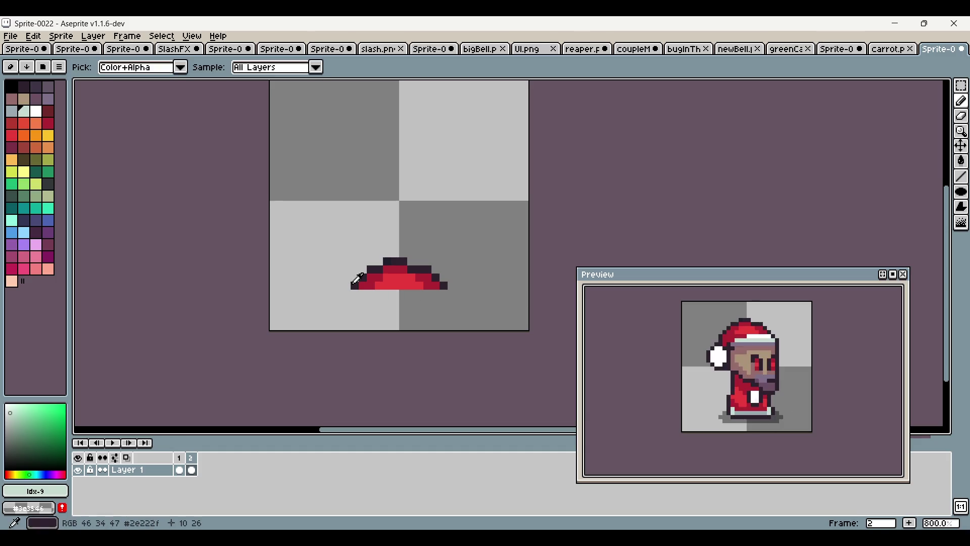
left_click(356, 278, "alt")
mouse_move(335, 285)
left_mouse_down()
mouse_move(473, 285)
mouse_move(468, 343)
left_mouse_up()
key("ctrl+z")
Compare frames 1 and 2, then add a third frame copying the character
left_click(180, 458)
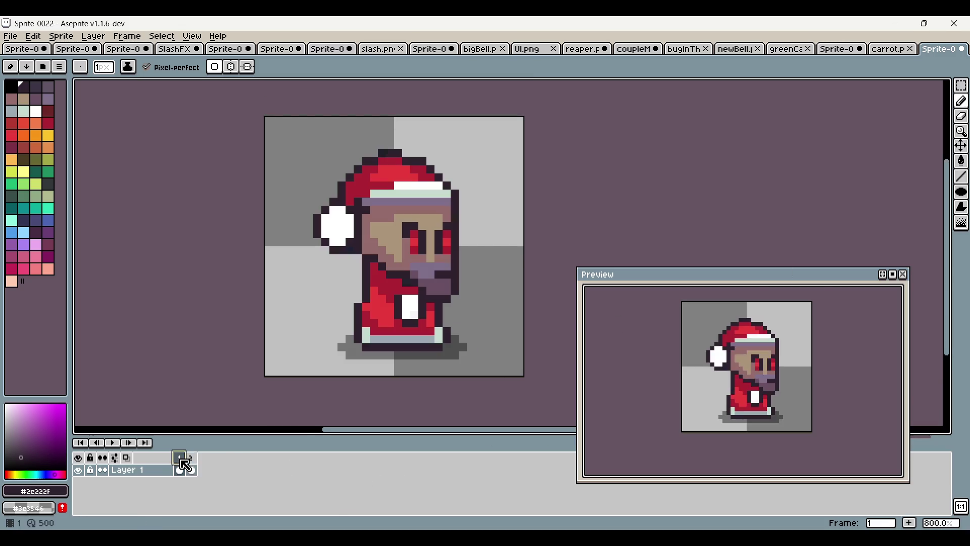
left_click(191, 458)
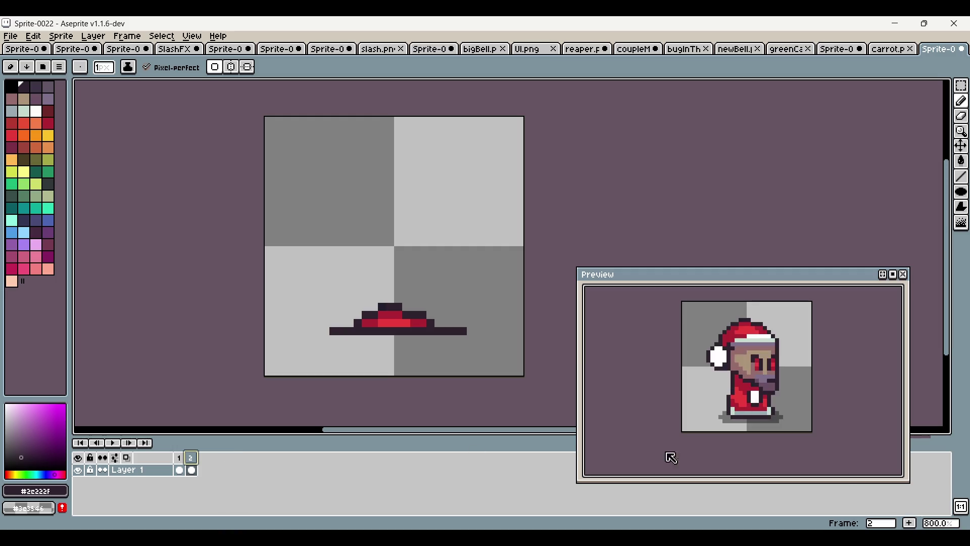
key("Left")
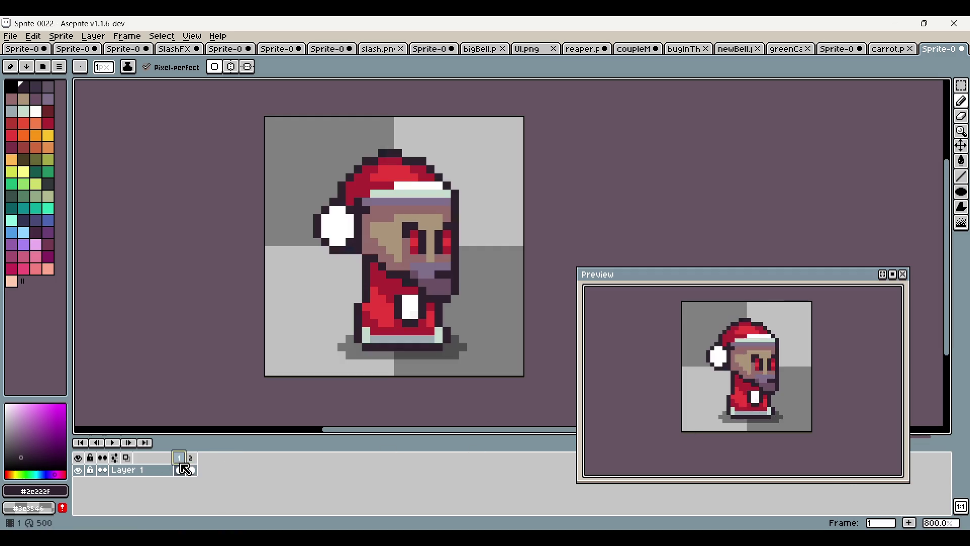
left_click(910, 523)
left_click(961, 85)
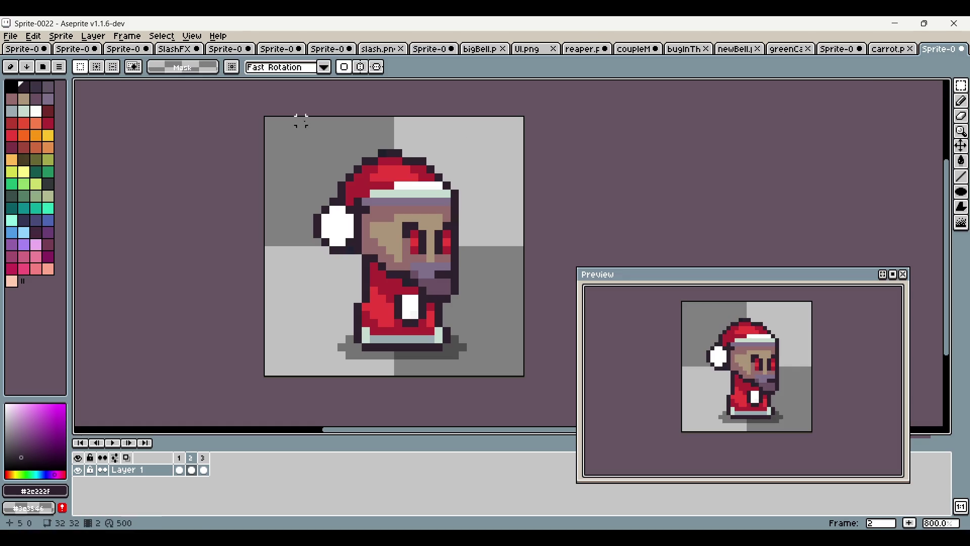
Move frame 3's character down about 8 pixels and compare it with the other frames
left_click_drag(299, 125, 494, 314)
left_click_drag(455, 234, 454, 266)
key("Return")
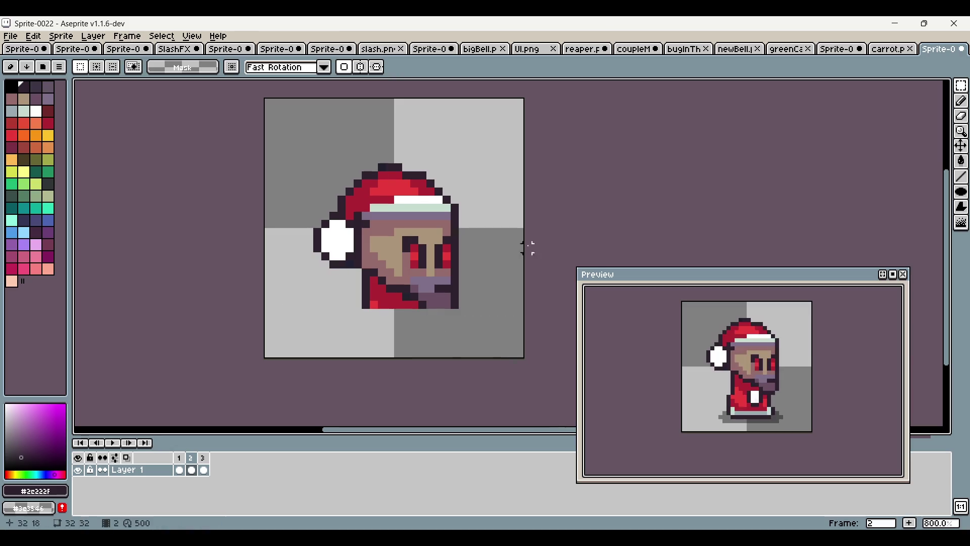
left_click(202, 458)
left_click(191, 458)
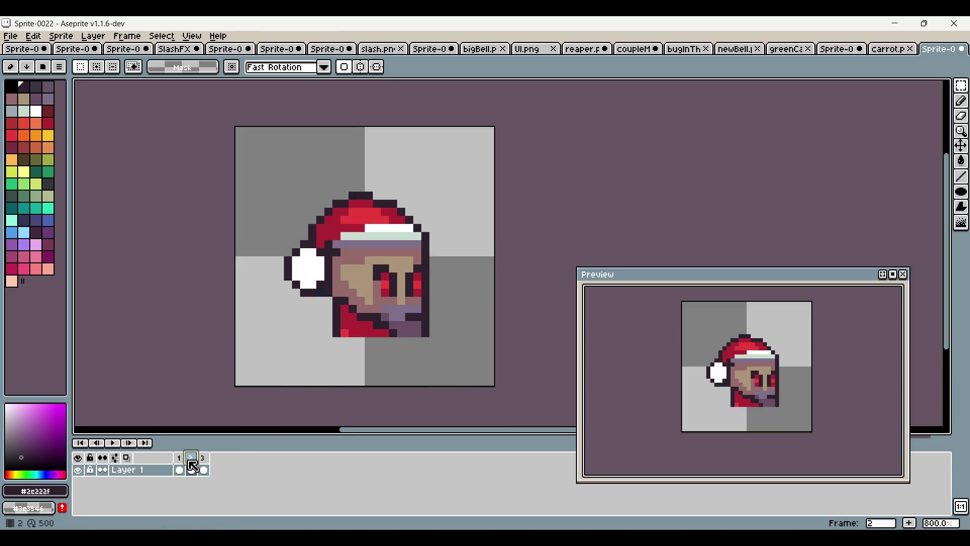
left_click(179, 457)
left_click(190, 458)
Add frame 4, sink the character about 10 pixels, and delete everything below the ground line
key("alt+n")
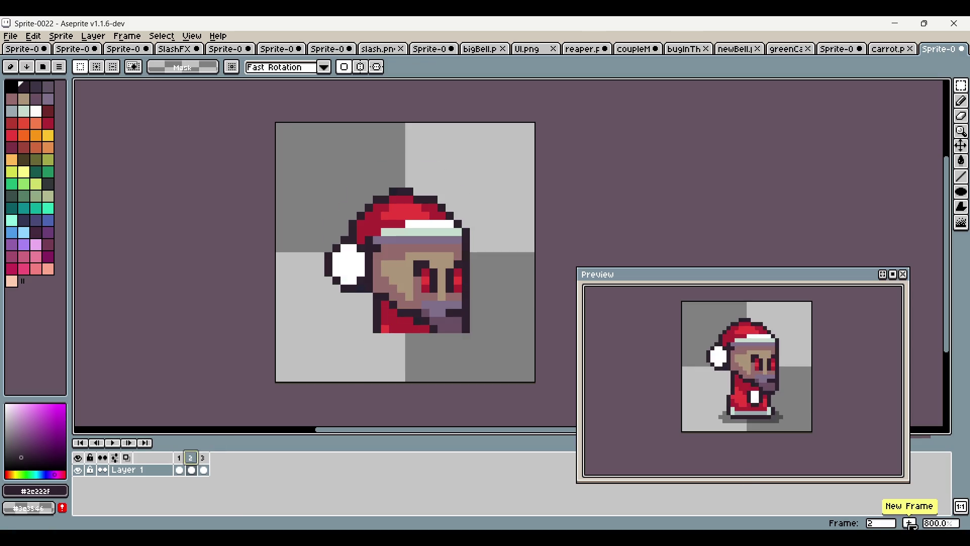
left_click_drag(309, 173, 553, 394)
left_click_drag(555, 305, 555, 345)
left_click_drag(273, 395, 514, 306)
key("Delete")
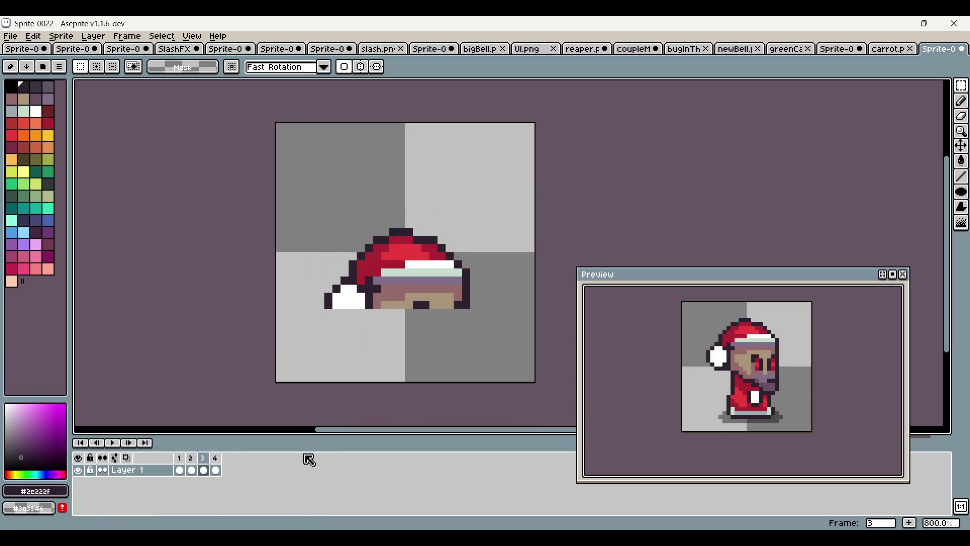
left_click(215, 458)
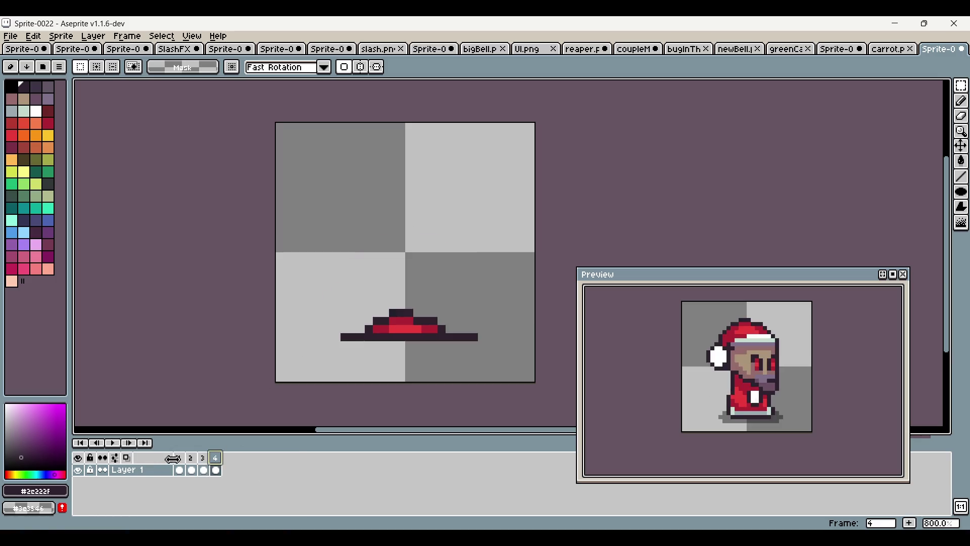
left_click(169, 38)
Turn on onion skinning from the View menu
mouse_move(192, 37)
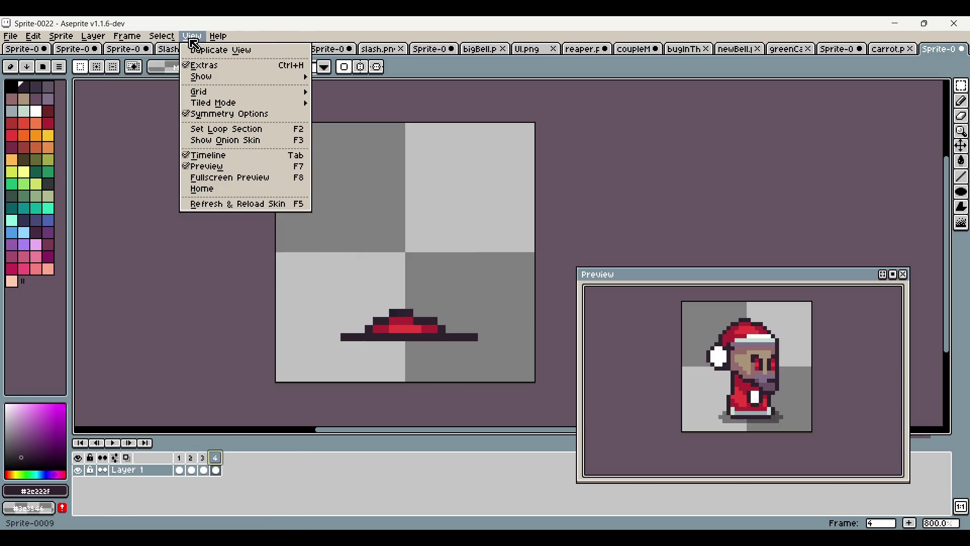
left_click(281, 143)
left_click(204, 467)
left_click(220, 467)
Lower the hat in frame 3 and drop it in place
left_click(204, 470)
left_click_drag(317, 170, 497, 326)
left_click_drag(469, 285, 471, 310)
left_click(514, 265)
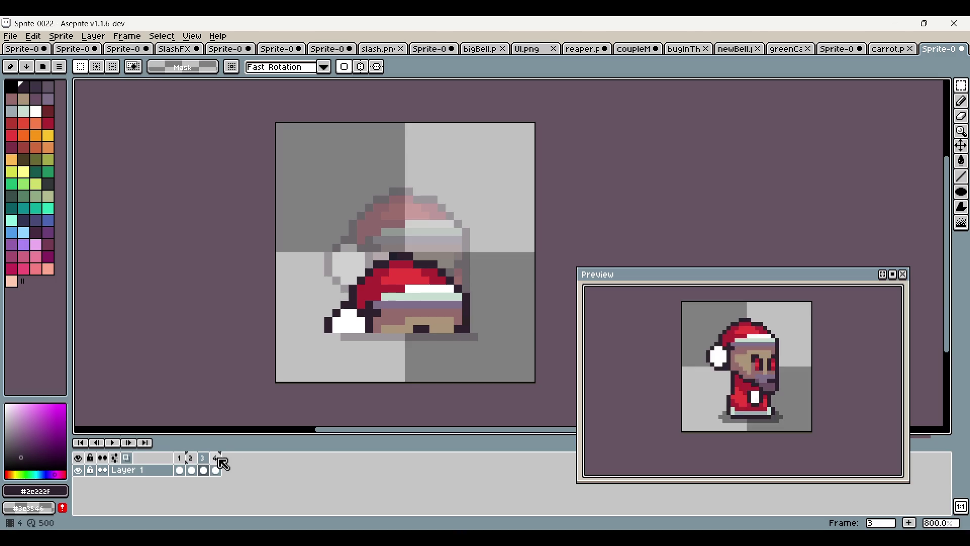
Flip through frames 1–4 to compare the poses with onion skinning
left_click(216, 458)
left_click(183, 465)
left_click(204, 467)
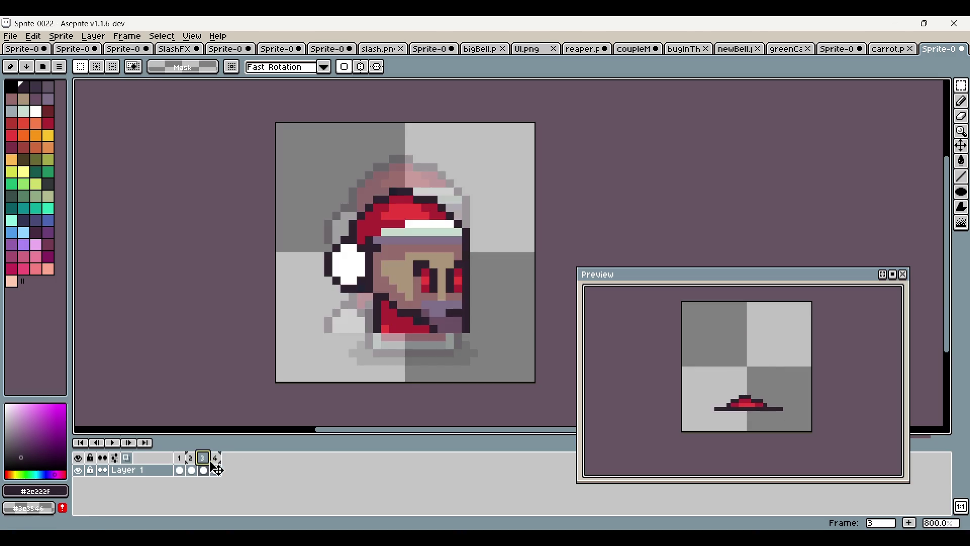
left_click(191, 457)
left_click(204, 458)
left_click(216, 465)
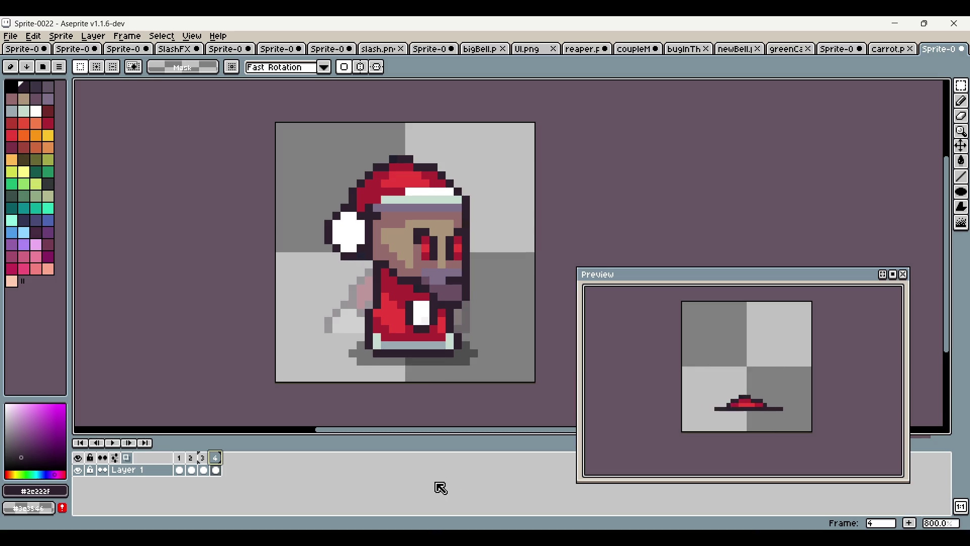
left_click(179, 459)
left_click(191, 459)
left_click(203, 460)
left_click(204, 458)
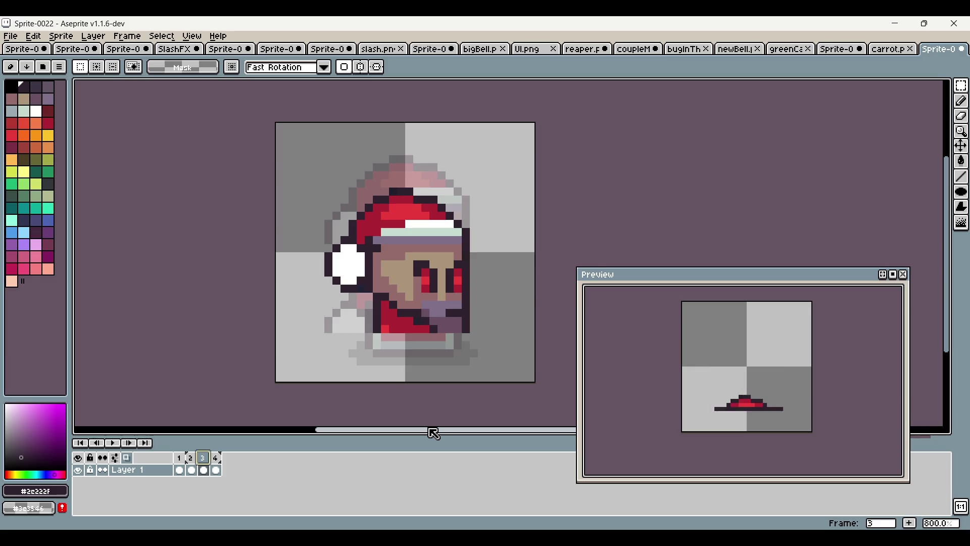
Adjust the view and review frames 1–3 again before returning to frame 3
scroll(419, 287, "down", 3)
scroll(419, 287, "up", 2)
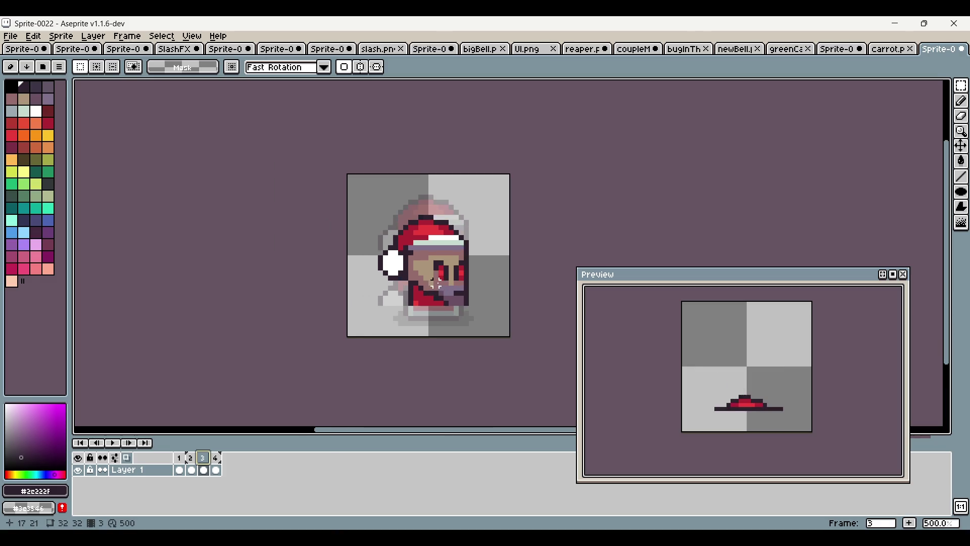
left_click_drag(419, 286, 350, 287)
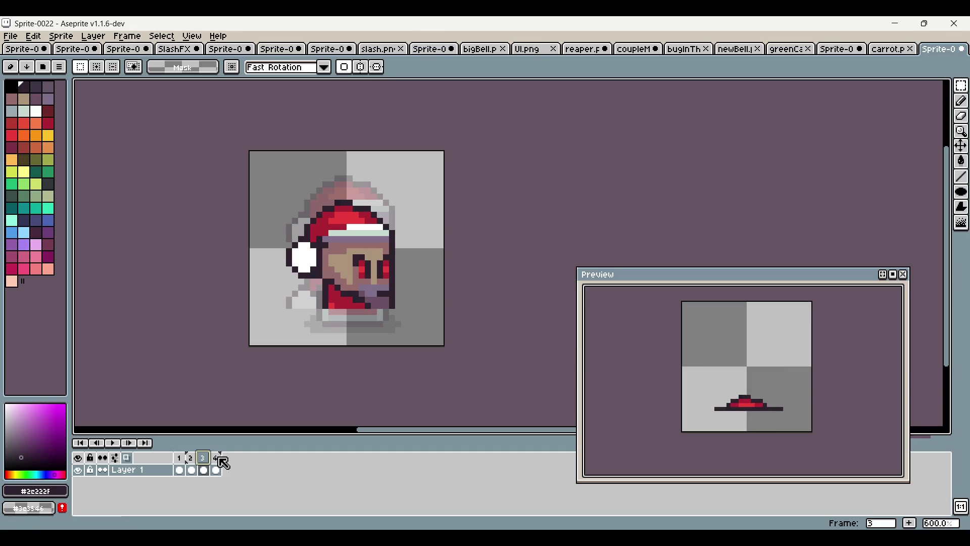
left_click(179, 458)
left_click(191, 458)
left_click(202, 457)
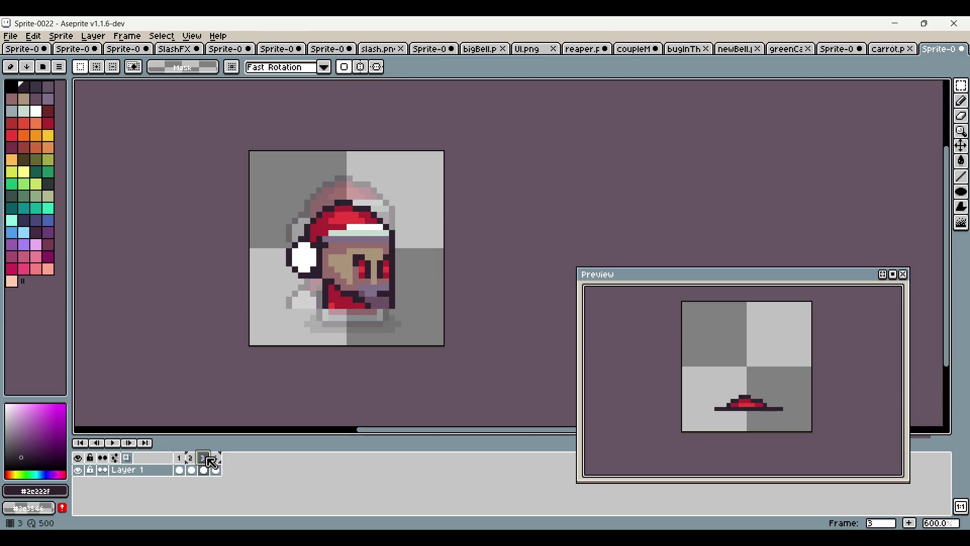
scroll(234, 366, "up", 1)
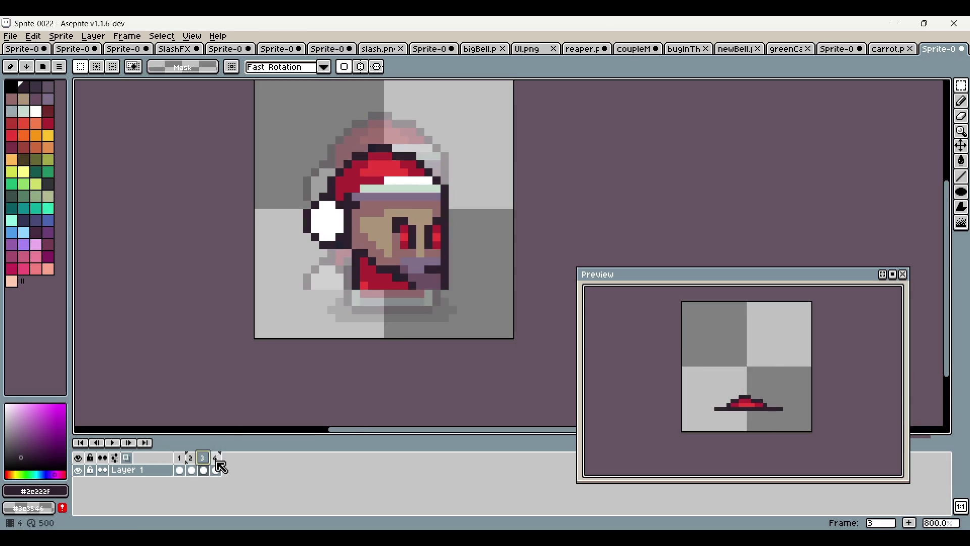
left_click(215, 458)
left_click(204, 470)
Reposition the poses in frames 3 and 2 with marquee moves, committing each
left_click_drag(282, 123, 494, 335)
left_click_drag(458, 299, 440, 303)
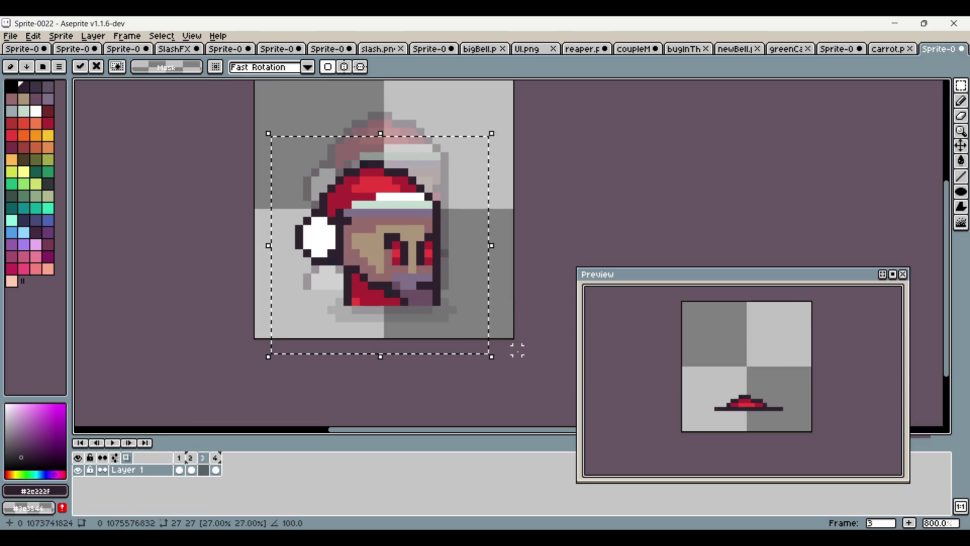
key("Return")
left_click(196, 468)
left_click_drag(283, 180, 484, 308)
left_click(461, 298)
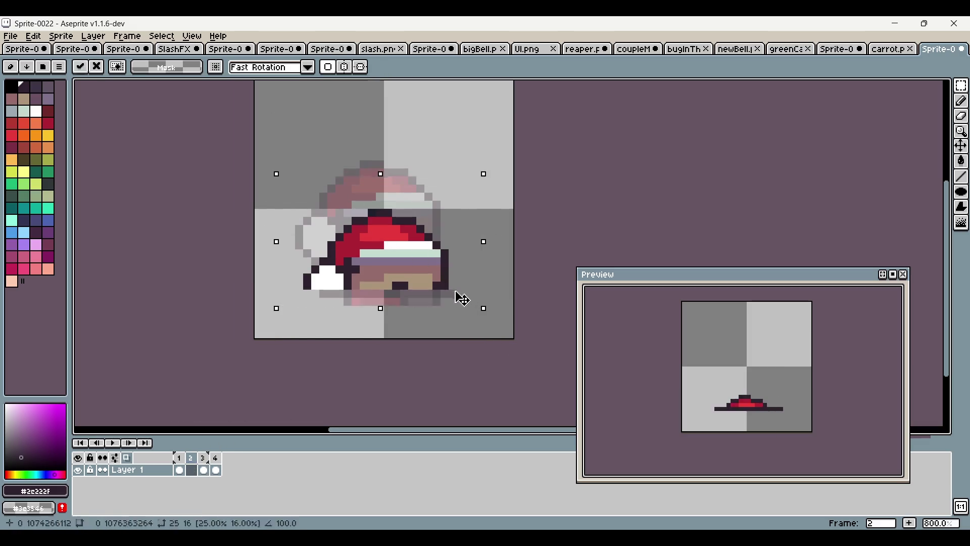
key("Return")
Undo and redo the frame 3 move to compare it against frame 1
left_click(180, 458)
left_click(205, 458)
key("ctrl+z")
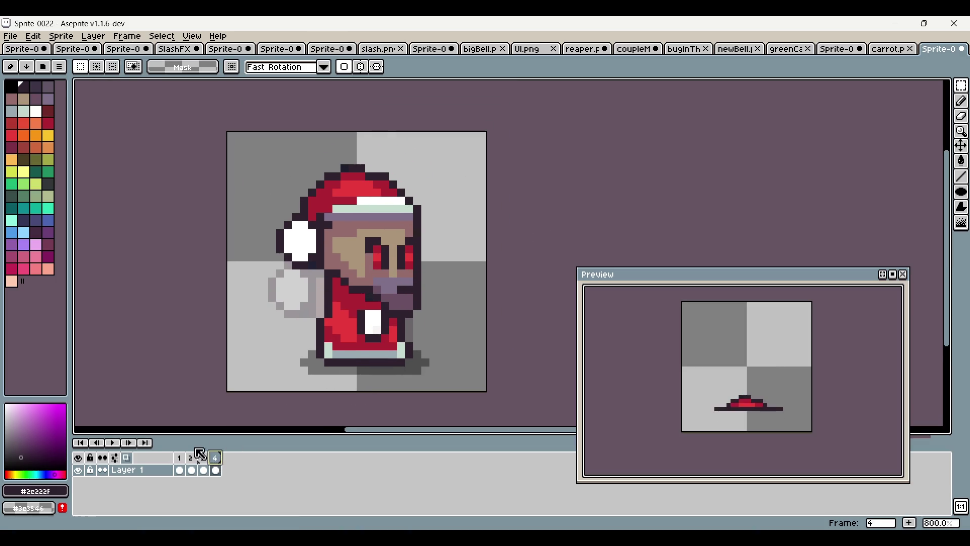
key("ctrl+y")
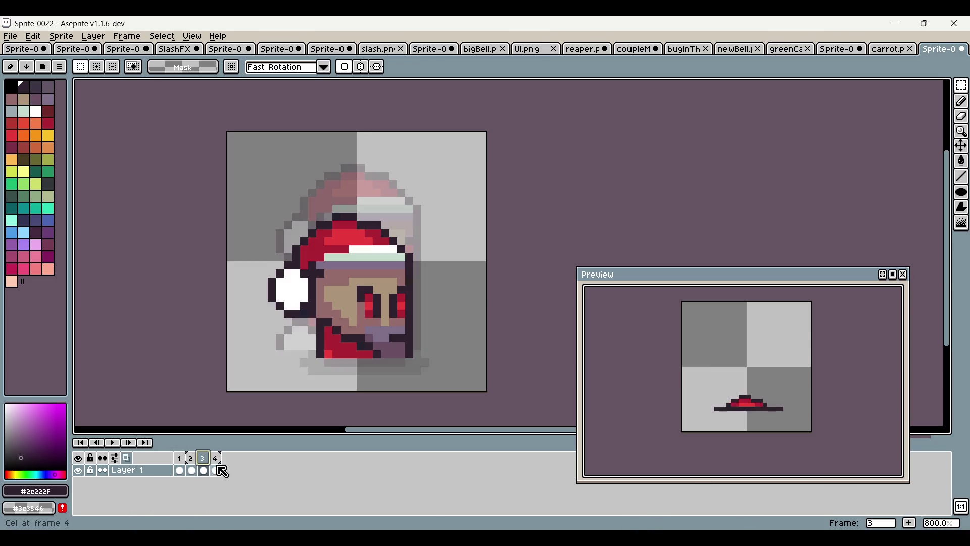
left_click(220, 469)
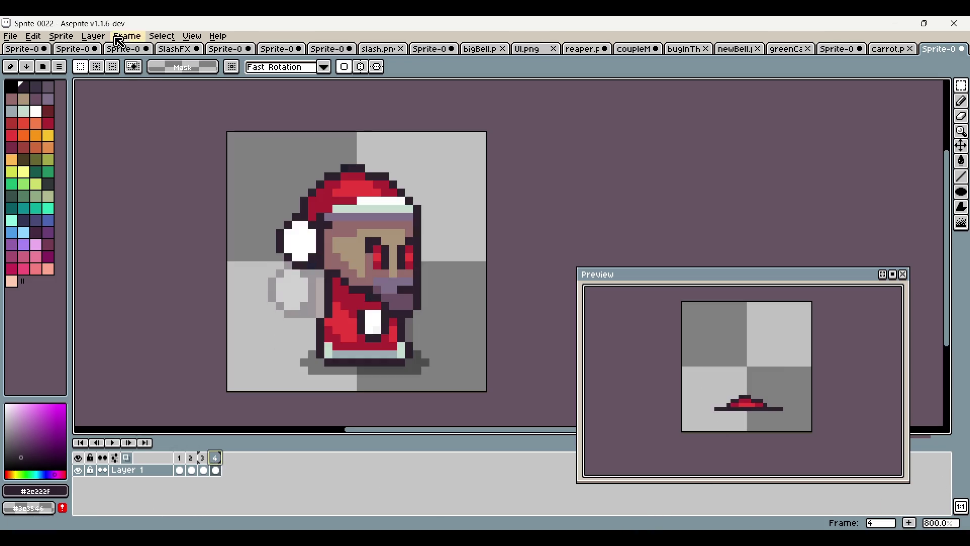
Set every frame's duration to 100 ms
left_click(94, 35)
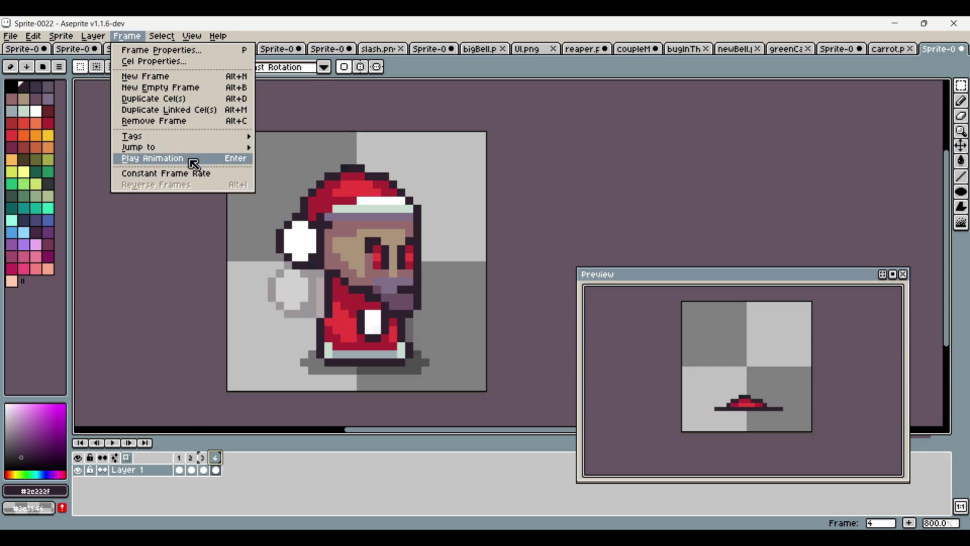
left_click(197, 174)
type("00")
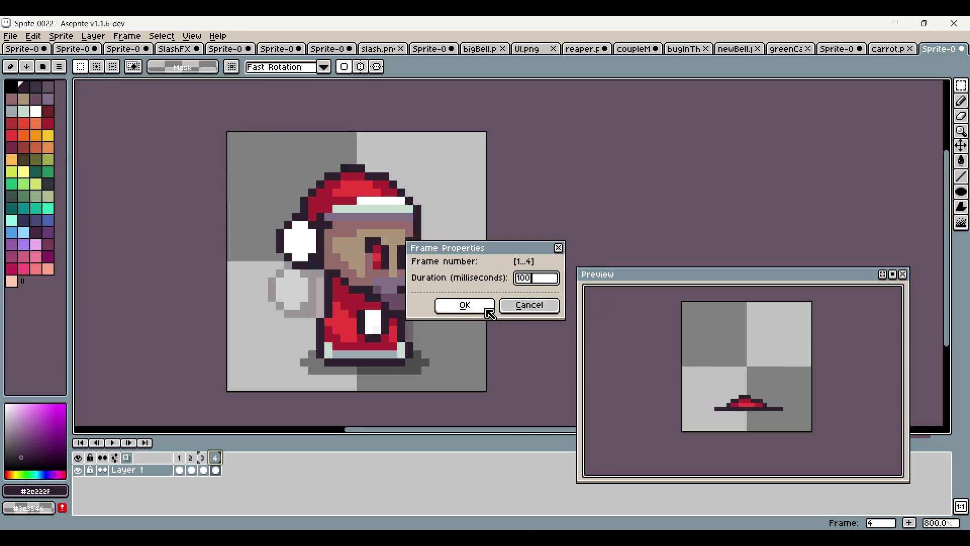
left_click(463, 305)
Change all frame durations to 200 ms and duplicate frame 4 into a new frame 5
left_click(127, 35)
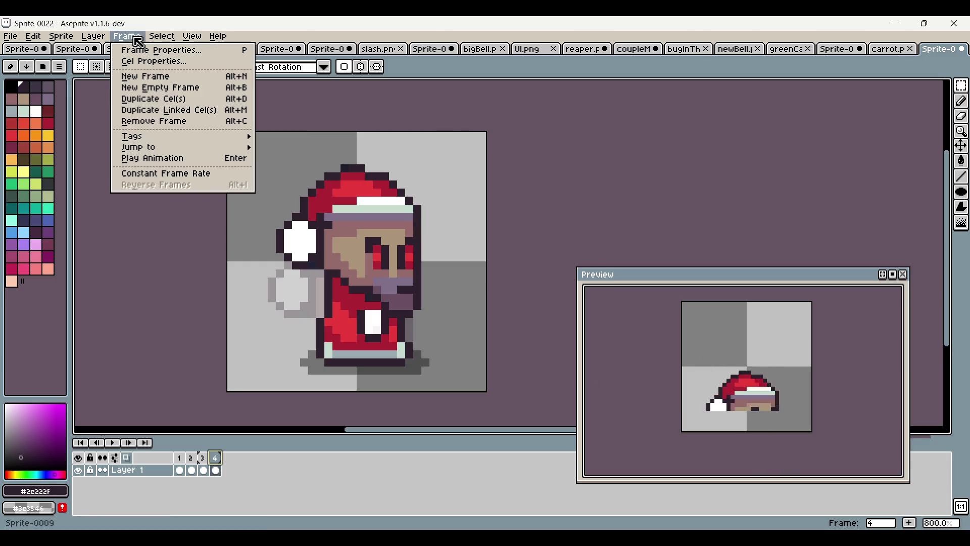
left_click(202, 172)
type("00")
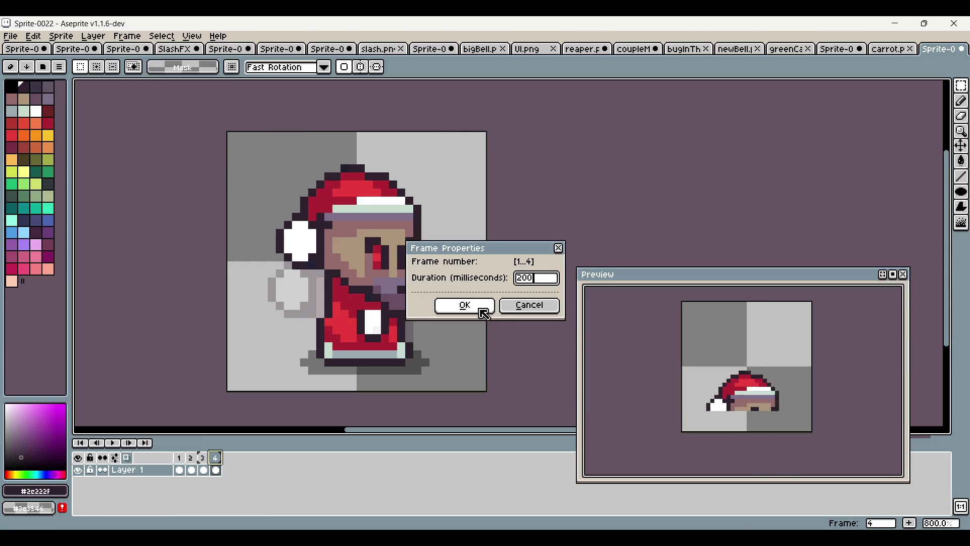
left_click(463, 305)
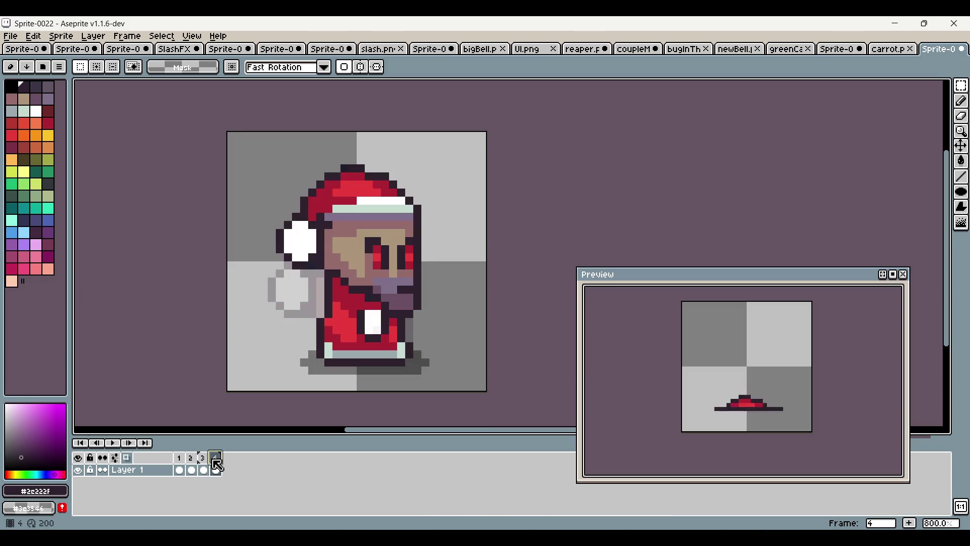
left_click(910, 524)
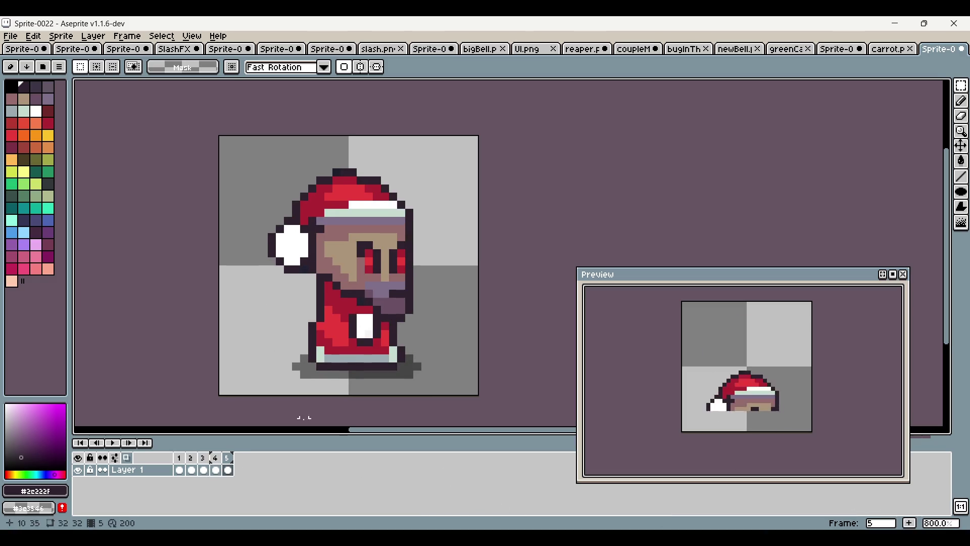
On frame 4, select a colour region with the Magic Wand and delete it
left_click(216, 459)
key("w")
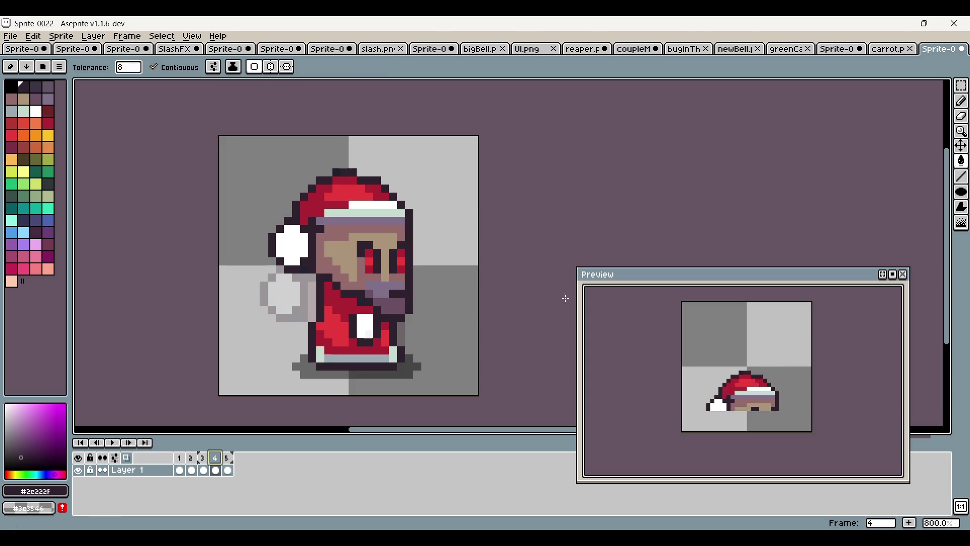
left_click(400, 375)
key("Delete")
Stretch frame 4's sprite taller by dragging the selection's top edge up
key("m")
left_click_drag(258, 142, 457, 389)
left_click_drag(357, 141, 357, 126)
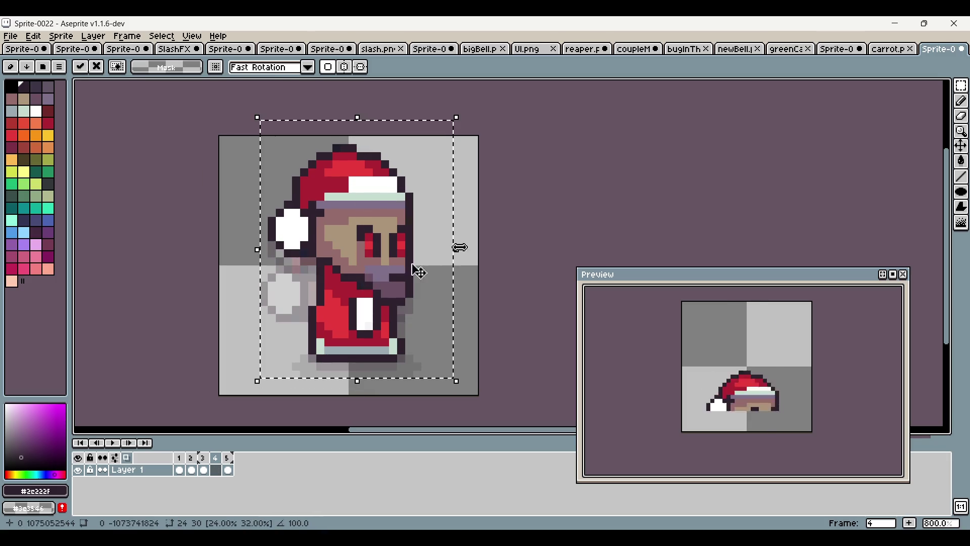
left_click(563, 204)
scroll(522, 189, "down", 1)
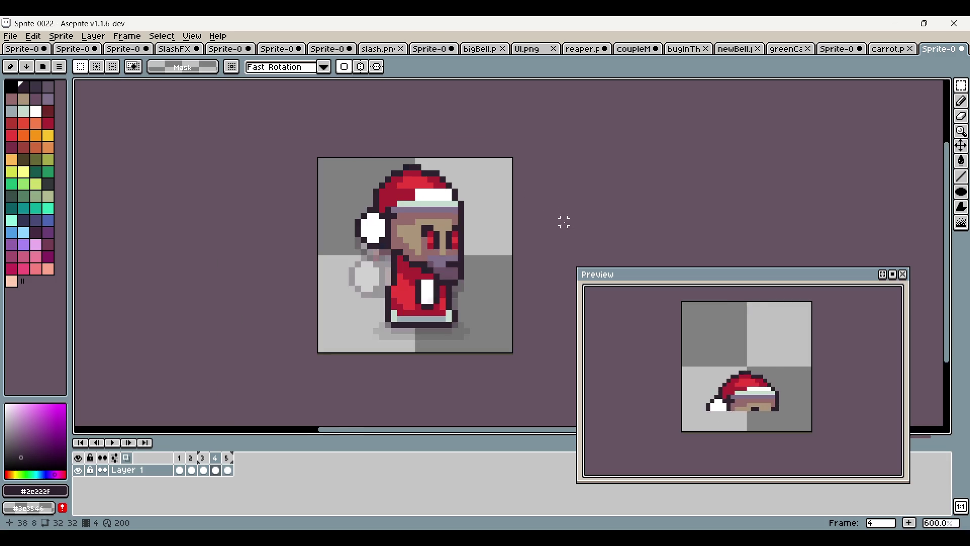
Squeeze the sprite slightly narrower horizontally and commit the transform
left_click_drag(322, 160, 506, 335)
left_click_drag(509, 247, 506, 249)
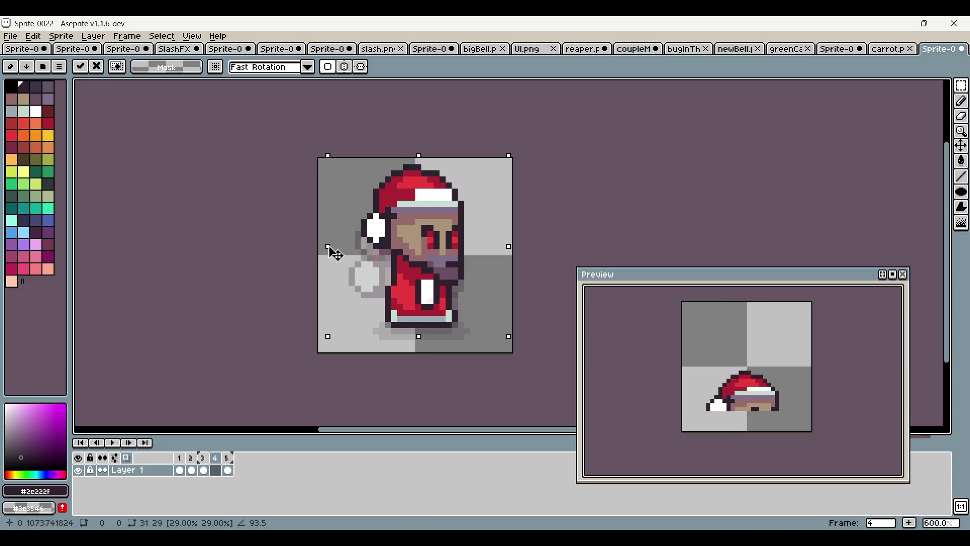
left_click(594, 156)
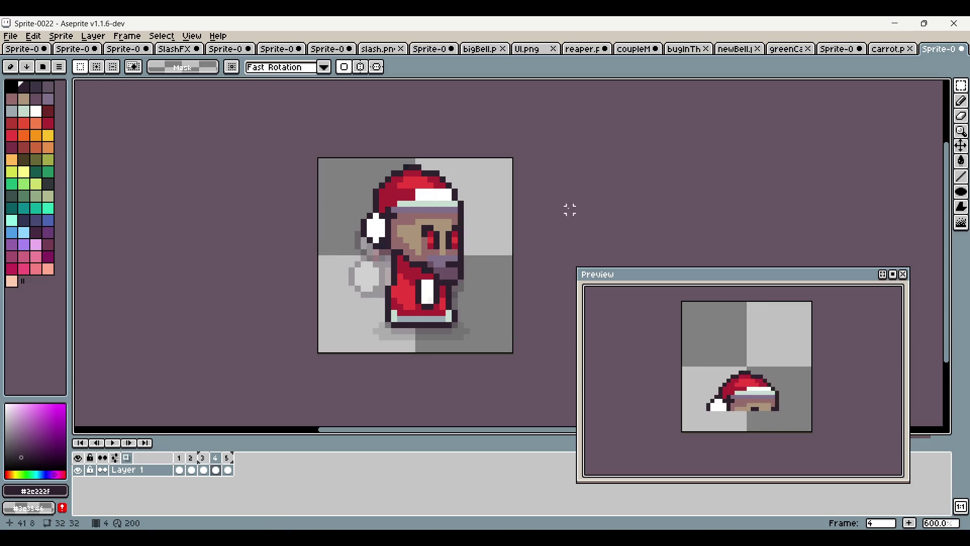
left_click(179, 457)
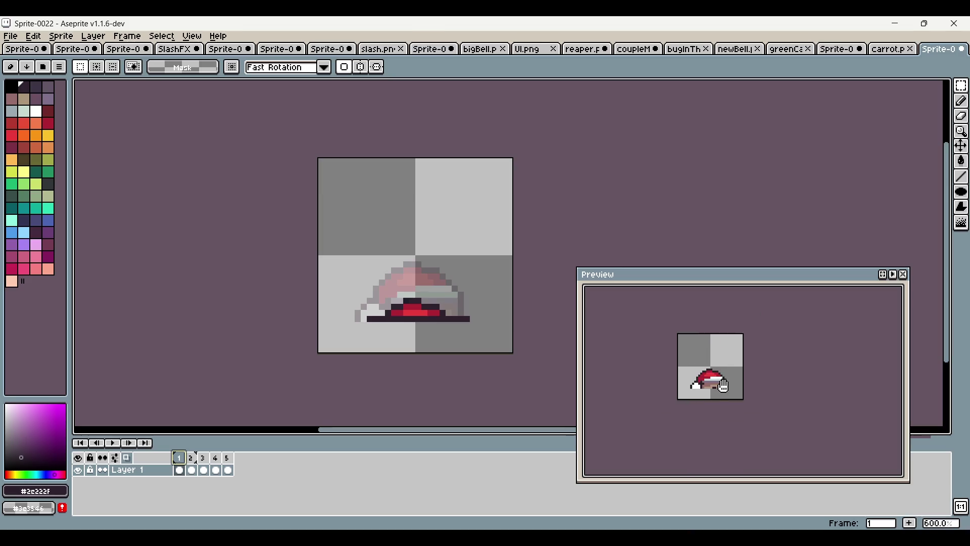
Shrink the Preview window and move it to the lower right
left_click_drag(692, 337, 708, 340)
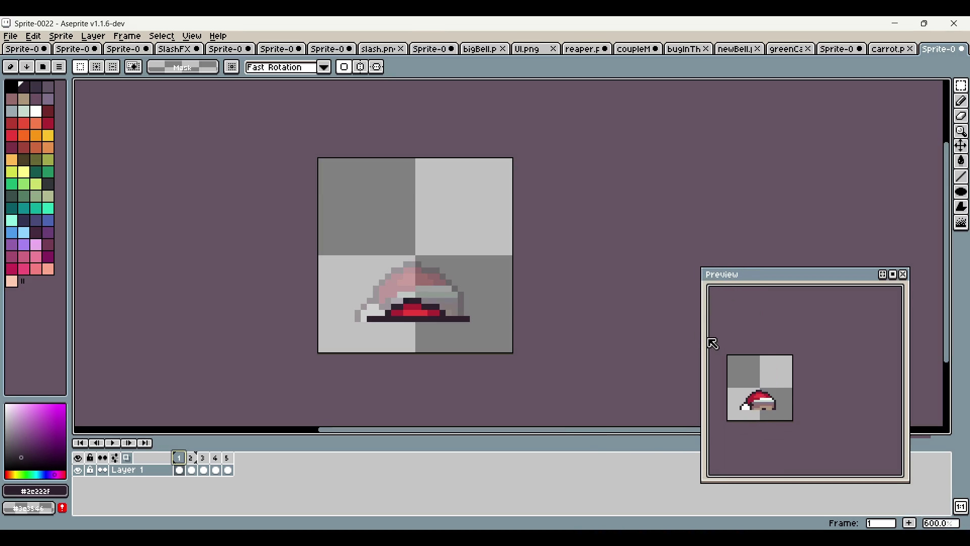
left_click_drag(784, 273, 791, 314)
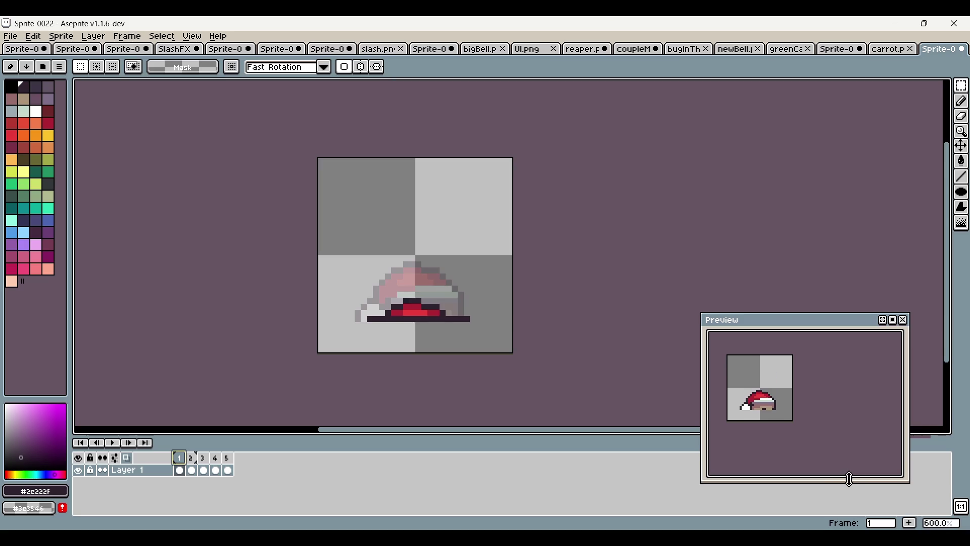
left_click_drag(852, 480, 854, 439)
left_click_drag(906, 407, 820, 407)
left_click_drag(743, 320, 857, 339)
Hide and restore the timeline, shorten it, and recentre the canvas on the sprite
key("Tab")
scroll(360, 321, "up", 1)
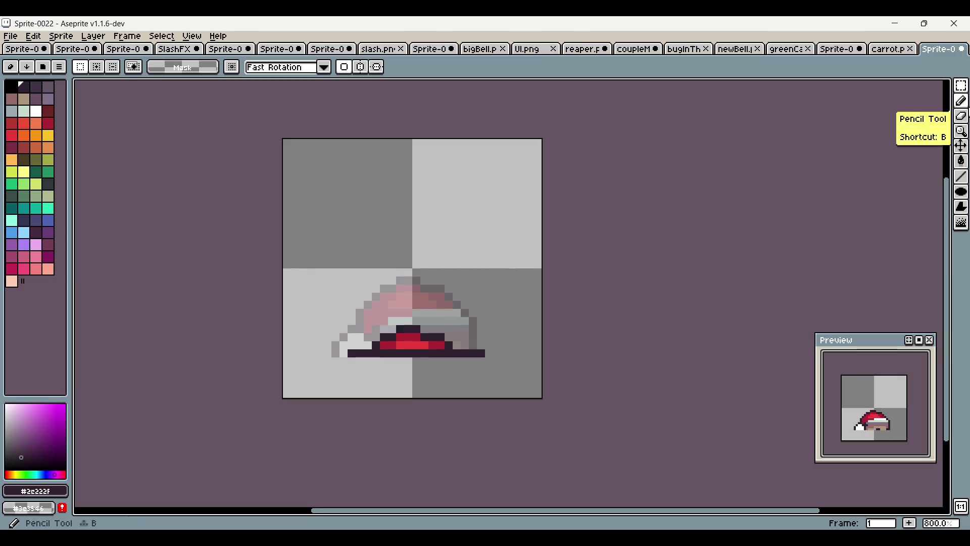
left_click(962, 100)
left_click_drag(502, 218, 462, 236)
left_click_drag(345, 331, 401, 313)
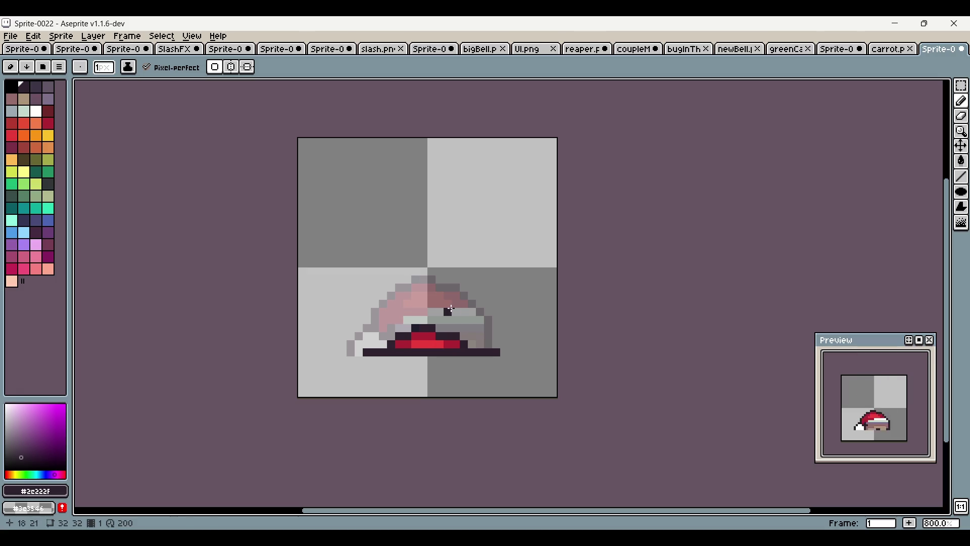
key("Tab")
left_click_drag(303, 434, 303, 463)
left_click_drag(441, 352, 410, 359)
Compare frames 1–3, then draw a dark line under frame 3's sprite
left_click(192, 500)
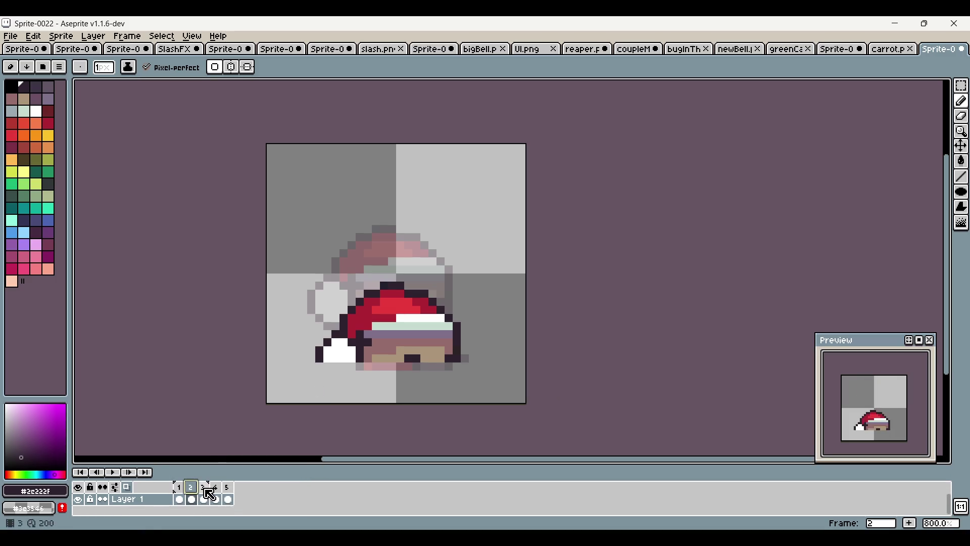
left_click(208, 487)
left_click(191, 487)
left_click(179, 487)
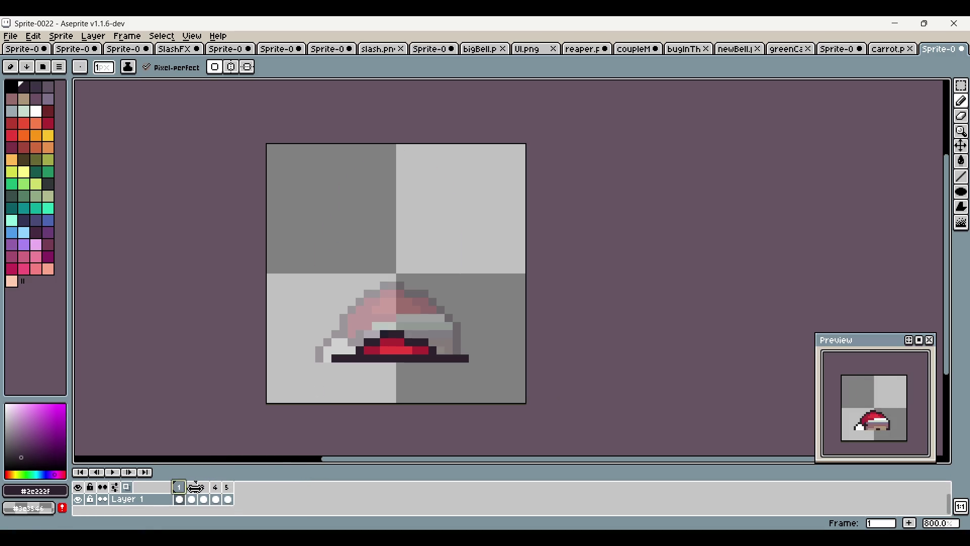
left_click(191, 486)
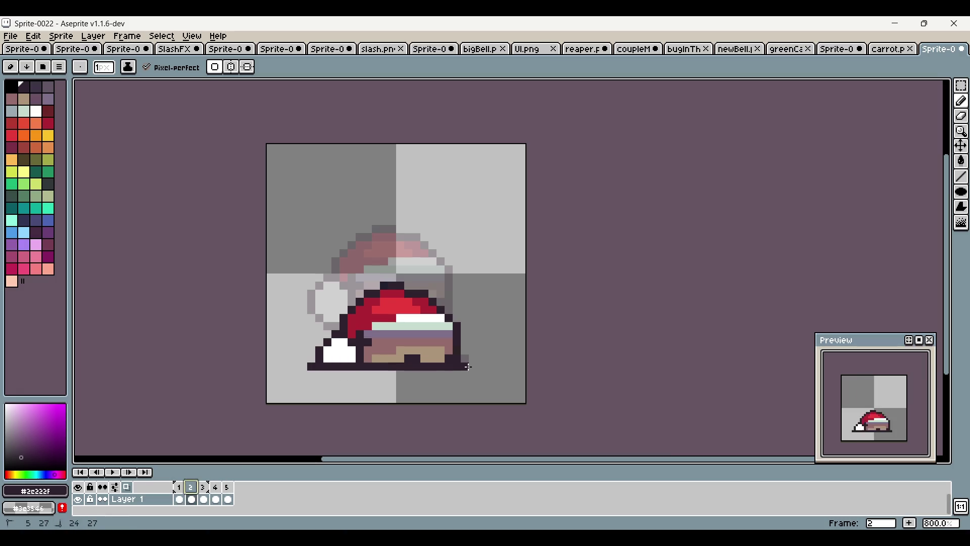
left_click(203, 487)
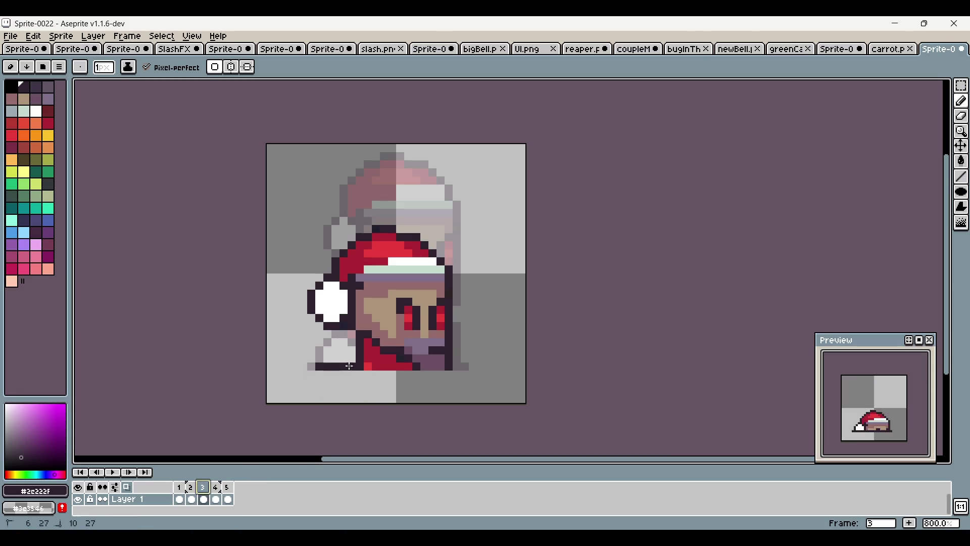
left_click_drag(352, 374, 427, 377)
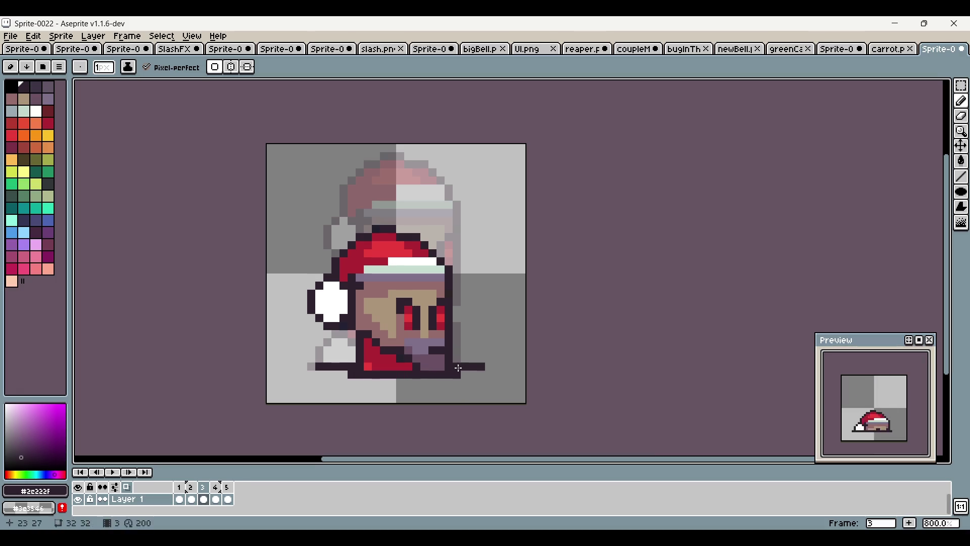
Draw and extend a dark line along frame 4's foot
left_click(216, 487)
left_click_drag(319, 366, 449, 374)
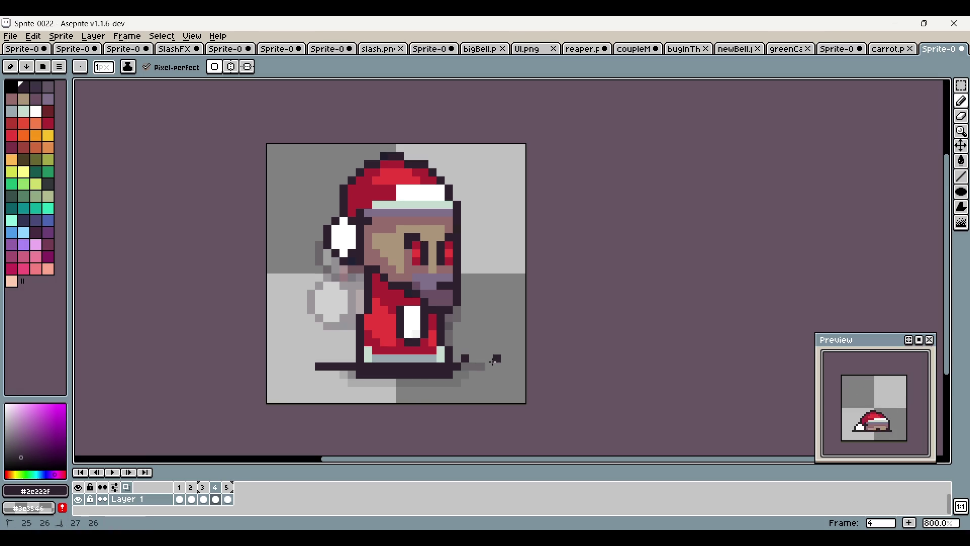
left_click(229, 486)
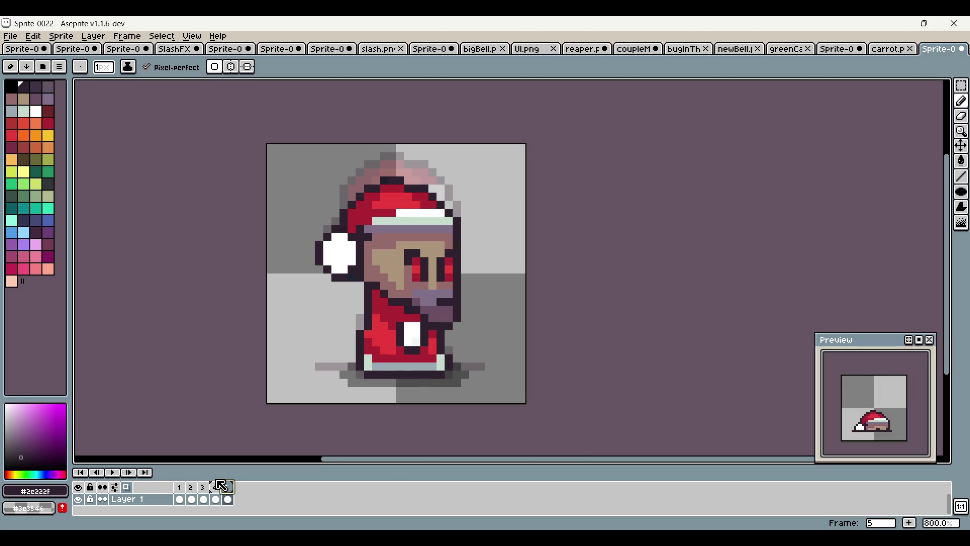
left_click(212, 490)
left_click_drag(319, 366, 488, 367)
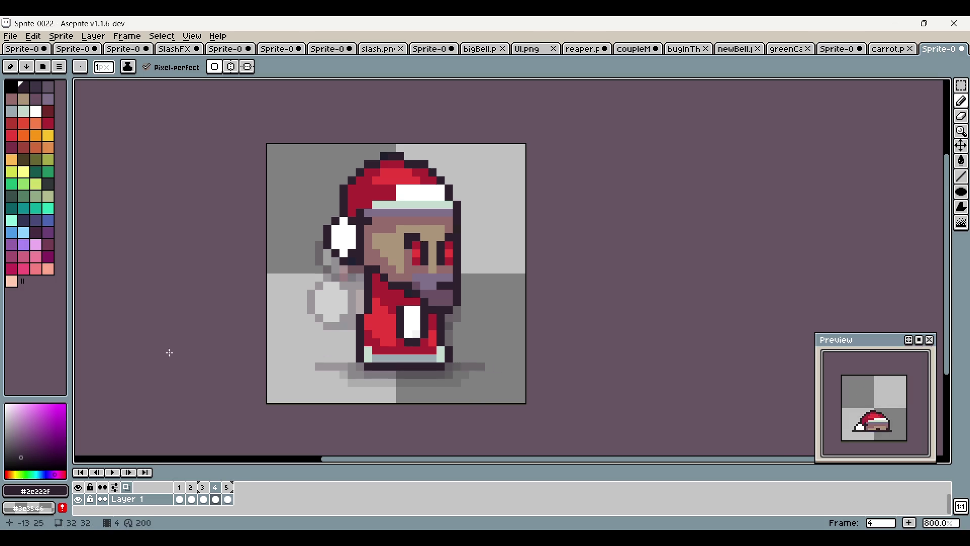
Step through frames 1–5 to compare the poses, then pick black from the outline
left_click(227, 488)
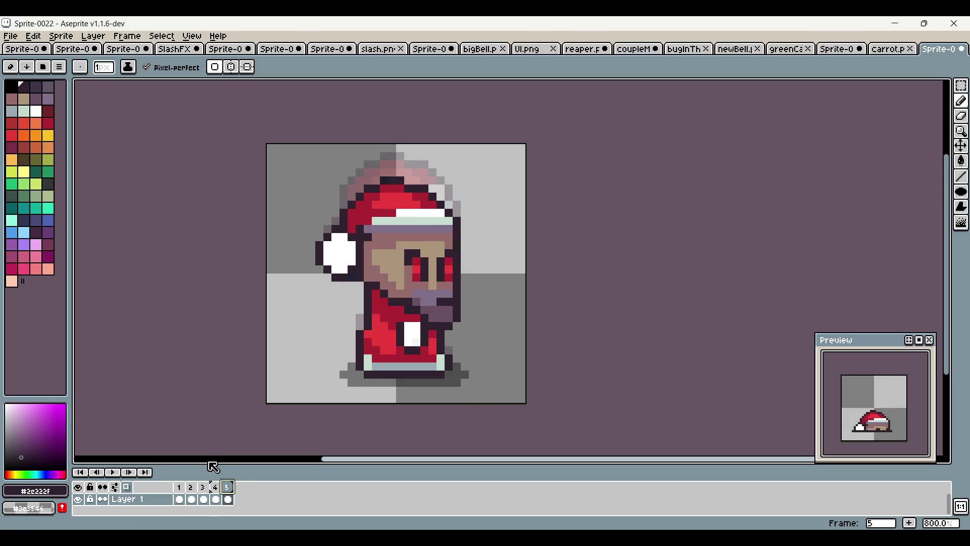
left_click(183, 489)
left_click(195, 487)
left_click(208, 490)
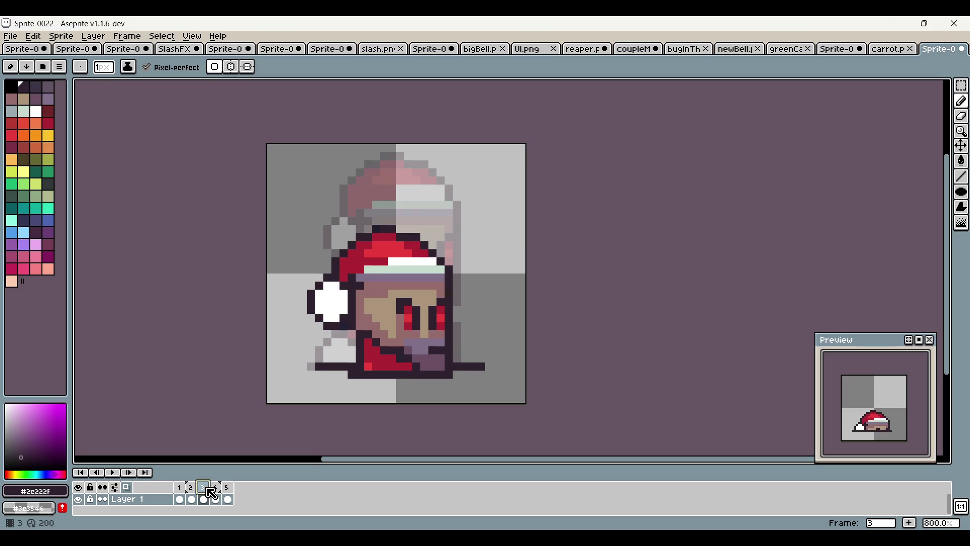
left_click(180, 487)
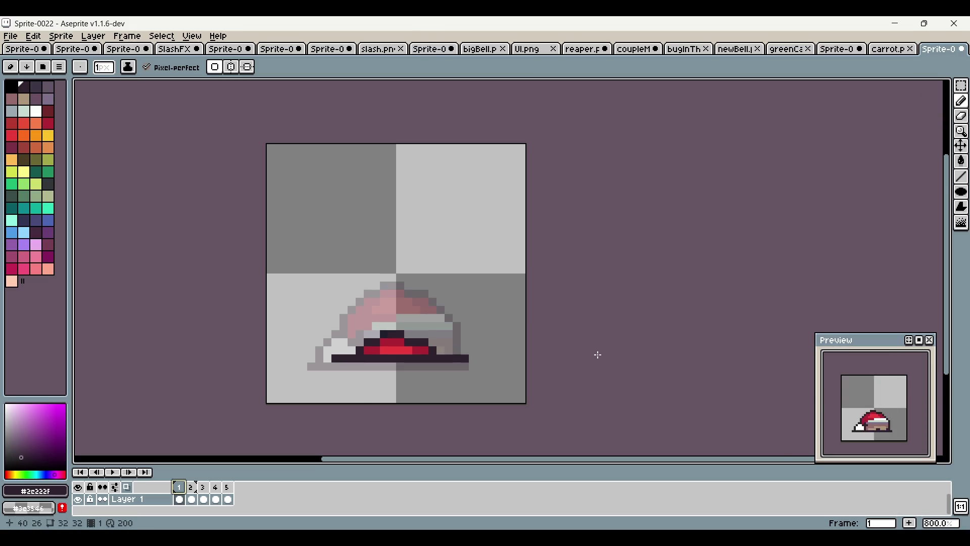
left_click(192, 499)
left_click(203, 500)
left_click(217, 498)
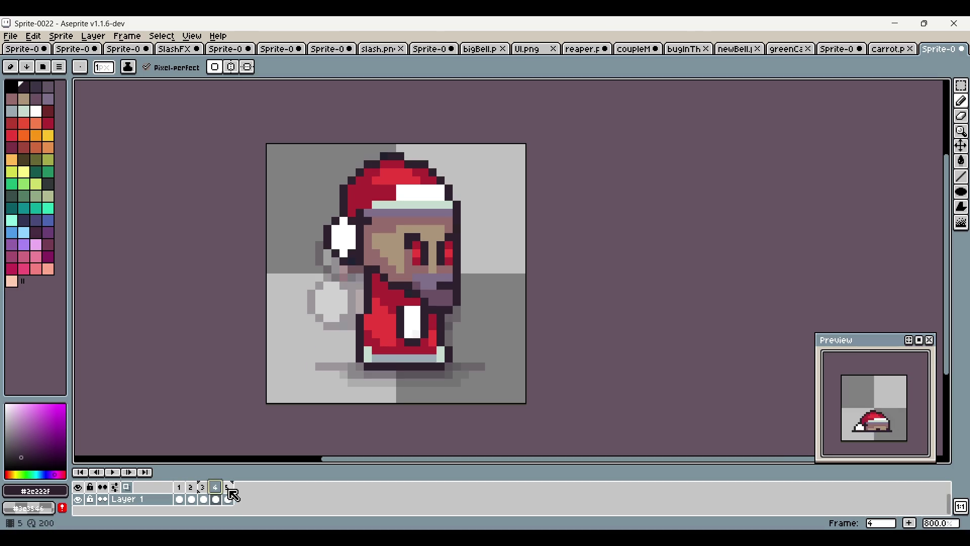
left_click(229, 486)
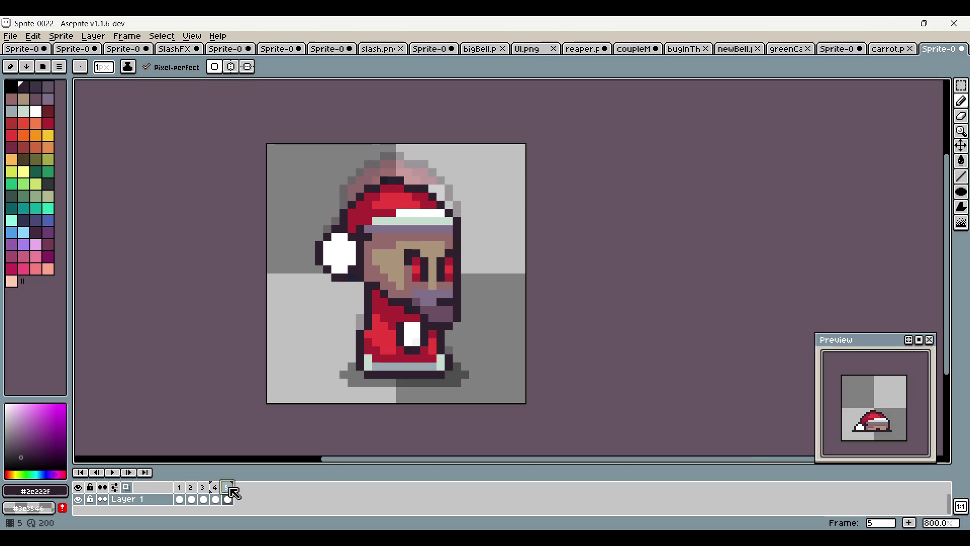
left_click(221, 493)
left_click(204, 499)
left_click(217, 499)
left_click(229, 500)
left_click(398, 377, "alt")
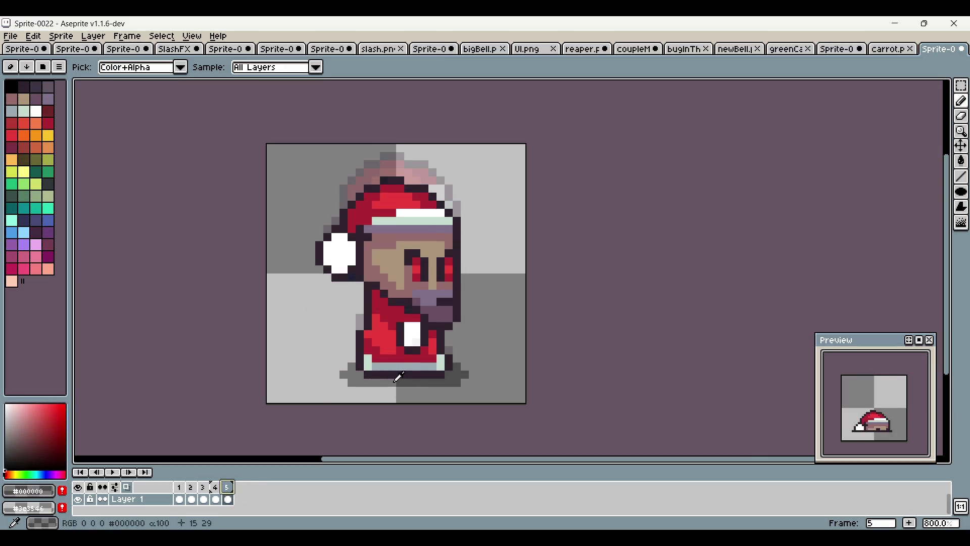
left_click(217, 500)
Paint darker shadow pixels under the feet and recentre the sprite in view
scroll(401, 389, "up", 3)
mouse_move(472, 371)
left_mouse_down()
mouse_move(526, 356)
mouse_move(319, 356)
mouse_move(303, 340)
mouse_move(511, 343)
left_mouse_up()
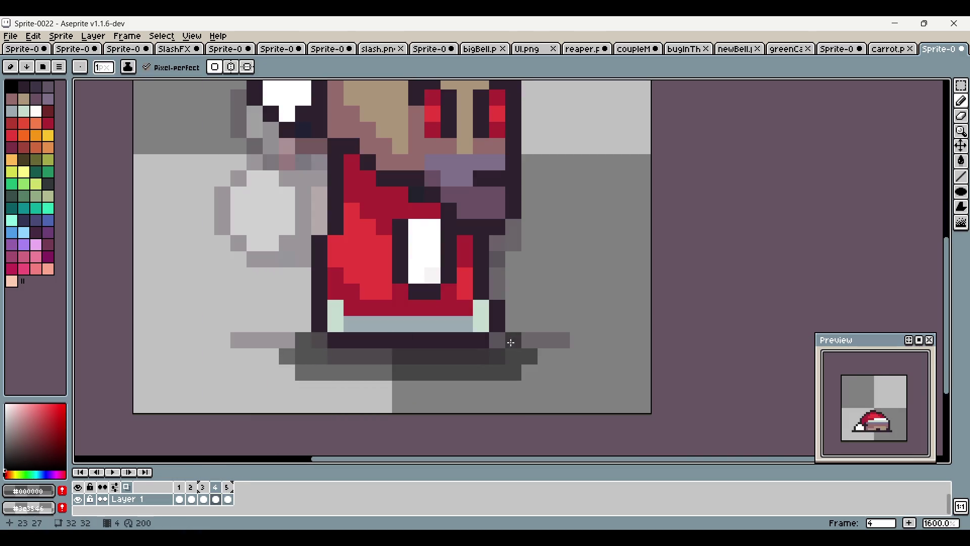
scroll(536, 359, "down", 1)
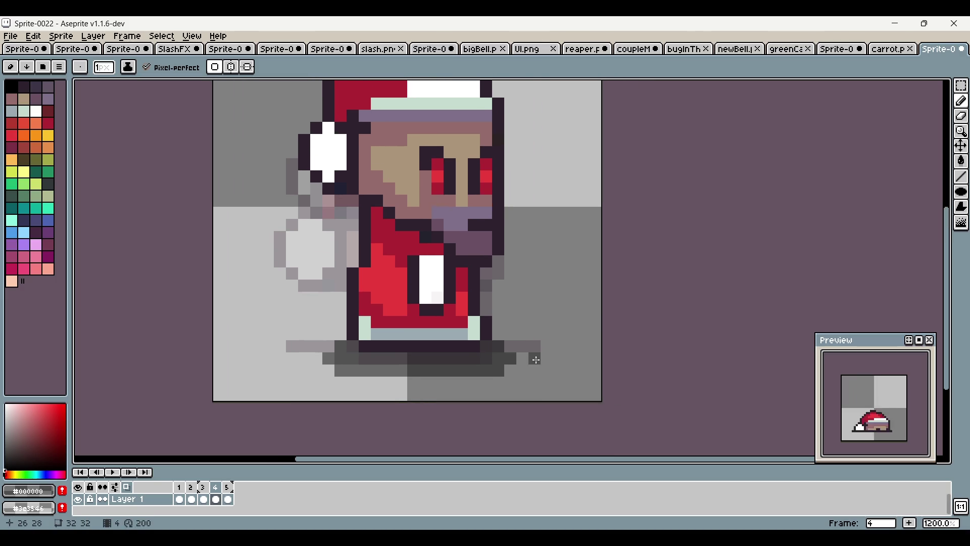
scroll(536, 359, "down", 1)
left_click_drag(542, 374, 510, 387)
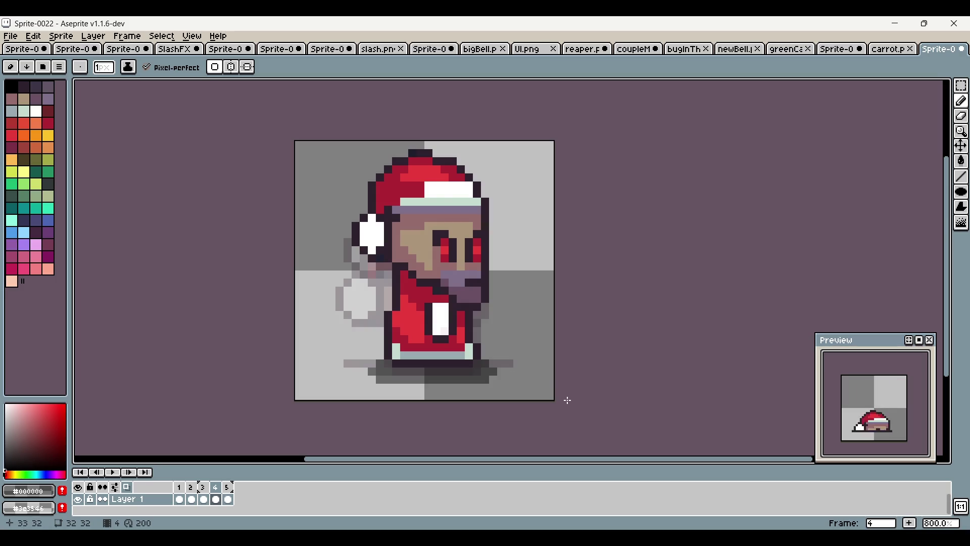
left_click_drag(558, 370, 537, 379)
Compare with frame 3, then extend frame 4's left eye downward in bright red #e83b3b
left_click(203, 487)
left_click(216, 487)
scroll(436, 270, "up", 1)
left_click(379, 304, "alt")
left_click(204, 498)
left_click(217, 498)
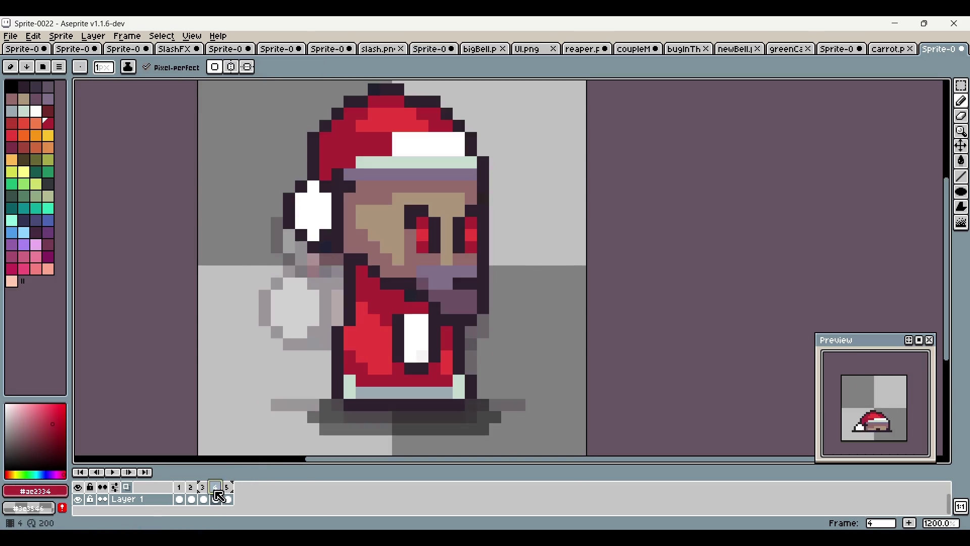
left_click(423, 246, "alt")
left_click(422, 255)
Darken the eyes' lower pixels with #ac2334 and add dark outline #2c222f on the face
left_click(469, 249, "alt")
left_click(422, 268)
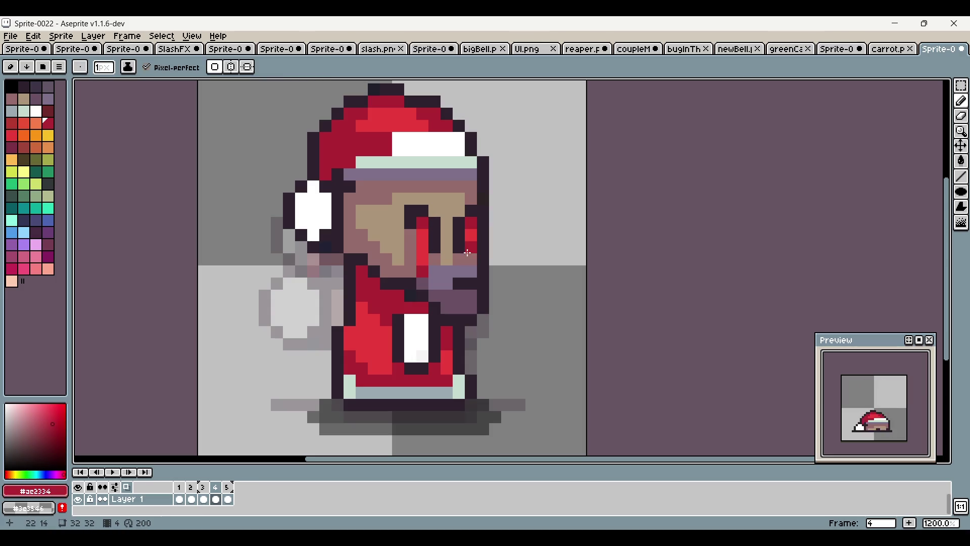
left_click(471, 271)
left_click(435, 242, "alt")
left_click(434, 259)
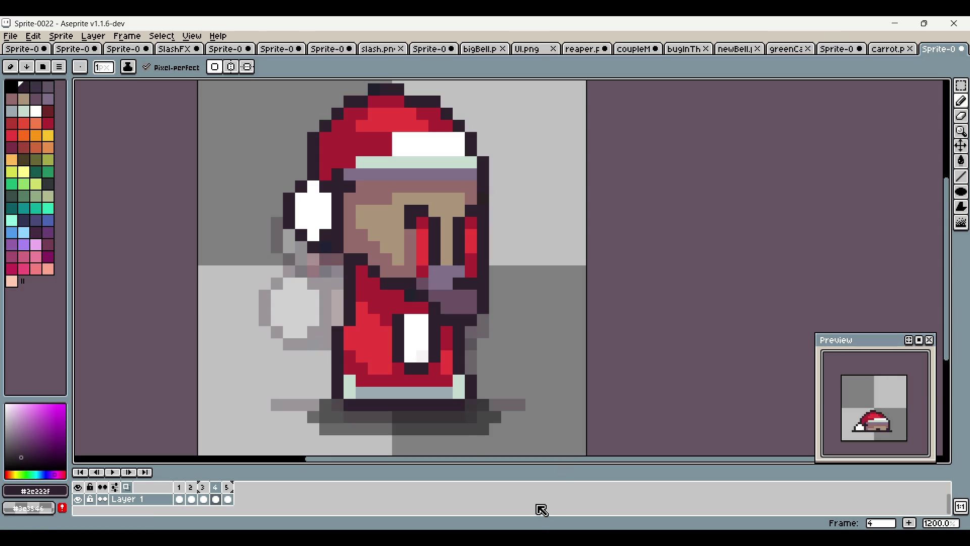
left_click(61, 36)
Give frames 1–5 a common 100 ms duration through Frame Properties, then recentre the sprite
mouse_move(93, 36)
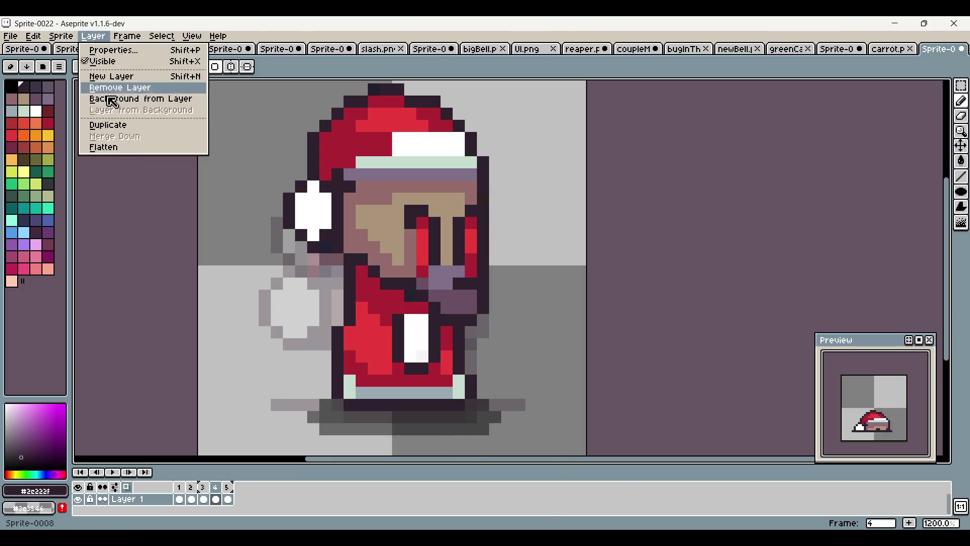
mouse_move(127, 36)
left_click(190, 189)
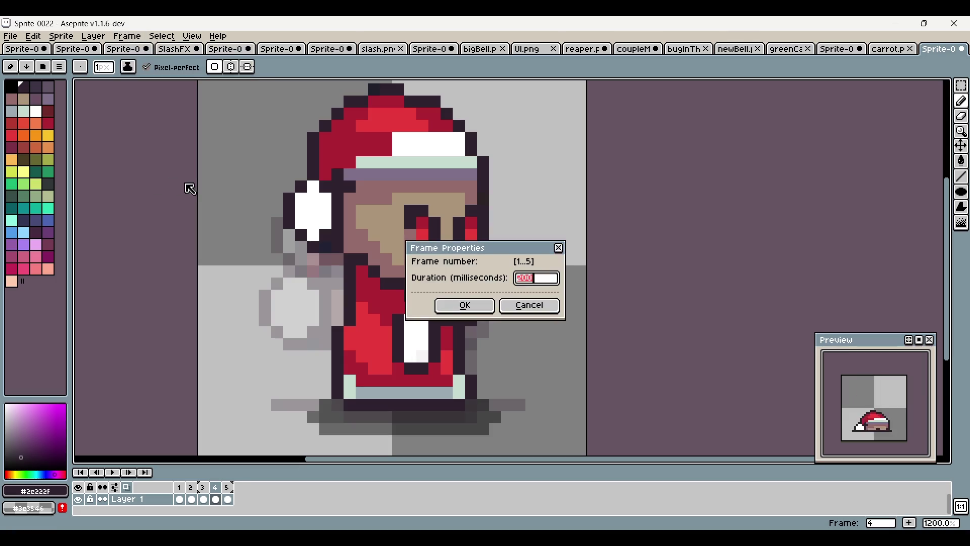
left_click(466, 303)
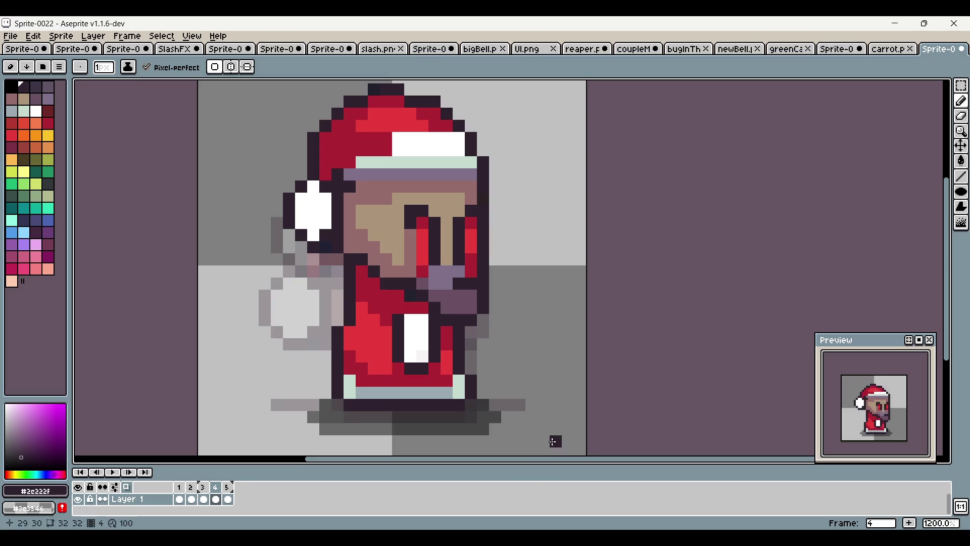
scroll(554, 440, "down", 2)
left_click_drag(595, 369, 565, 335)
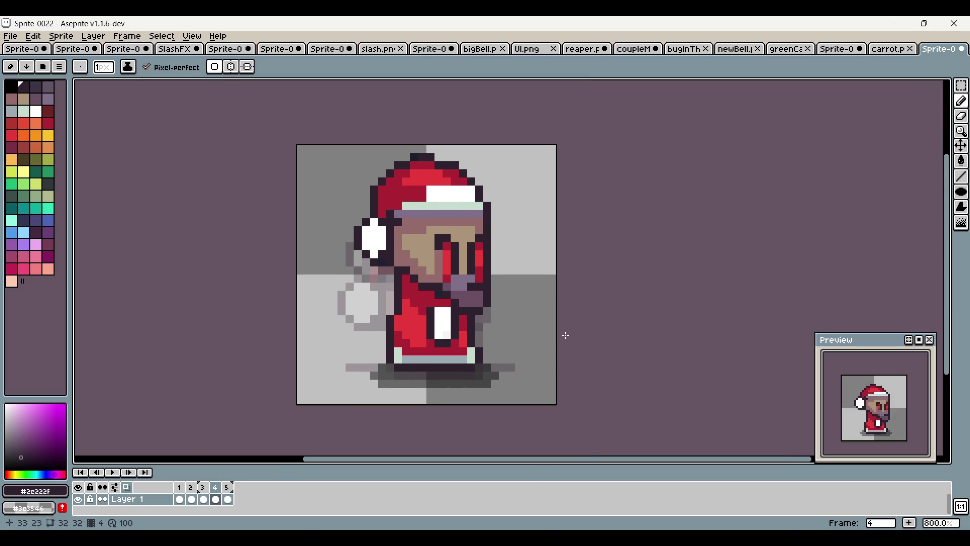
Marquee-select frame 4's pom-pom and move it two pixels down
left_click(204, 487)
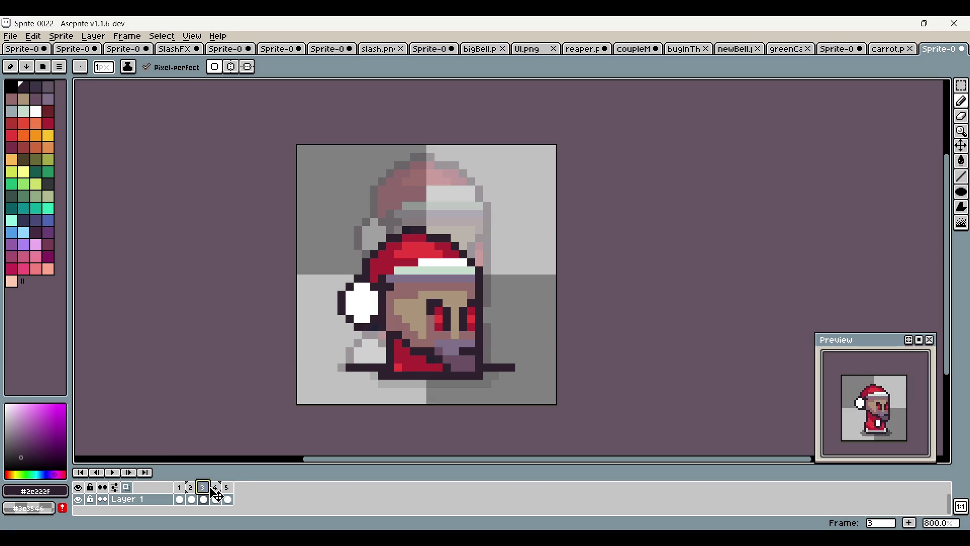
left_click(224, 498)
scroll(447, 215, "up", 2)
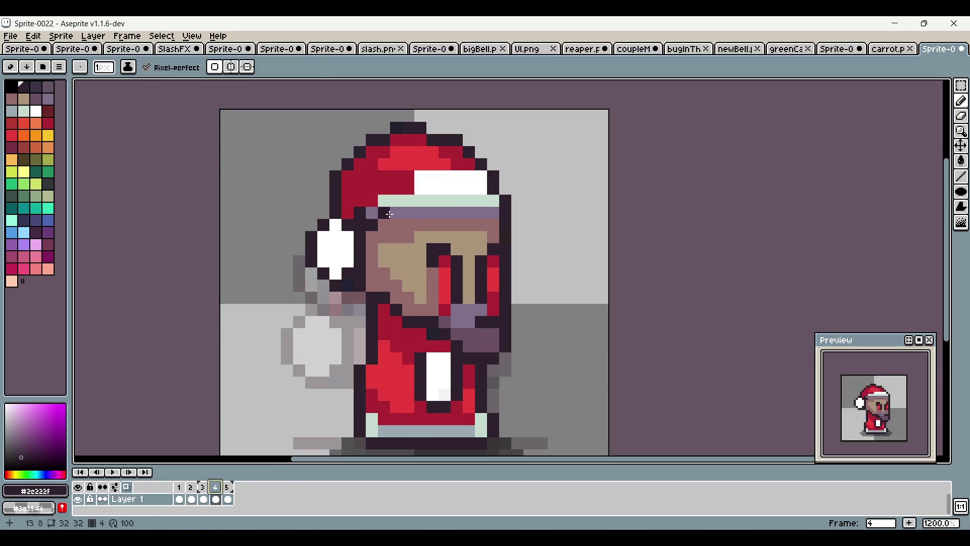
left_click_drag(378, 231, 404, 203)
key("m")
mouse_move(330, 189)
left_mouse_down()
mouse_move(374, 247)
mouse_move(374, 272)
left_mouse_up()
key("ctrl+d")
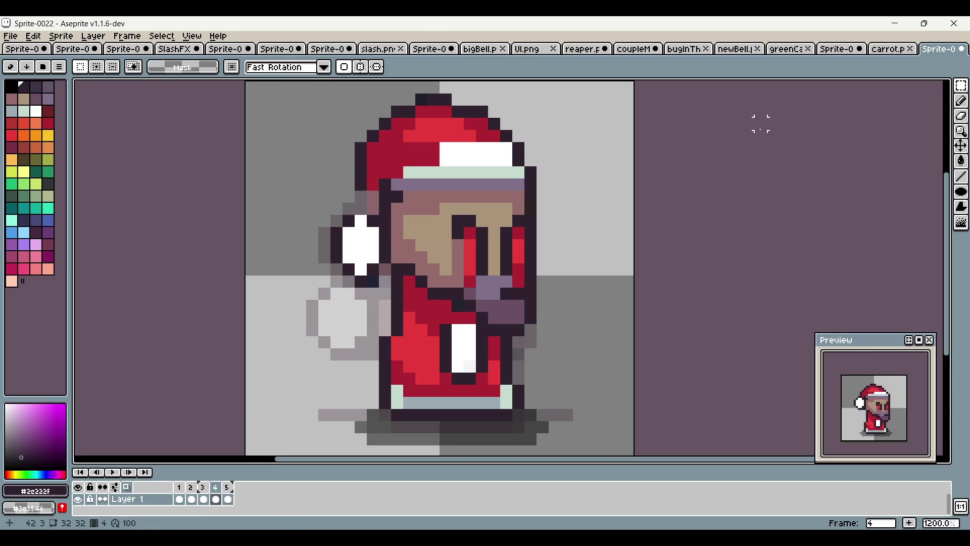
Retouch the hat band with eyedropped red, mint and purple pencil pixels
left_click(962, 107)
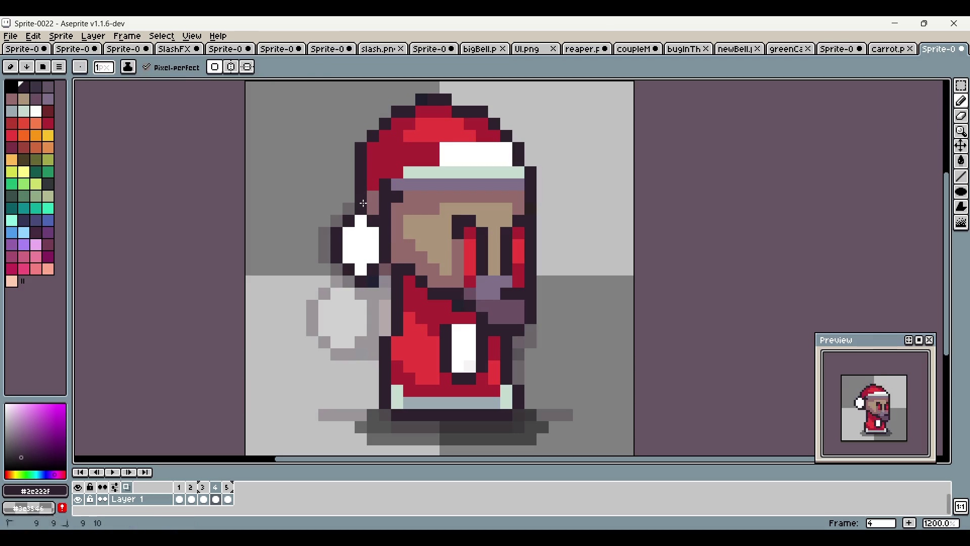
left_click(372, 185, "alt")
left_click(374, 208)
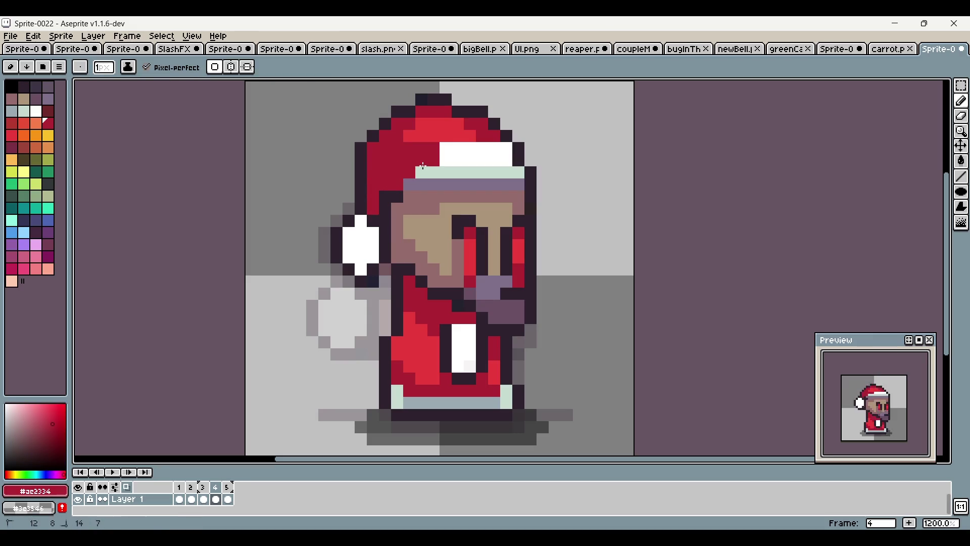
left_click_drag(446, 149, 458, 145)
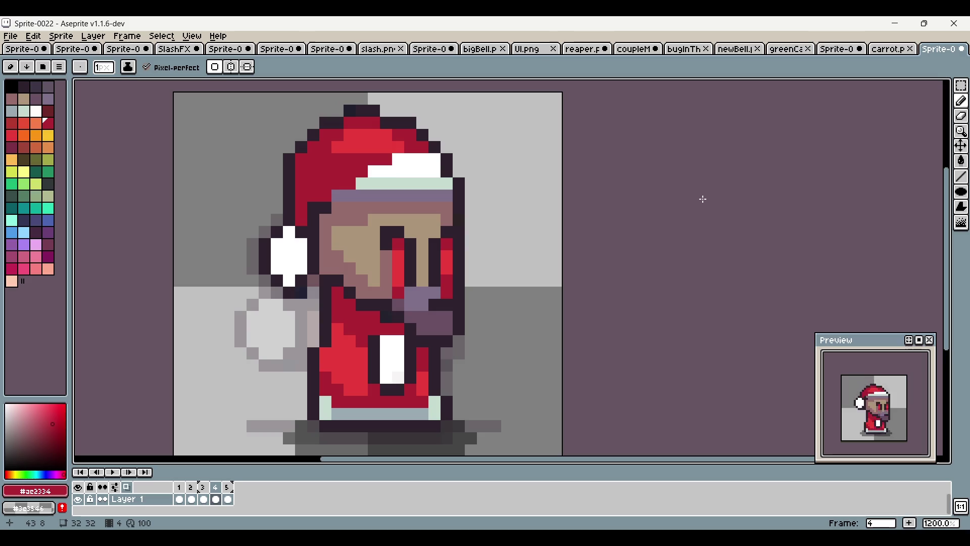
left_click(434, 171, "alt")
left_click_drag(422, 184, 385, 196)
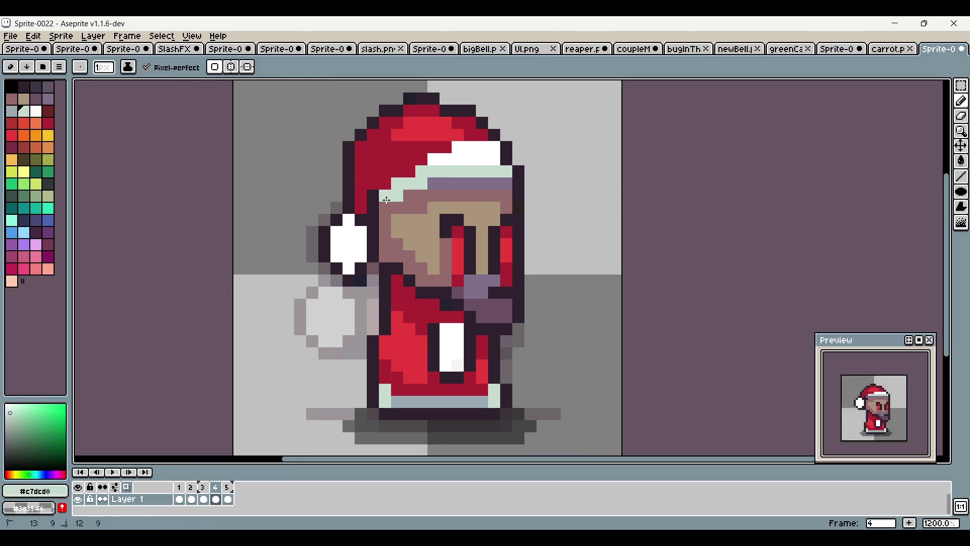
left_click(433, 184, "alt")
left_click(427, 184)
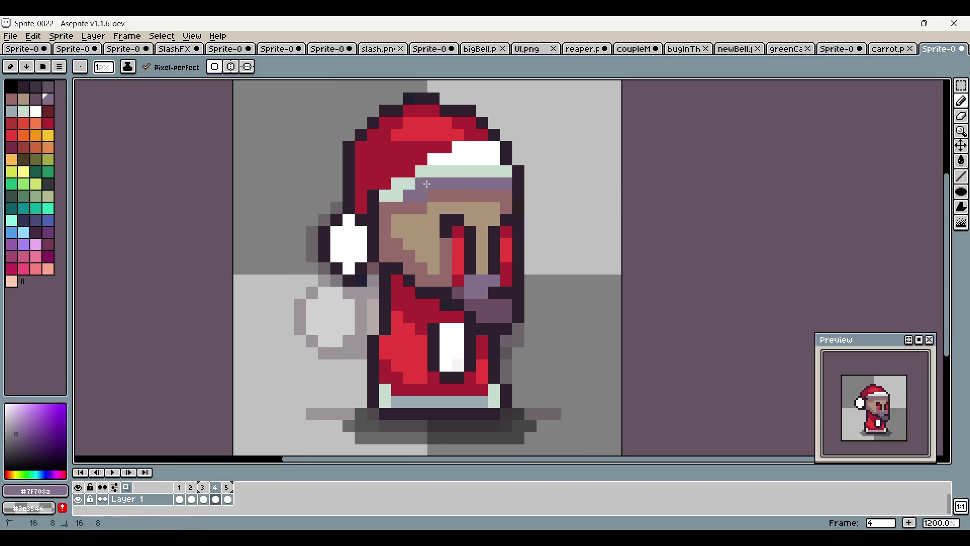
left_click(393, 223, "alt")
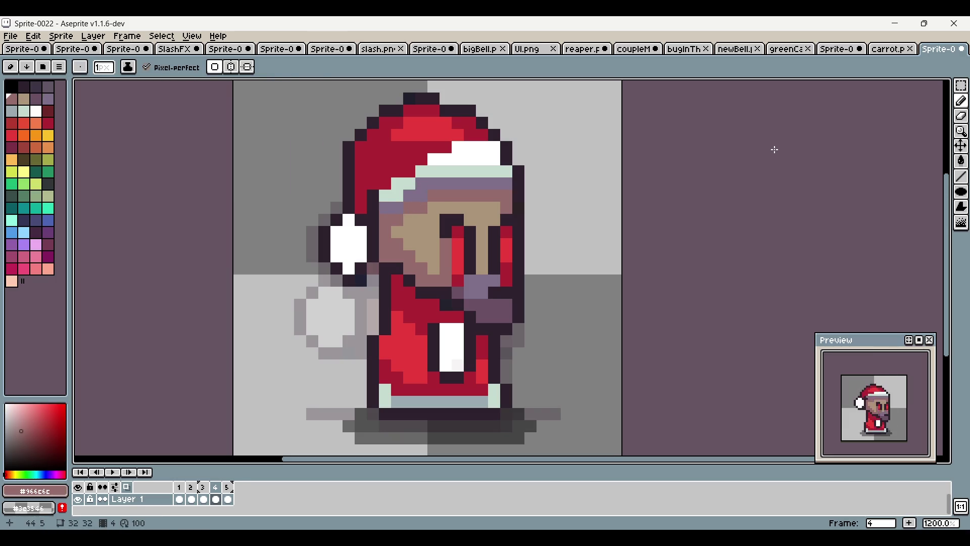
Flip through frames 1–5 to compare the poses, settling on frame 2
scroll(715, 151, "down", 2)
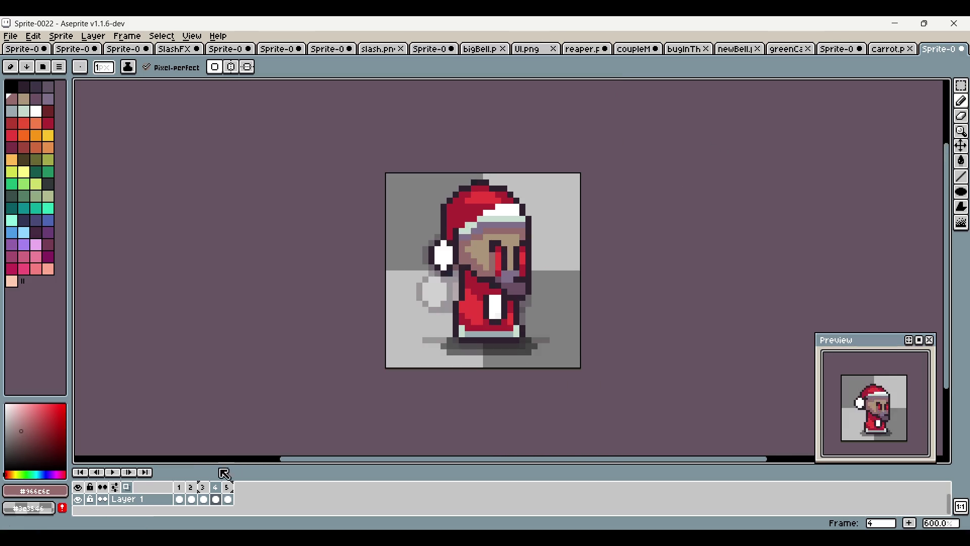
left_click(228, 489)
left_click(216, 489)
left_click(227, 489)
left_click(203, 488)
left_click(216, 488)
left_click(228, 489)
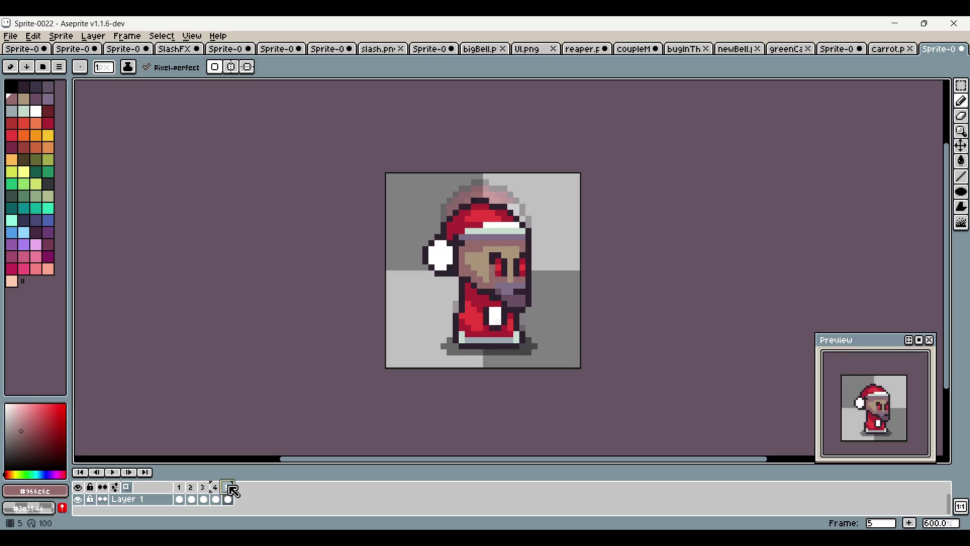
left_click(203, 488)
left_click(189, 491)
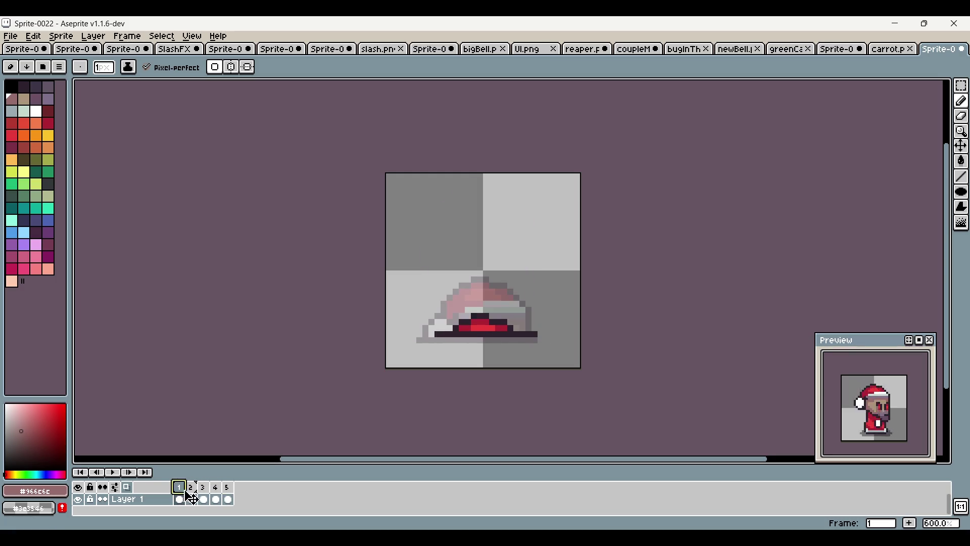
left_click(192, 493)
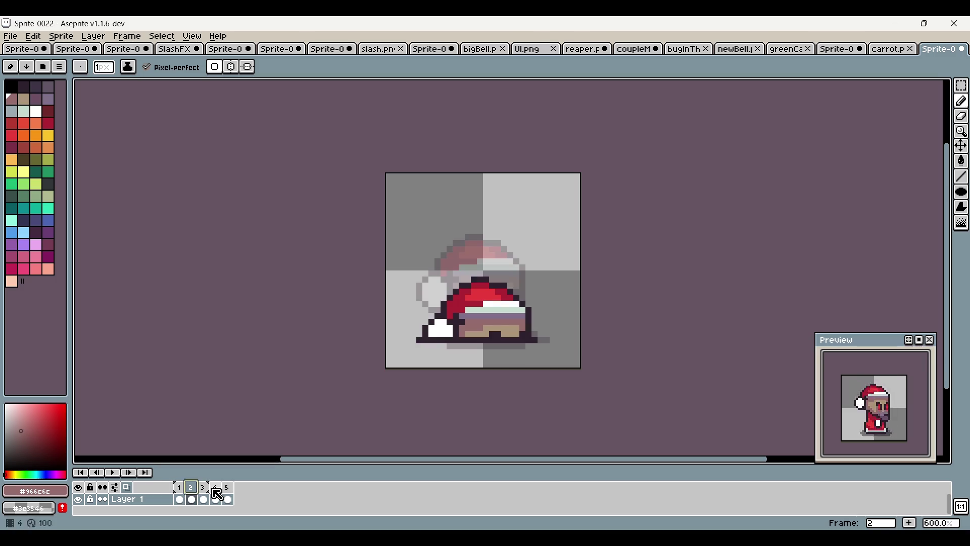
left_click(183, 491)
left_click(197, 495)
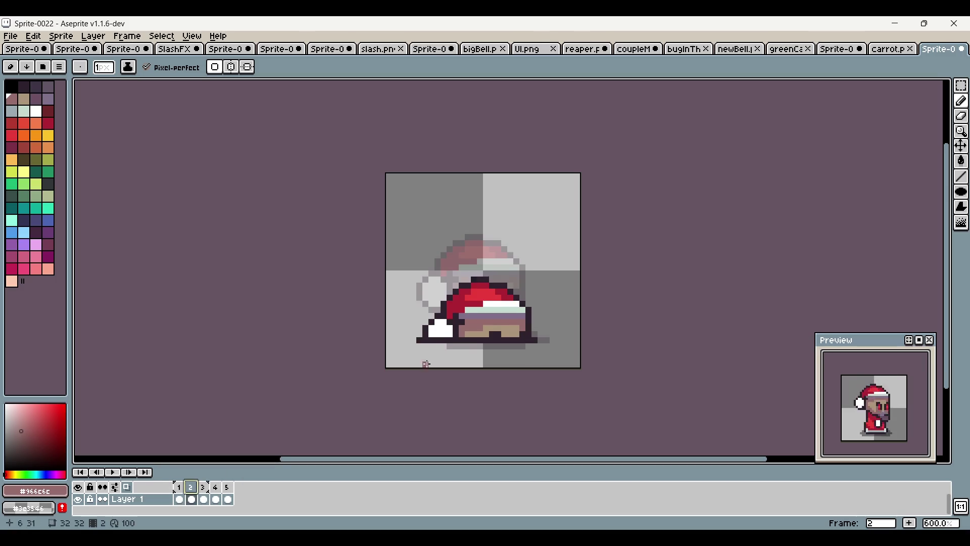
scroll(847, 195, "right", 1)
scroll(526, 317, "up", 1)
scroll(526, 317, "down", 1)
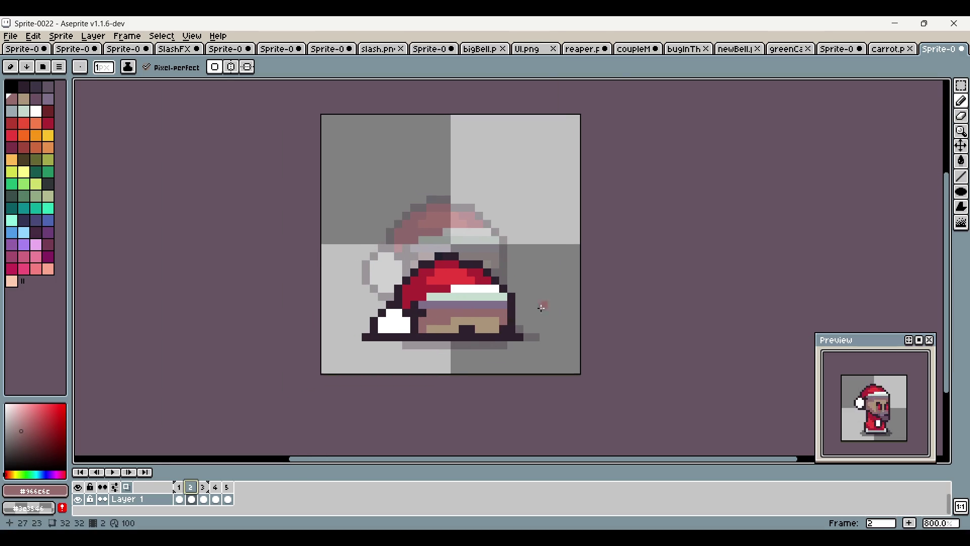
scroll(542, 307, "up", 1)
On frame 2, move the hat's left part 1 px right and right part 1 px left
key("m")
mouse_move(268, 225)
left_mouse_down()
mouse_move(357, 325)
mouse_move(412, 343)
left_mouse_up()
left_click(554, 234)
left_click_drag(555, 234, 454, 350)
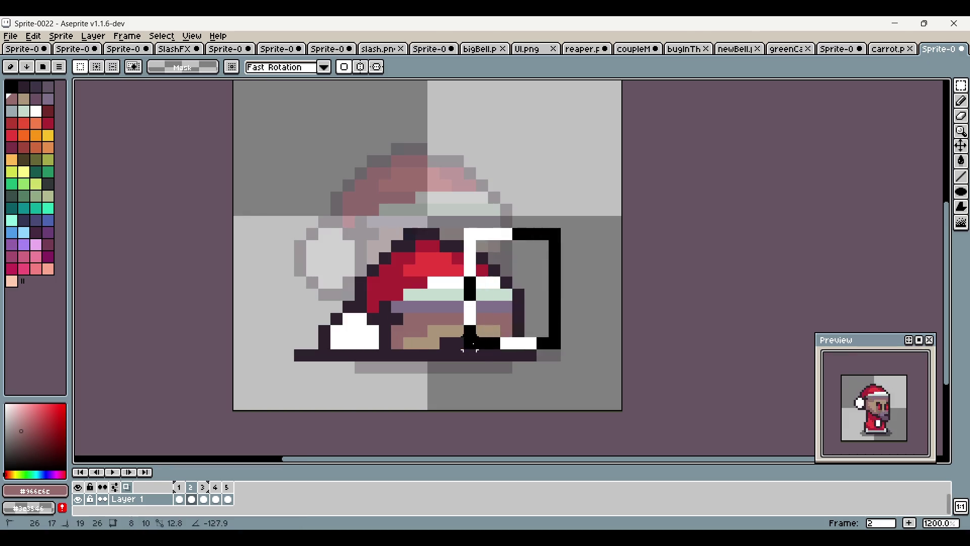
left_click_drag(506, 325, 494, 325)
left_click(628, 219)
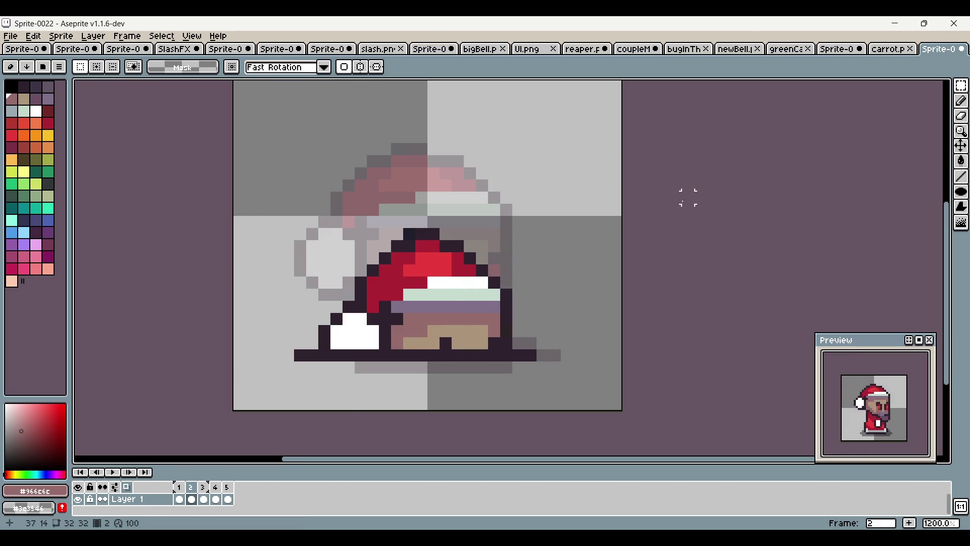
Compare the neighbouring frames and settle on frame 4
left_click(181, 499)
left_click(194, 497)
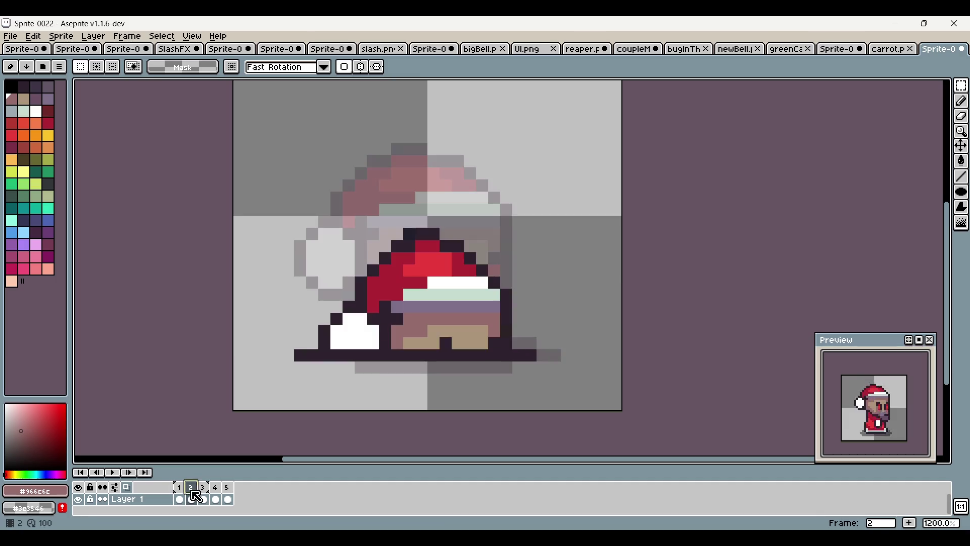
left_click(205, 498)
scroll(533, 334, "up", 1)
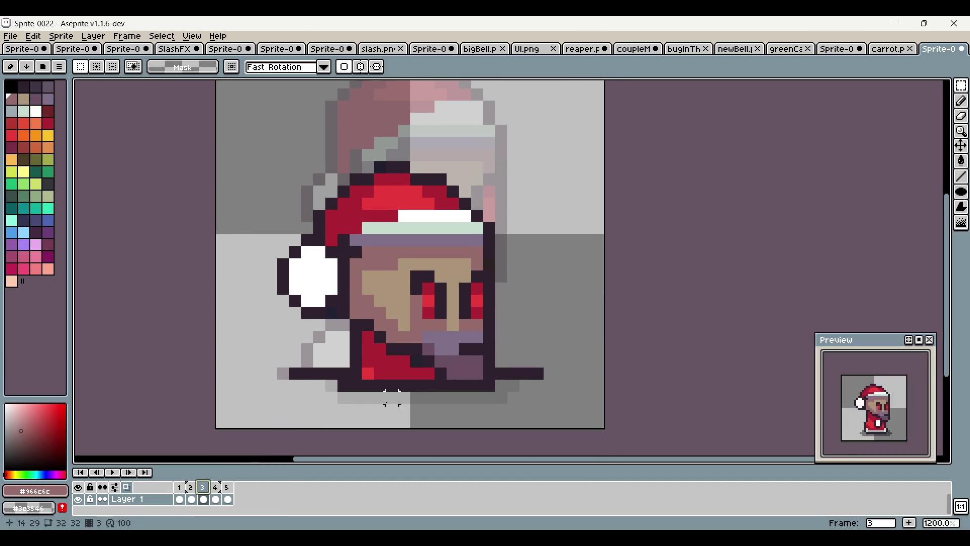
left_click(217, 499)
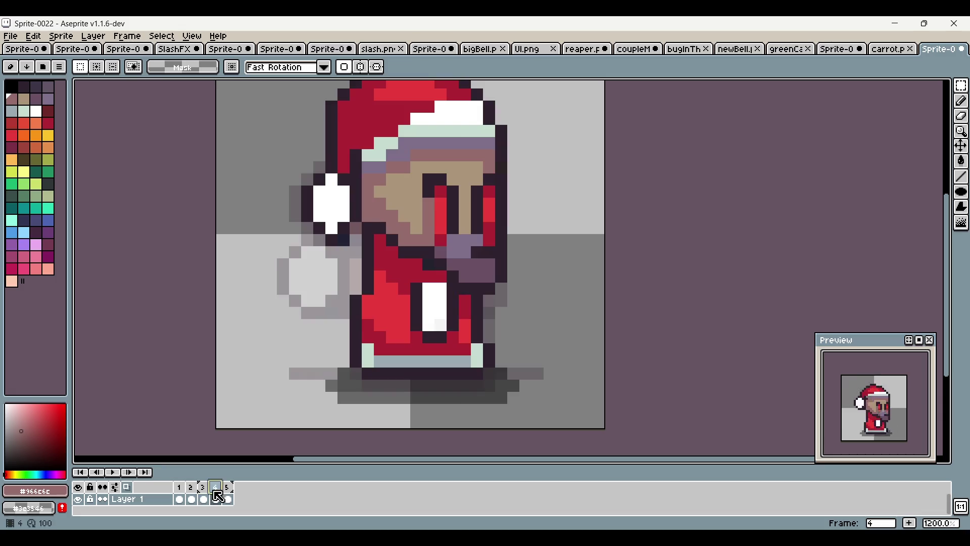
left_click(204, 499)
left_click(216, 499)
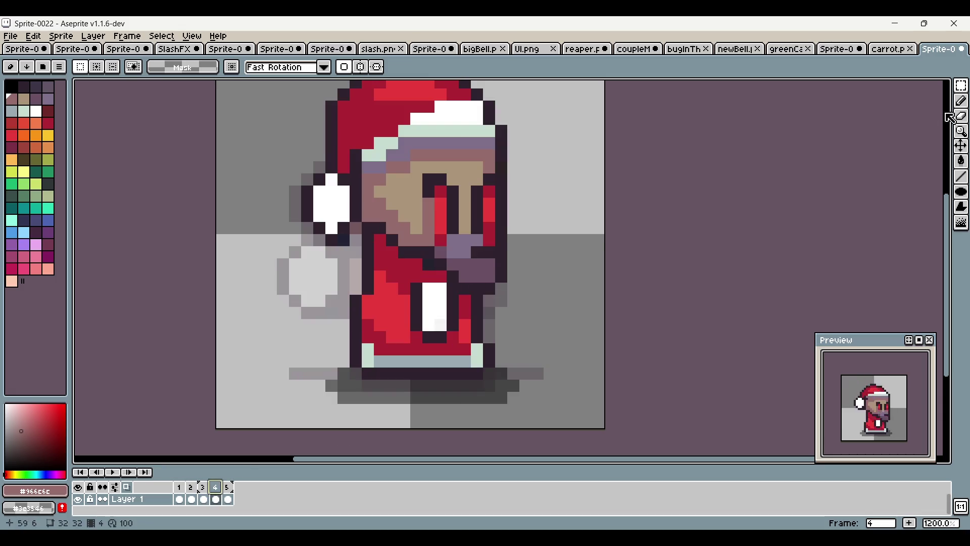
Lengthen frame 4's white coat stripe and move the pom-pom two pixels down
left_click(961, 101)
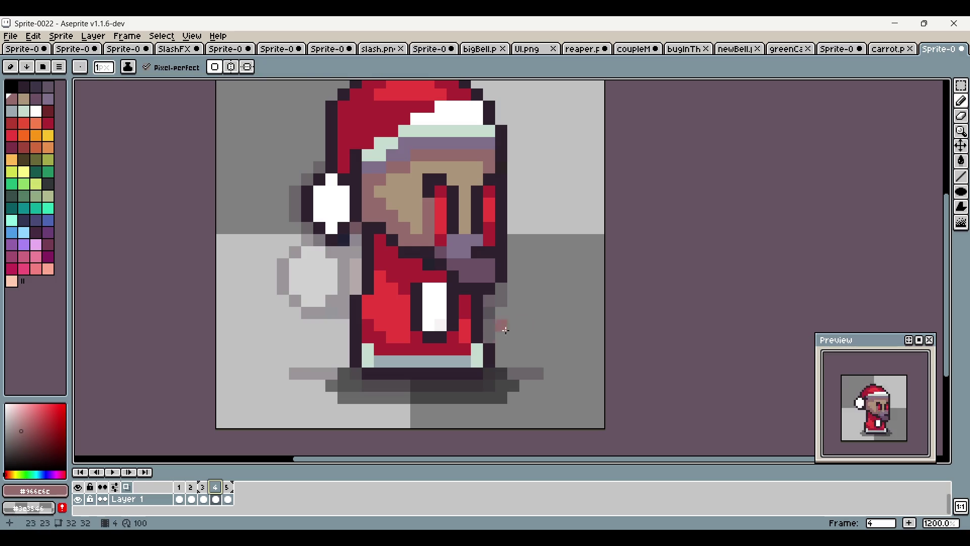
left_click(434, 325, "alt")
left_click(435, 337)
left_click(415, 339, "alt")
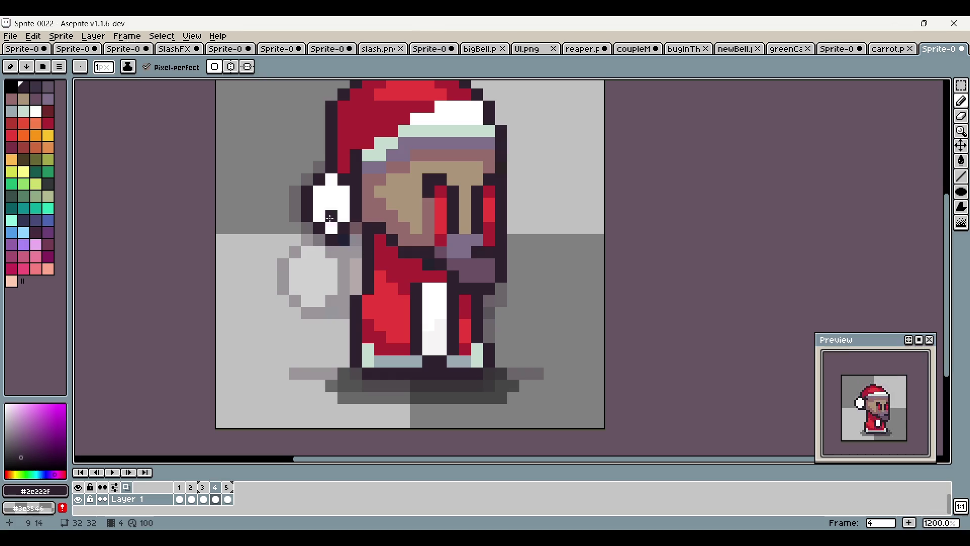
scroll(334, 212, "up", 1)
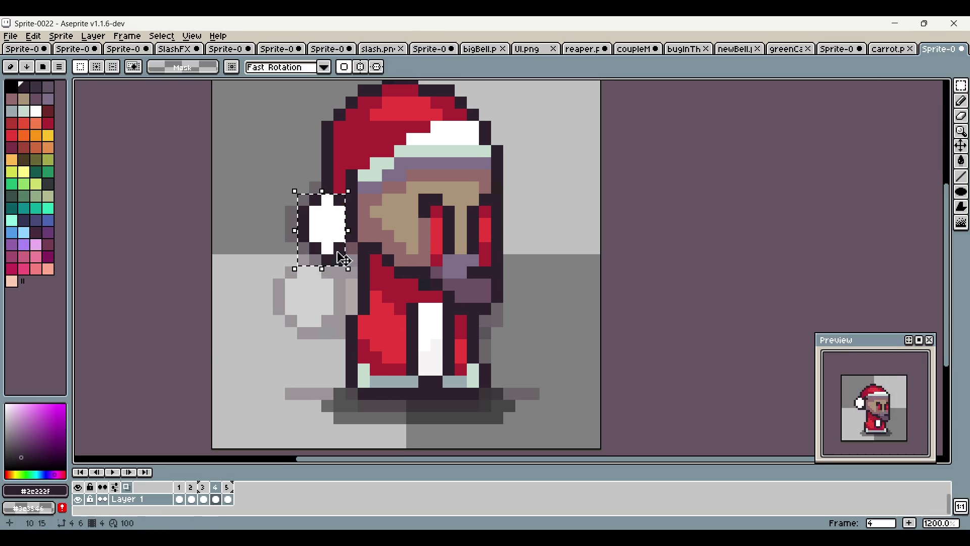
left_click_drag(303, 198, 303, 223)
left_click(594, 103)
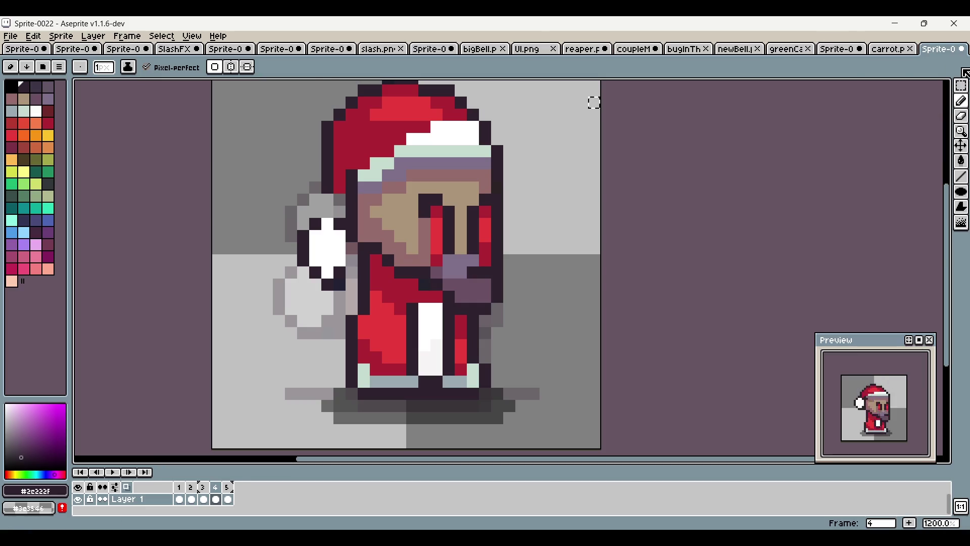
Paint a diagonal run of dark outline pixels on frame 4 after comparing with frame 3
left_click(961, 101)
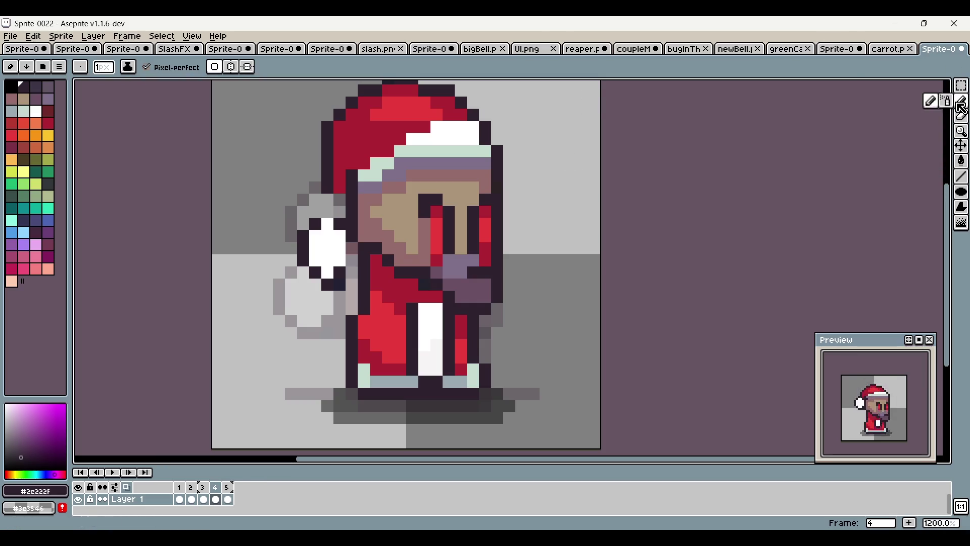
left_click(340, 205, "alt")
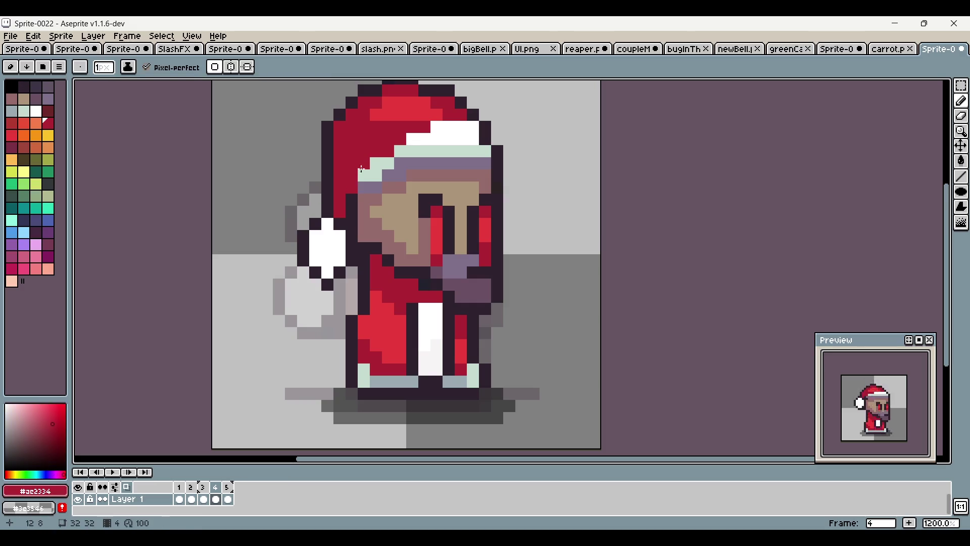
scroll(400, 227, "down", 5)
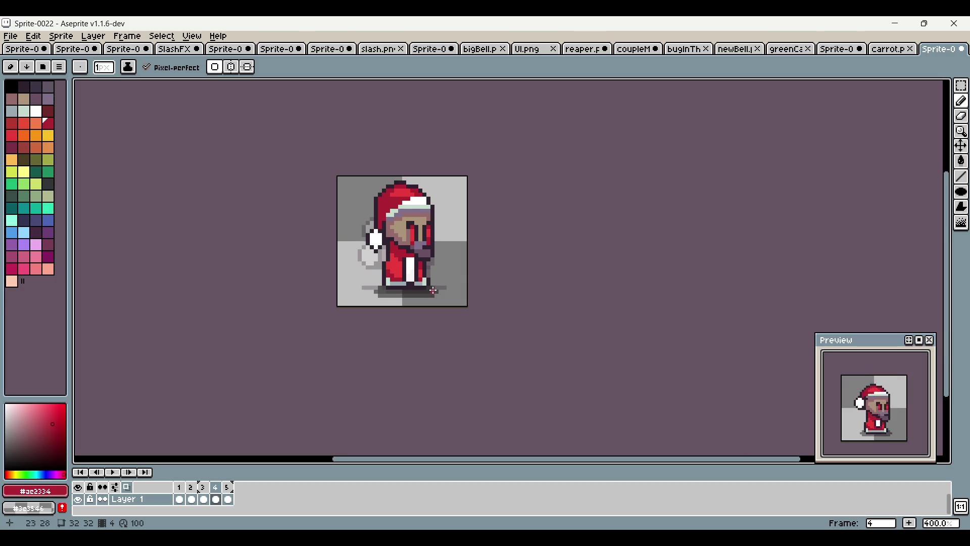
scroll(433, 291, "up", 1)
left_click(208, 487)
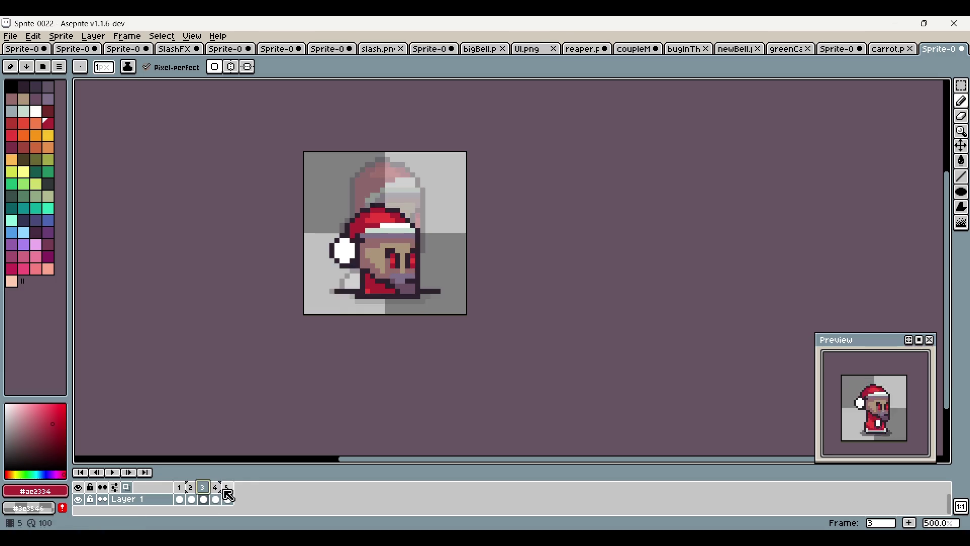
left_click(217, 499)
scroll(378, 214, "up", 4)
mouse_move(378, 214)
left_mouse_down()
mouse_move(414, 248)
mouse_move(460, 240)
mouse_move(424, 251)
left_mouse_up()
Add purple and lavender shading to the face and the figure's right edge
left_click(430, 222, "alt")
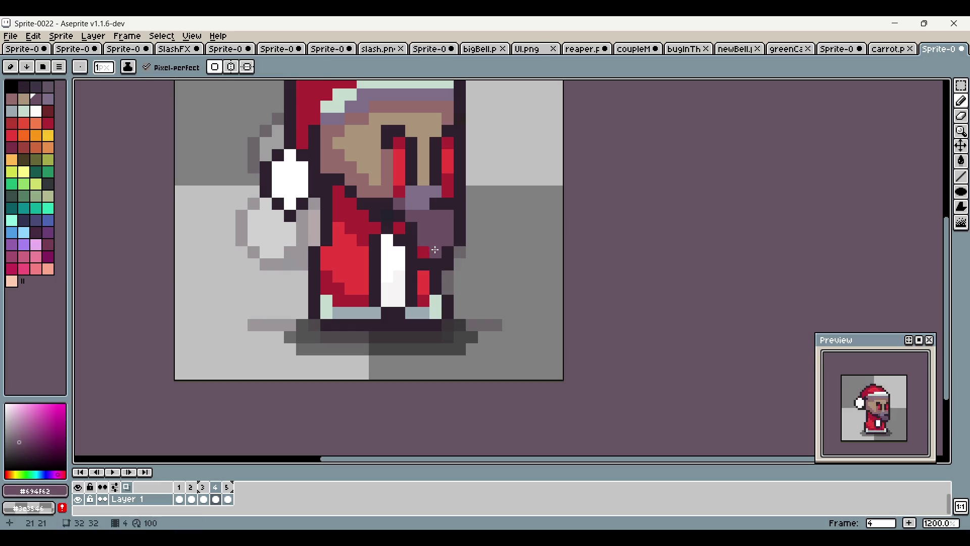
left_click(393, 217)
left_click(418, 195, "alt")
left_click(397, 205)
left_click(436, 216)
scroll(512, 256, "down", 4)
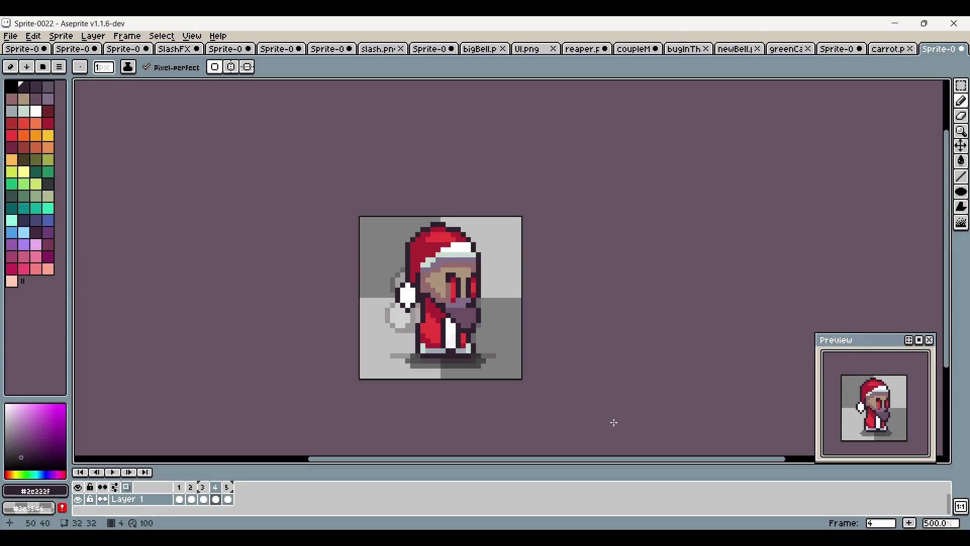
Flip back through frames 4 to 1 to review the poses, ending on frame 2
left_click(230, 488)
left_click(216, 491)
left_click(207, 491)
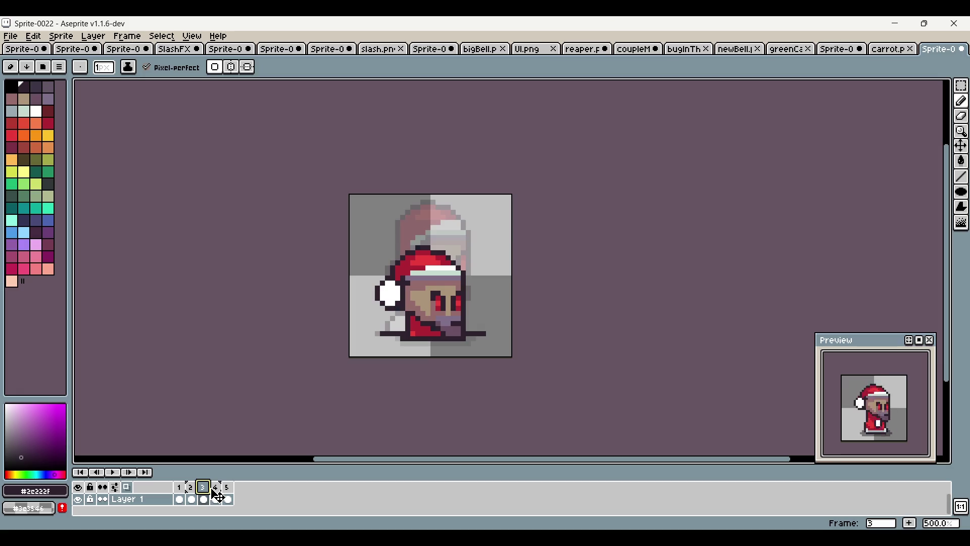
left_click(217, 490)
left_click(204, 493)
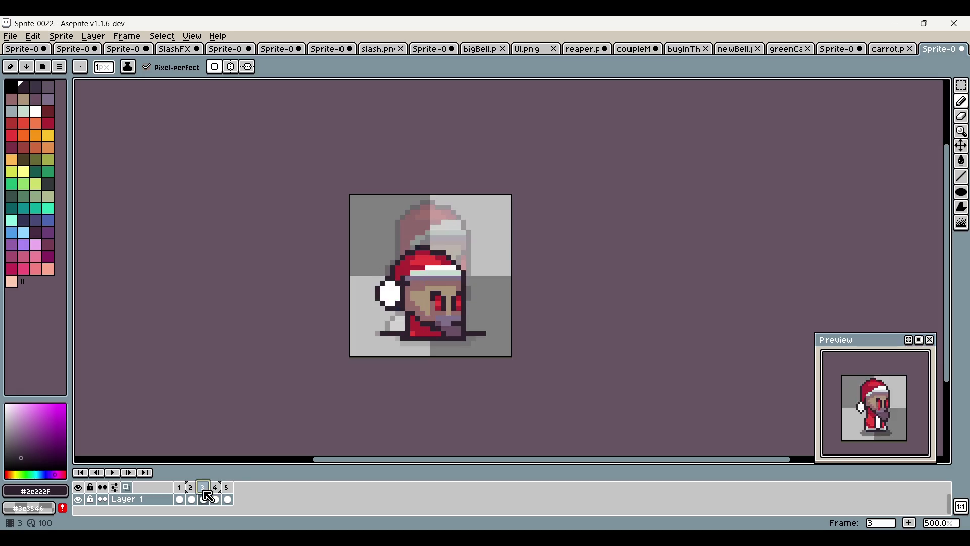
left_click(192, 493)
left_click(181, 500)
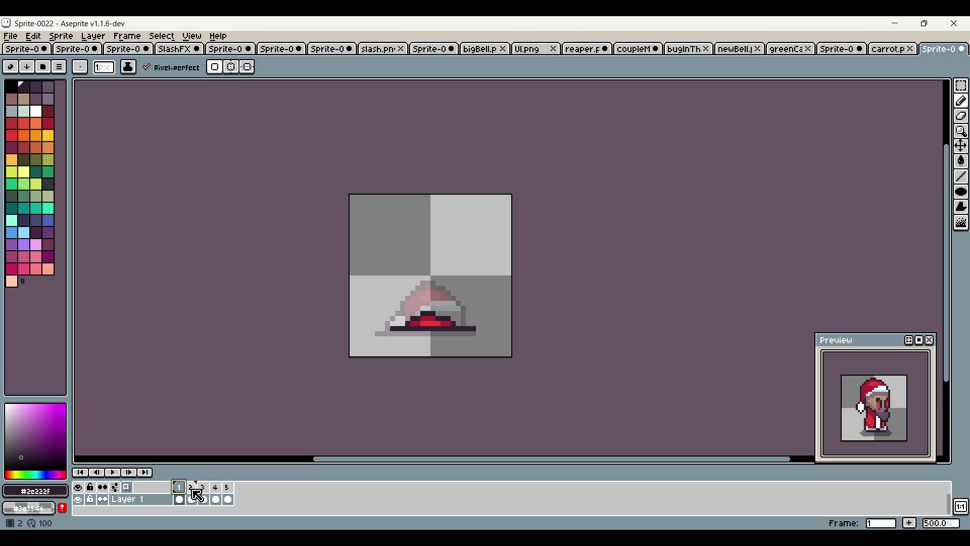
left_click(192, 500)
left_click(205, 499)
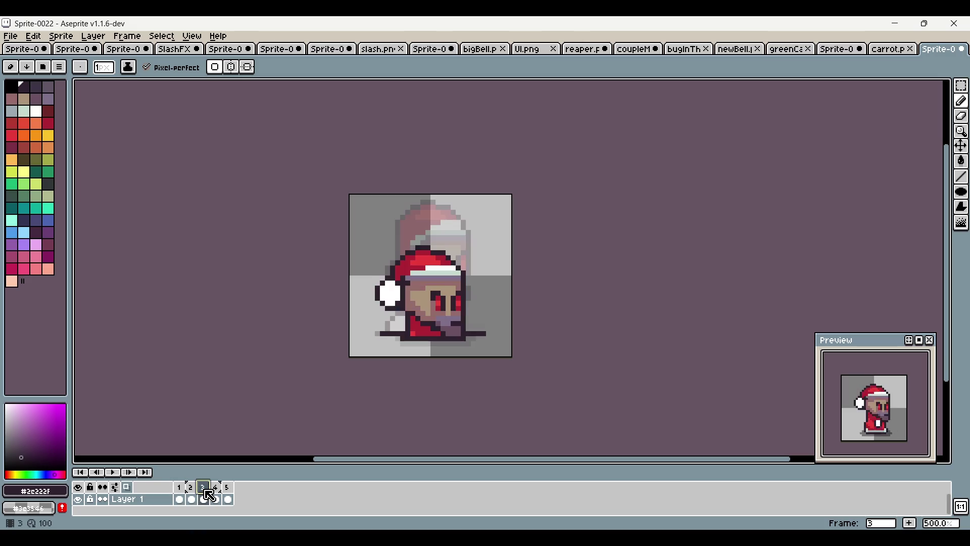
left_click(195, 497)
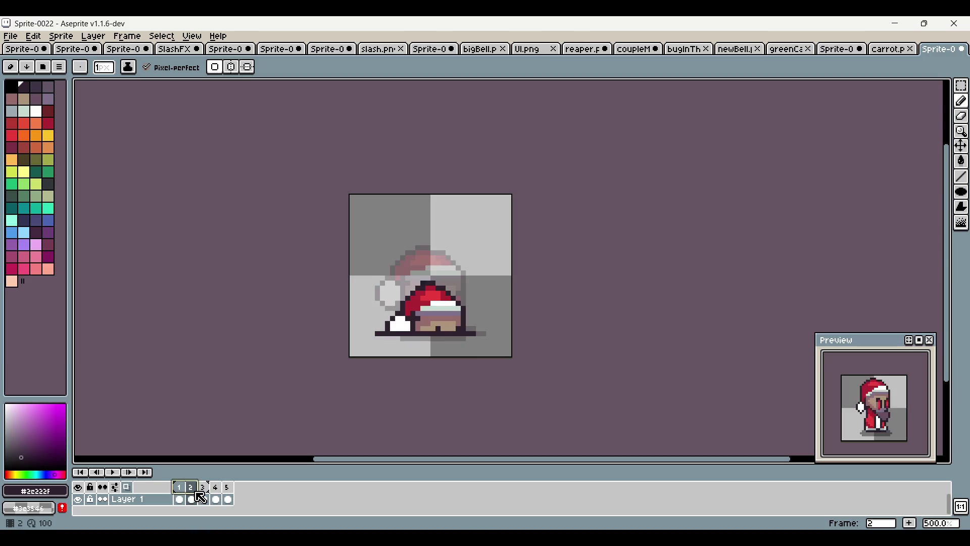
Select frames 1–3 and confirm their Frame Properties
left_click(204, 497, "shift")
right_click(203, 486)
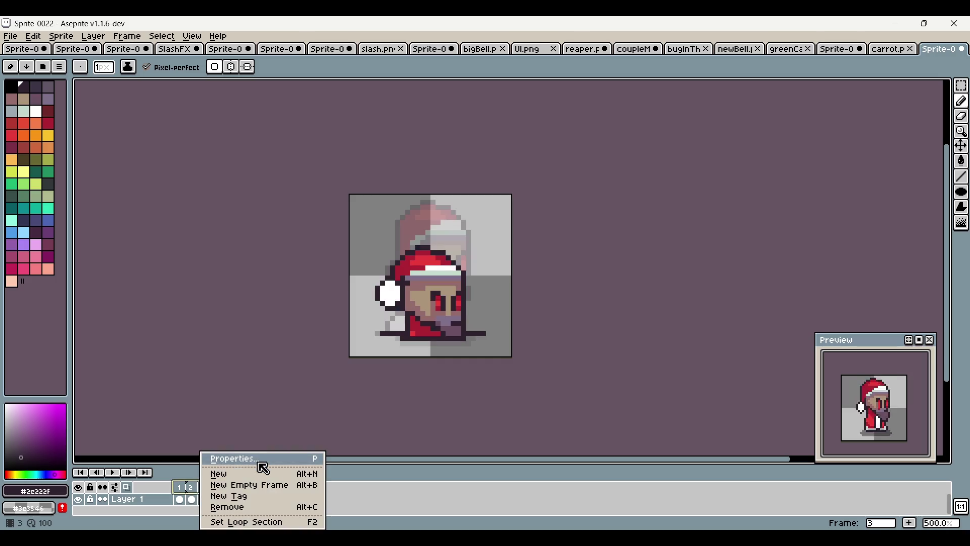
left_click(319, 457)
left_click(491, 302)
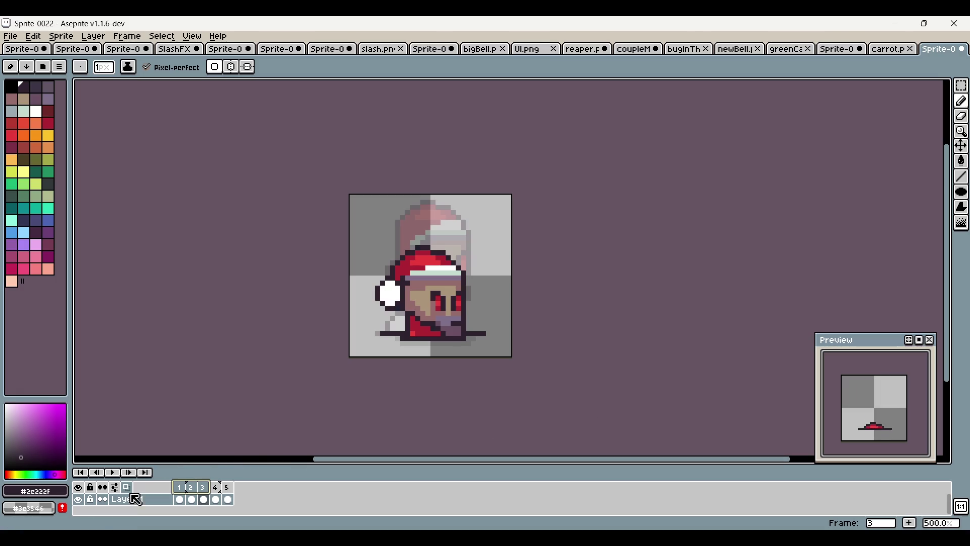
Review frames 1–3 and delete one frame, leaving four frames
left_click(179, 499)
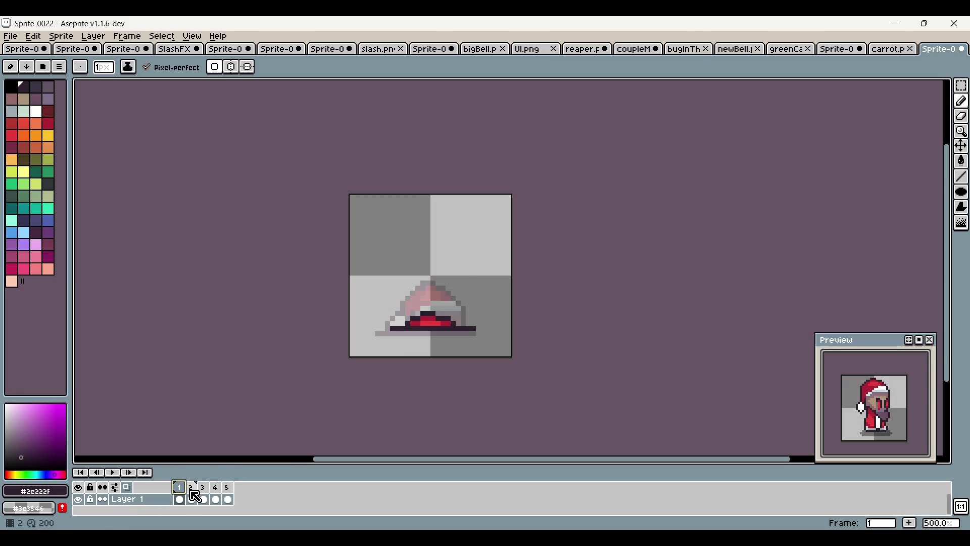
left_click(195, 497)
left_click(204, 498)
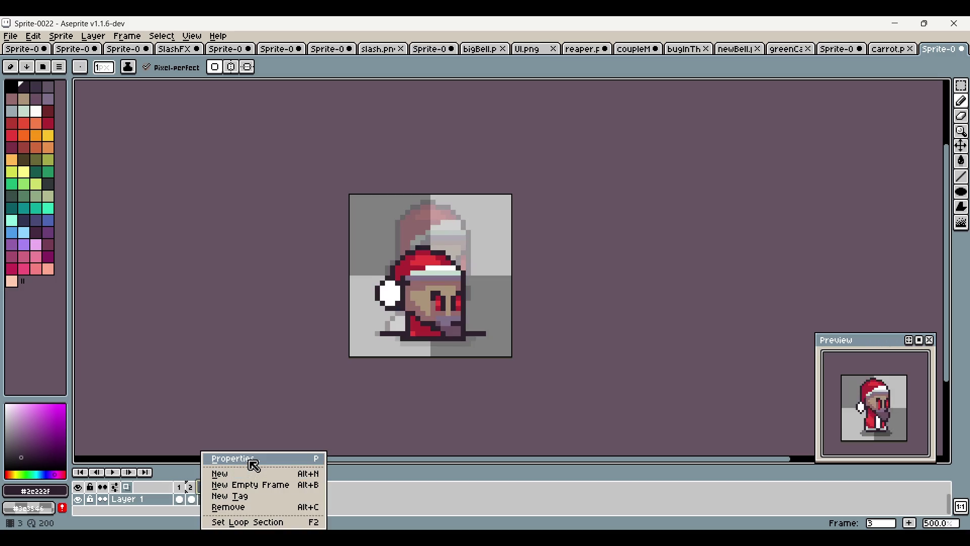
left_click(390, 481)
left_click(187, 488)
left_click(205, 497)
key("alt+c")
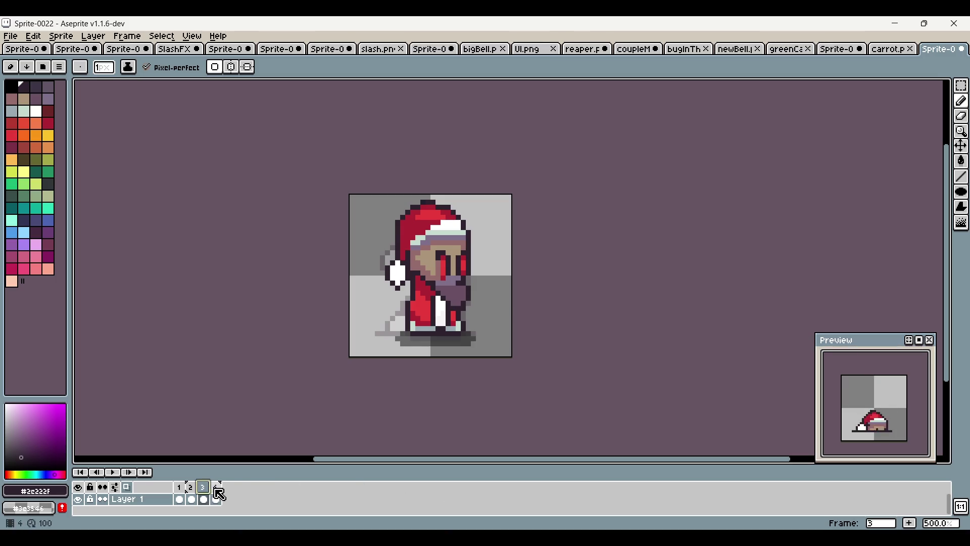
Replace frame 4 with a new empty frame and copy the marquee-selected standing sprite
left_click(219, 494)
key("alt+c")
left_click(910, 523)
left_click(961, 85)
mouse_move(312, 190)
left_mouse_down()
mouse_move(439, 308)
mouse_move(449, 337)
mouse_move(431, 307)
left_mouse_up()
left_click(431, 312)
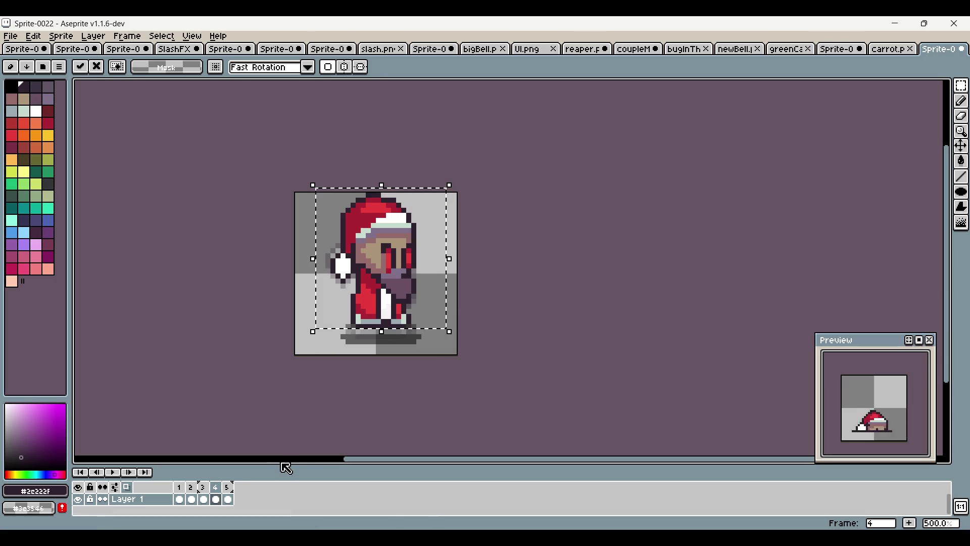
key("x")
key("ctrl+d")
mouse_move(293, 190)
left_mouse_down()
mouse_move(478, 342)
mouse_move(469, 326)
left_mouse_up()
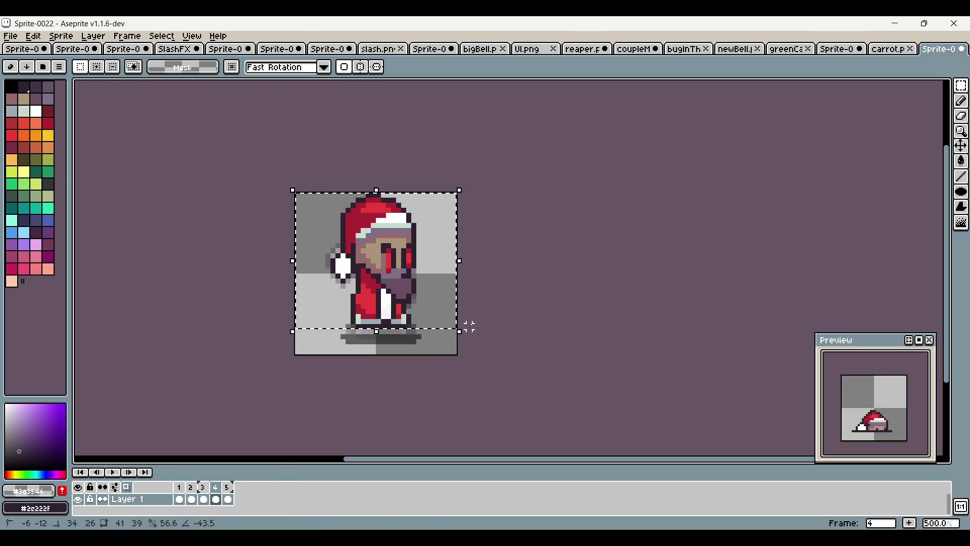
key("ctrl+d")
Paste the sprite into frame 4 and raise it a few pixels above its shadow
left_click(228, 487)
key("u")
left_click_drag(306, 203, 443, 352)
key("ctrl+z")
key("ctrl+z")
key("ctrl+z")
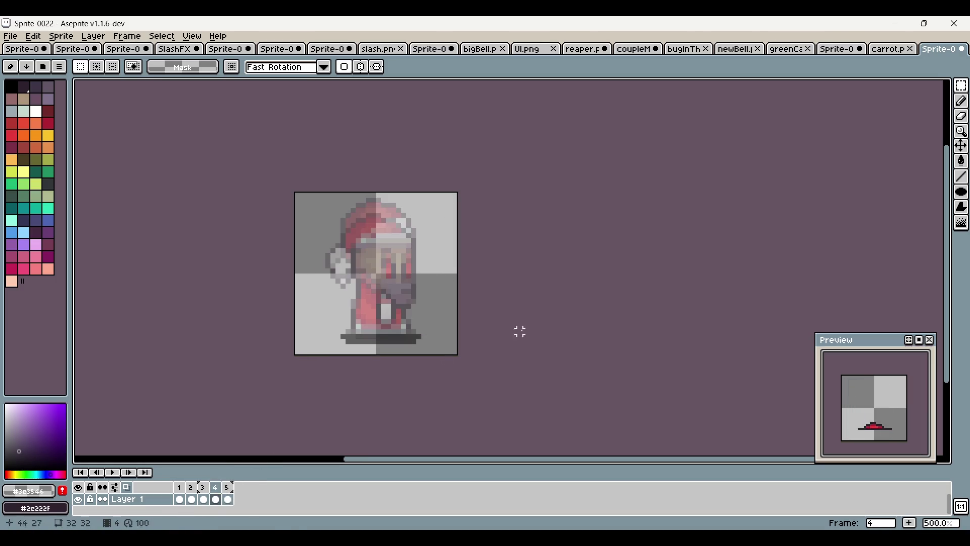
key("ctrl+v")
left_click_drag(412, 300, 406, 282)
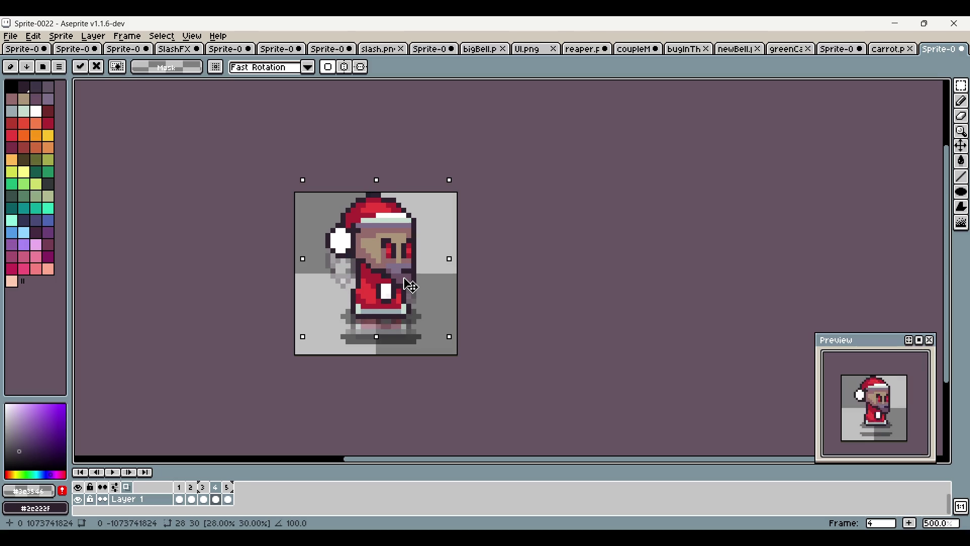
left_click(510, 256)
left_click(203, 488)
left_click(219, 497)
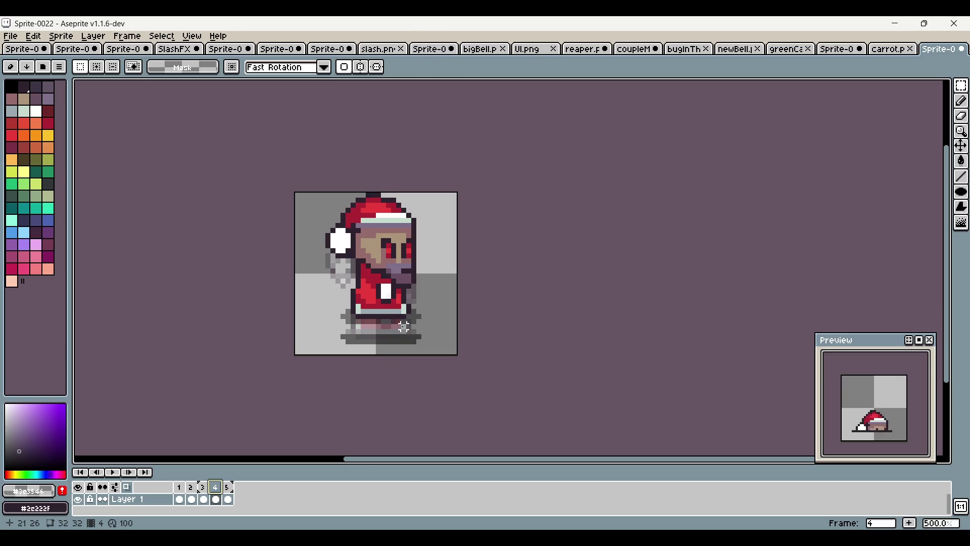
Clear the area around the feet in frame 4 and compare it with frames 3 and 5
scroll(343, 344, "up", 2)
left_click_drag(321, 329, 510, 369)
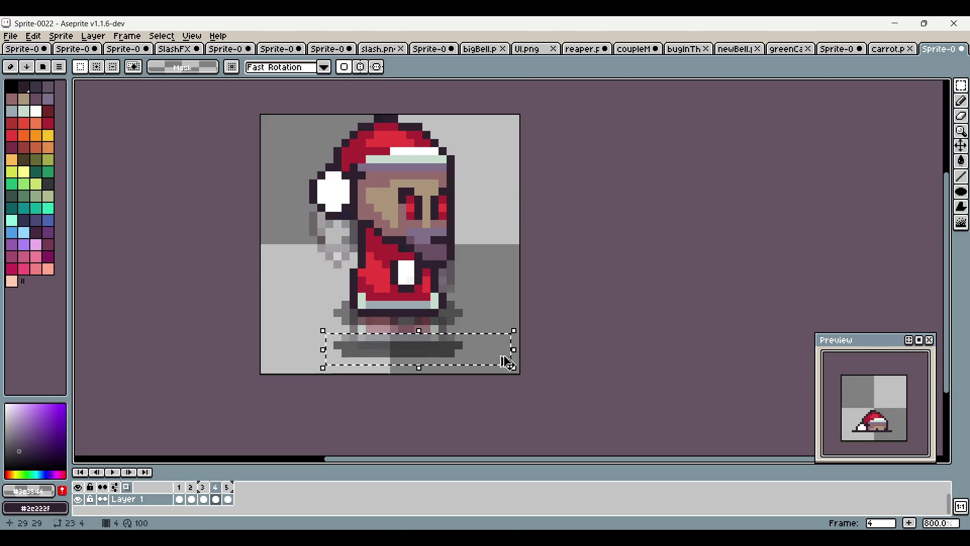
left_click(572, 346)
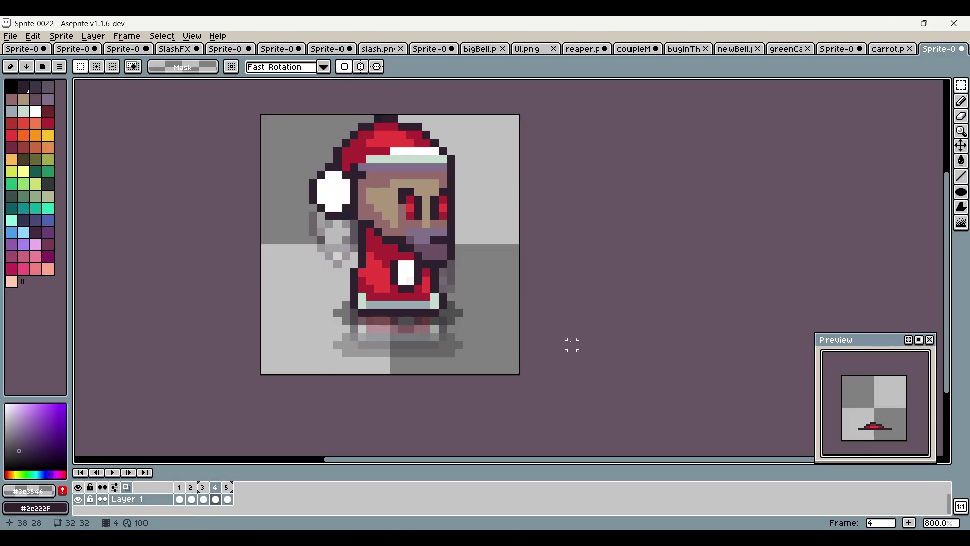
left_click(217, 488)
left_click(204, 488)
left_click(228, 487)
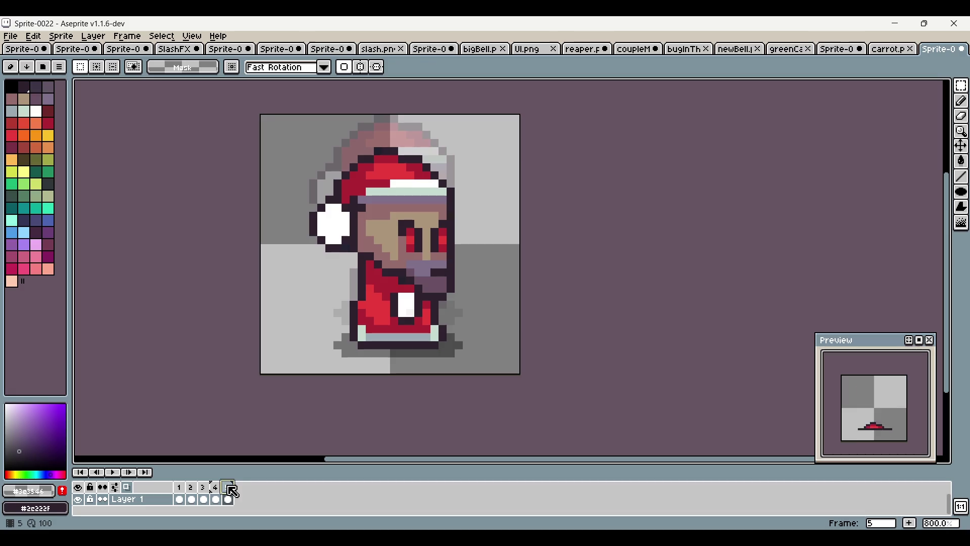
left_click(218, 488)
scroll(356, 331, "up", 2)
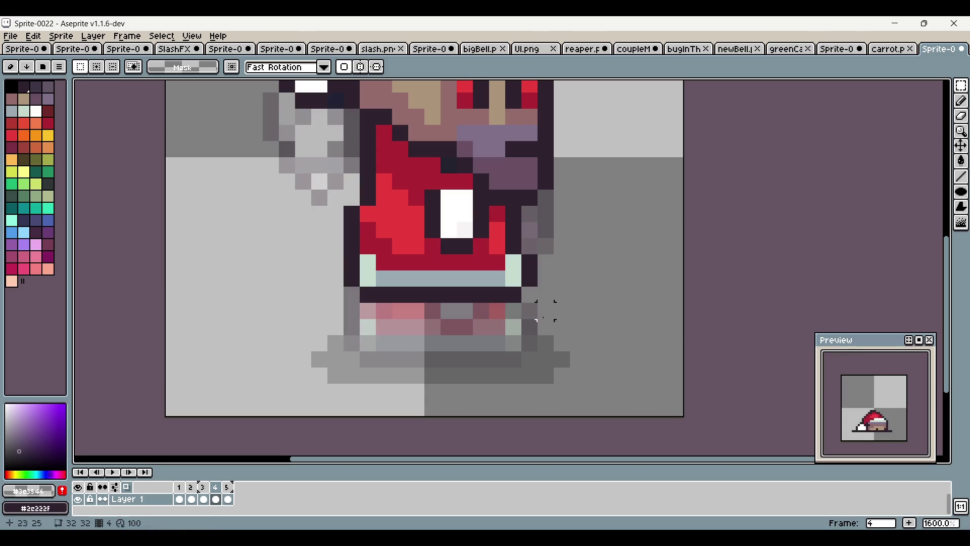
scroll(538, 314, "down", 4)
scroll(520, 290, "up", 1)
Try widening frame 4's sprite, revert it, then select the sprite in frame 3
left_click_drag(331, 204, 525, 346)
left_click_drag(503, 308, 506, 304)
left_click(366, 112)
left_click_drag(325, 143, 533, 356)
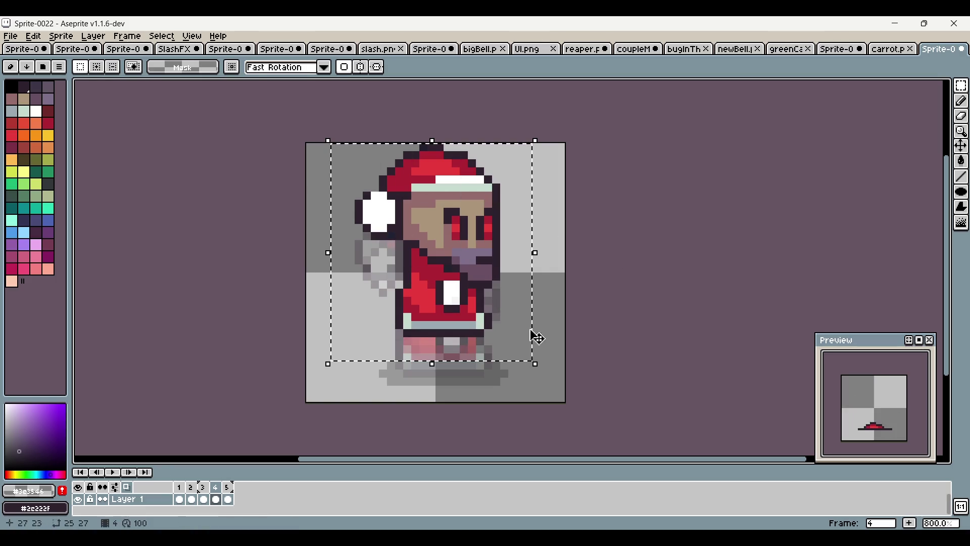
mouse_move(533, 251)
left_mouse_down()
mouse_move(543, 251)
mouse_move(537, 260)
left_mouse_up()
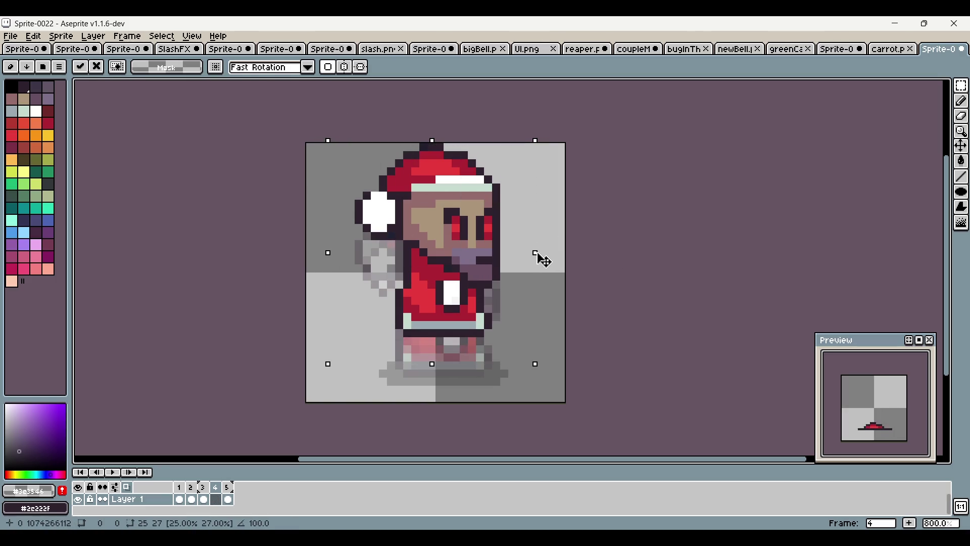
key("Return")
key("ctrl+d")
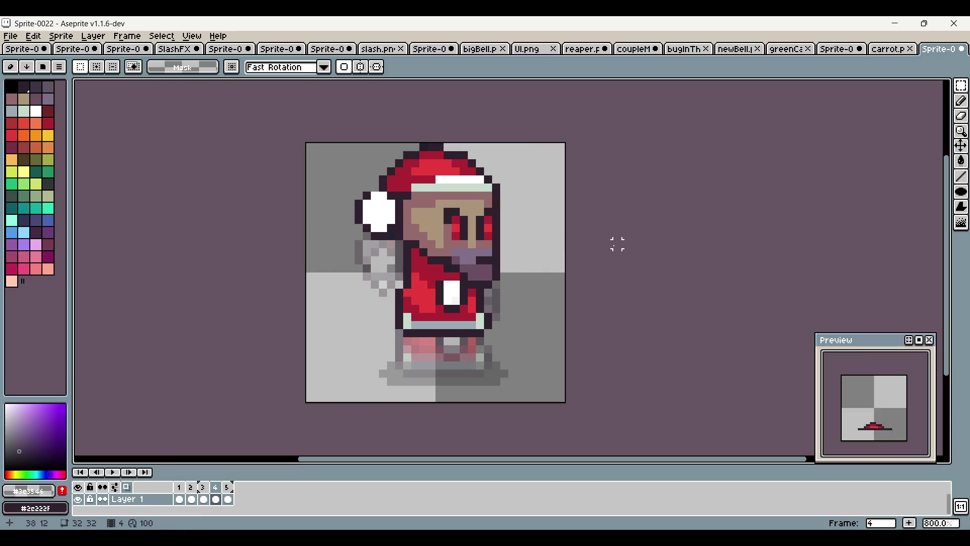
left_click(228, 487)
left_click(204, 498)
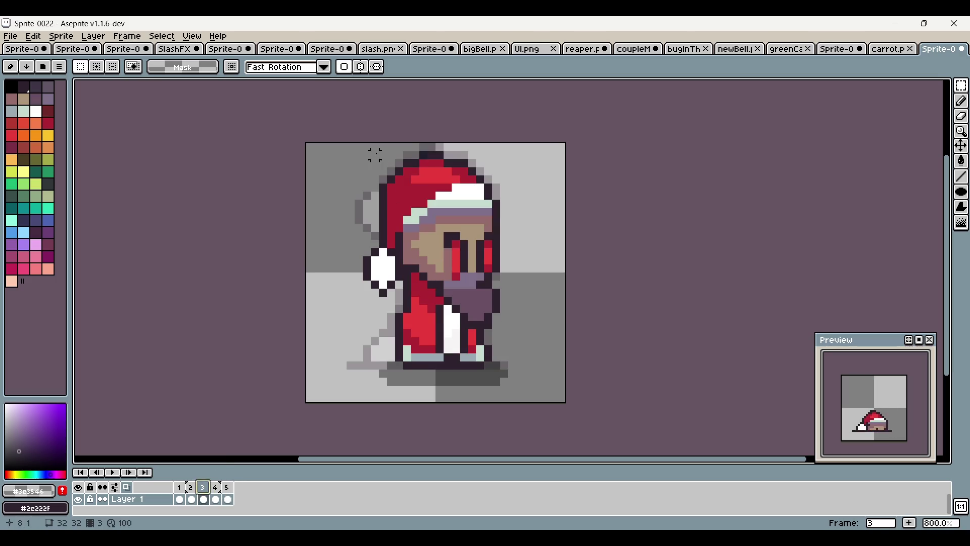
left_click(191, 498)
left_click(204, 498)
mouse_move(357, 146)
left_mouse_down()
mouse_move(503, 348)
mouse_move(496, 343)
left_mouse_up()
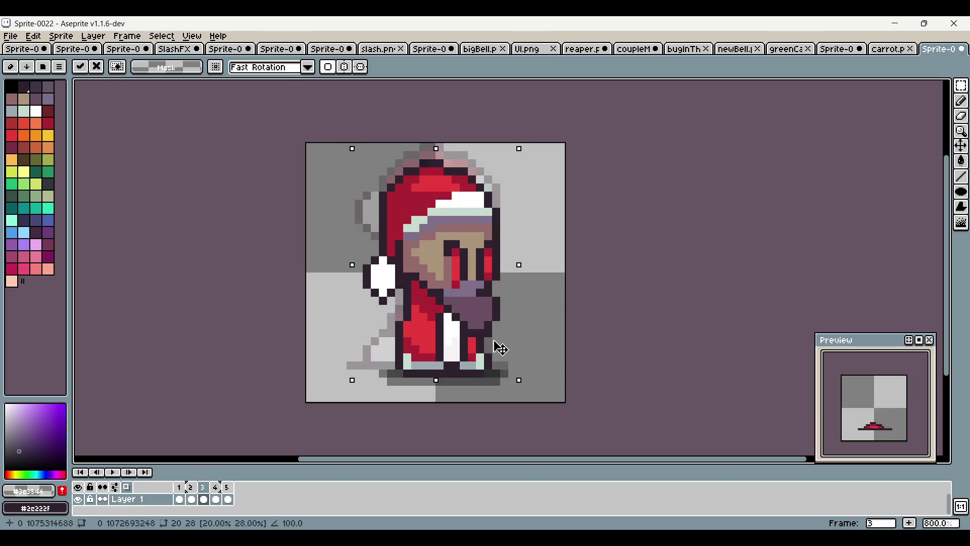
Paint dark pixels beneath the shoes in frame 3 with a colour picked from the canvas
key("i")
scroll(366, 407, "up", 2)
scroll(401, 283, "down", 3)
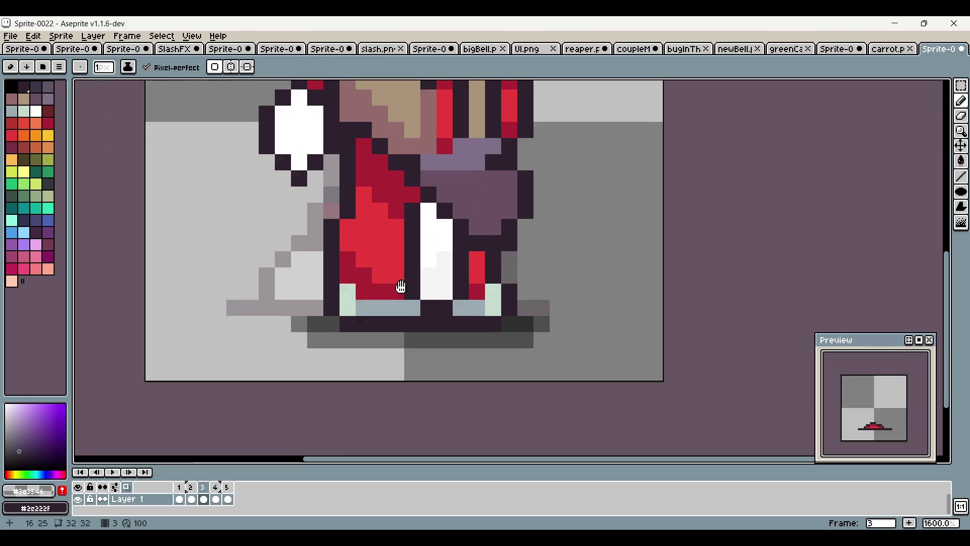
key("b")
left_click_drag(319, 320, 308, 321)
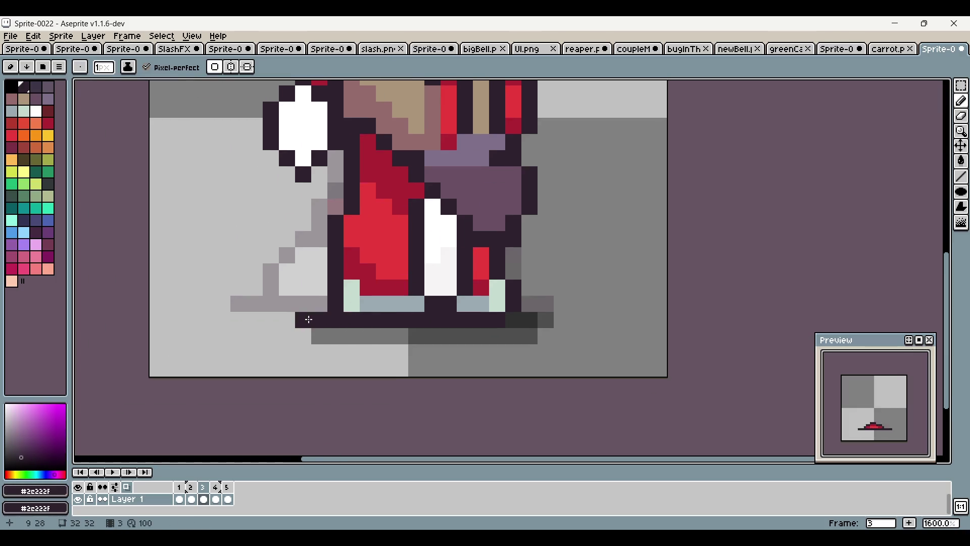
left_click(343, 333, "alt")
left_click(319, 319, "alt")
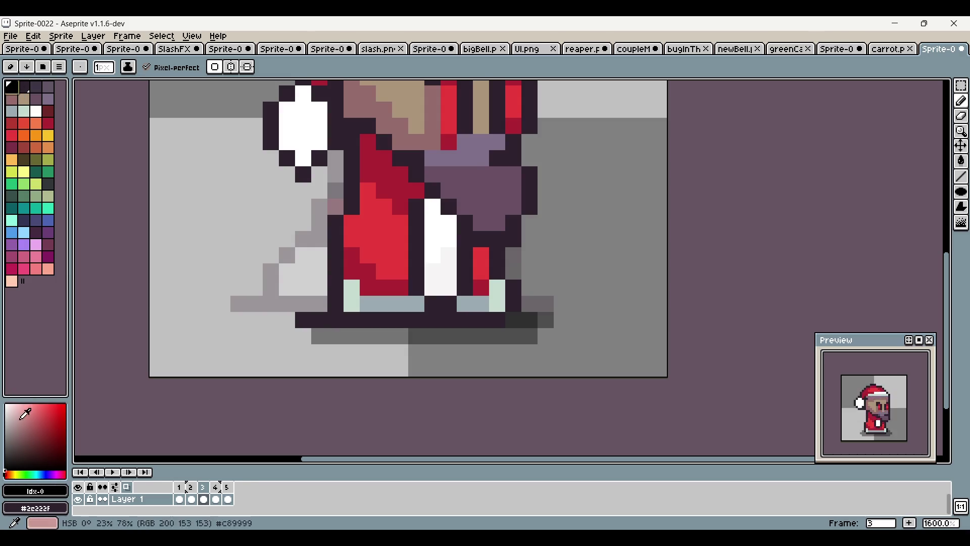
Check the drawing colour's RGB values and raise the background colour's blue value
left_click(41, 493)
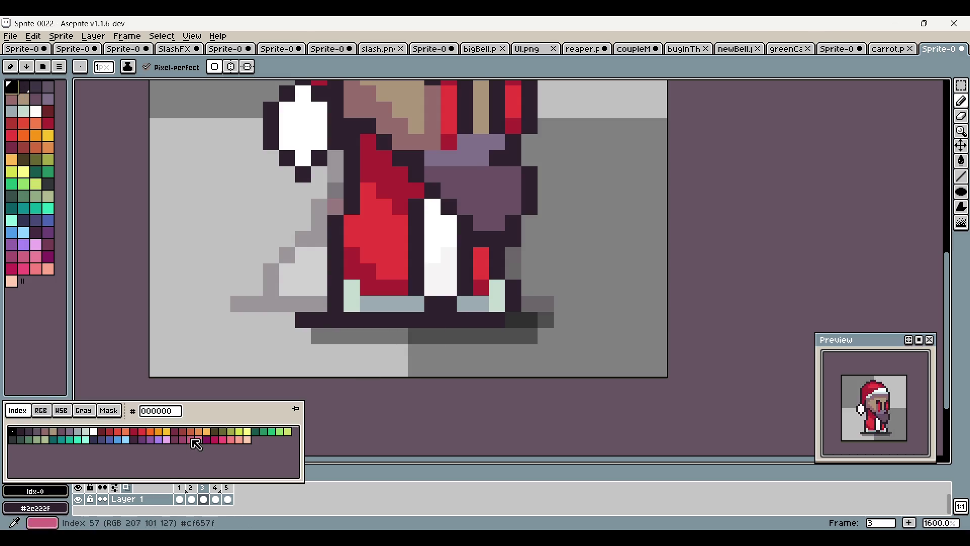
left_click(48, 410)
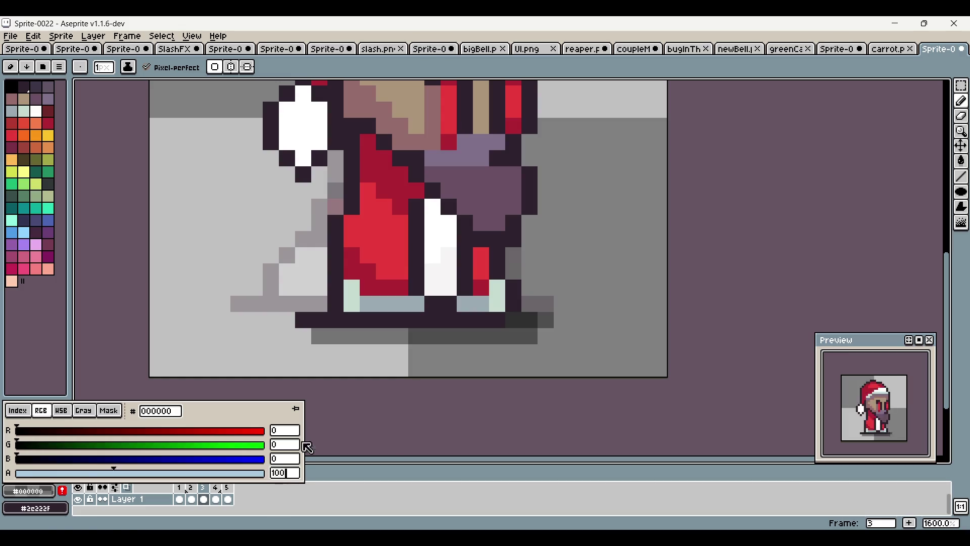
left_click(321, 322)
left_click_drag(321, 322, 260, 389)
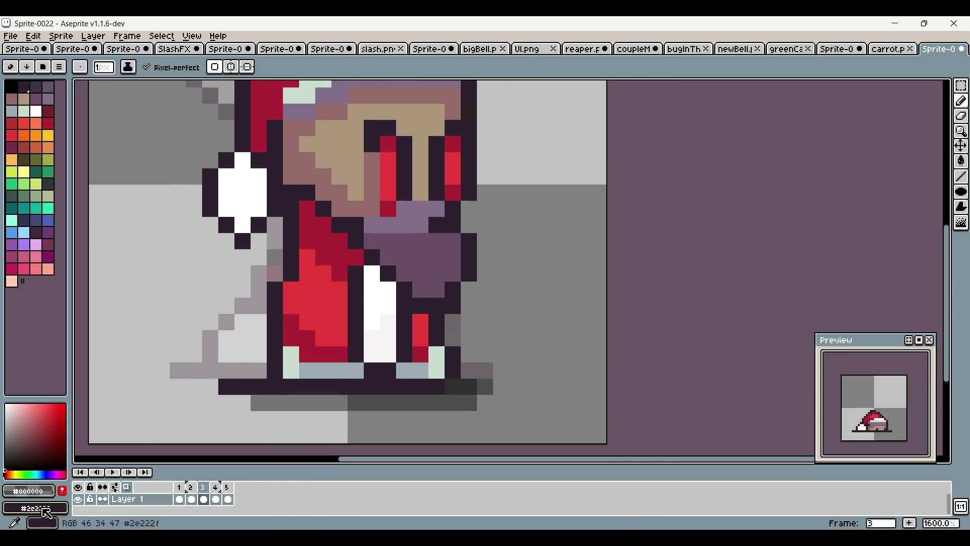
left_click(65, 508)
left_click(72, 476)
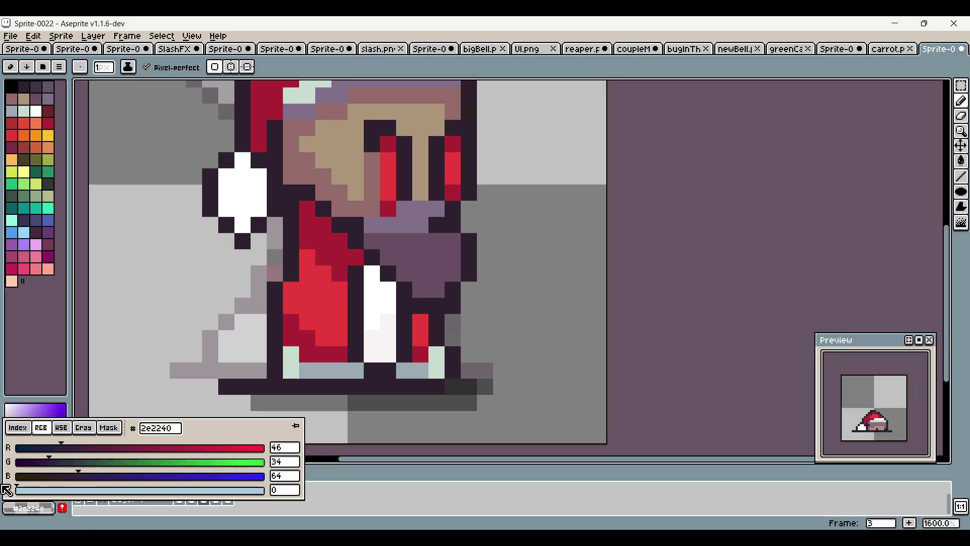
left_click(302, 431)
Replace frame 3's dark outline row under the feet with a lighter dark-grey shadow
left_click_drag(416, 414, 483, 397)
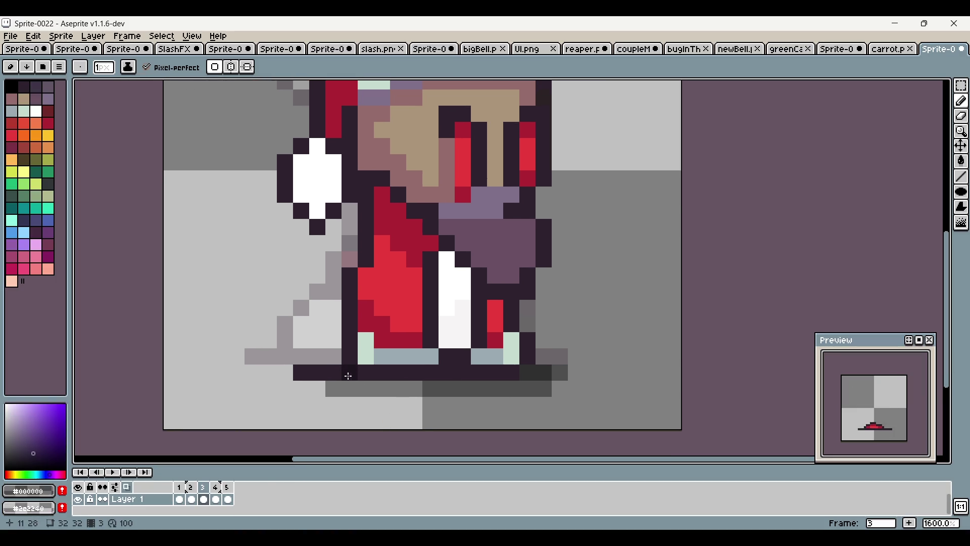
left_click_drag(348, 375, 280, 372)
left_click_drag(350, 372, 317, 375)
left_click_drag(538, 364, 555, 371)
scroll(546, 360, "down", 3)
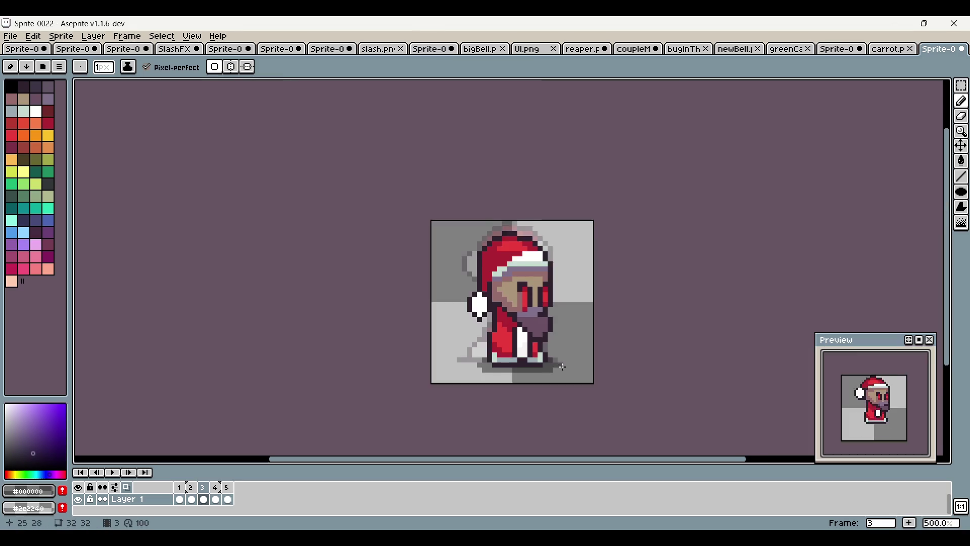
left_click(219, 493)
scroll(554, 311, "up", 1)
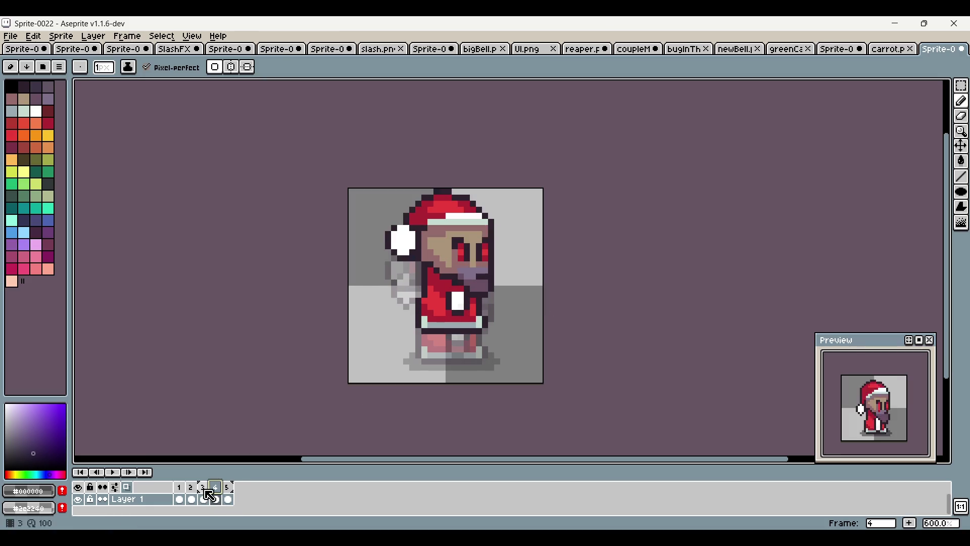
left_click(229, 487)
left_click(217, 493)
left_click(206, 494)
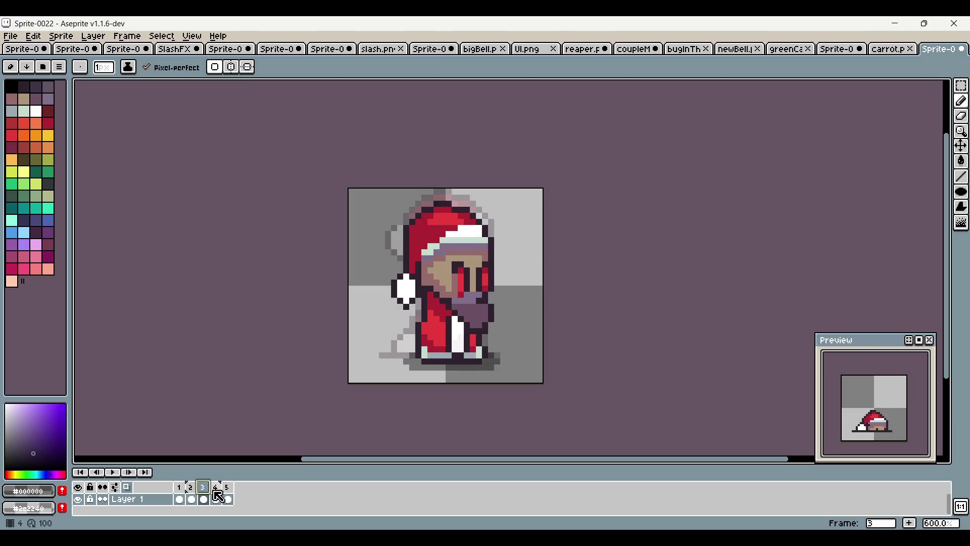
left_click(217, 496)
Select the character's body in frame 4 and nudge it down one pixel
left_click(961, 86)
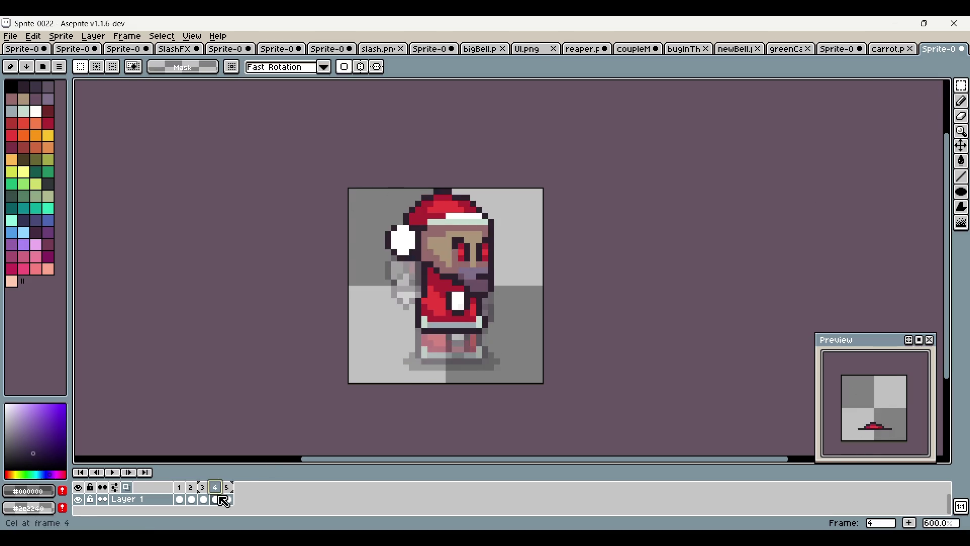
left_click(961, 101)
scroll(555, 206, "up", 2)
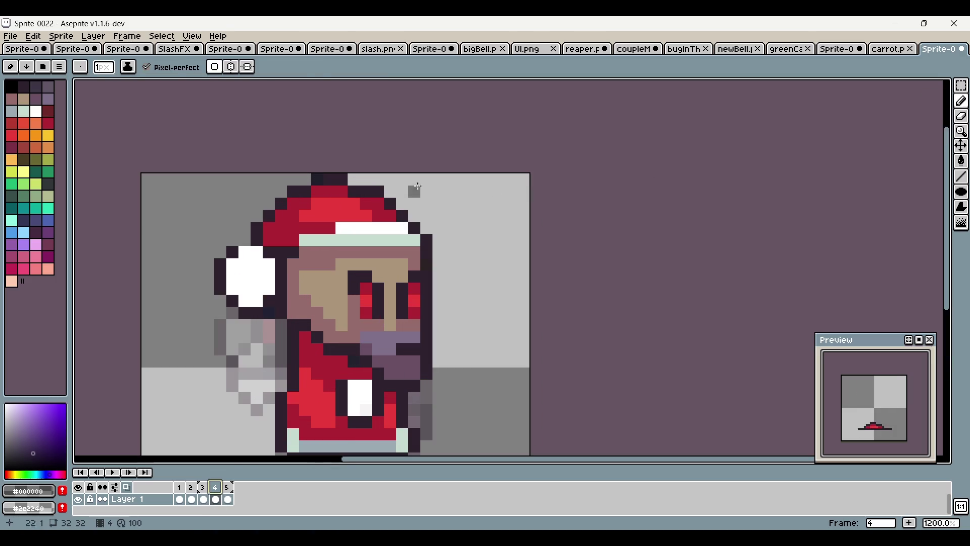
left_click(340, 180, "alt")
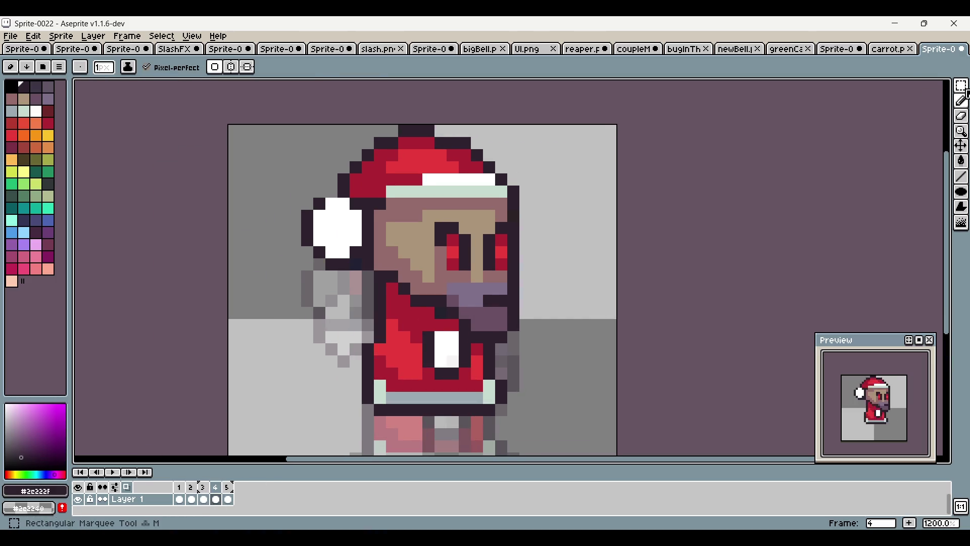
left_click(961, 86)
left_click_drag(251, 117, 563, 411)
key("Down")
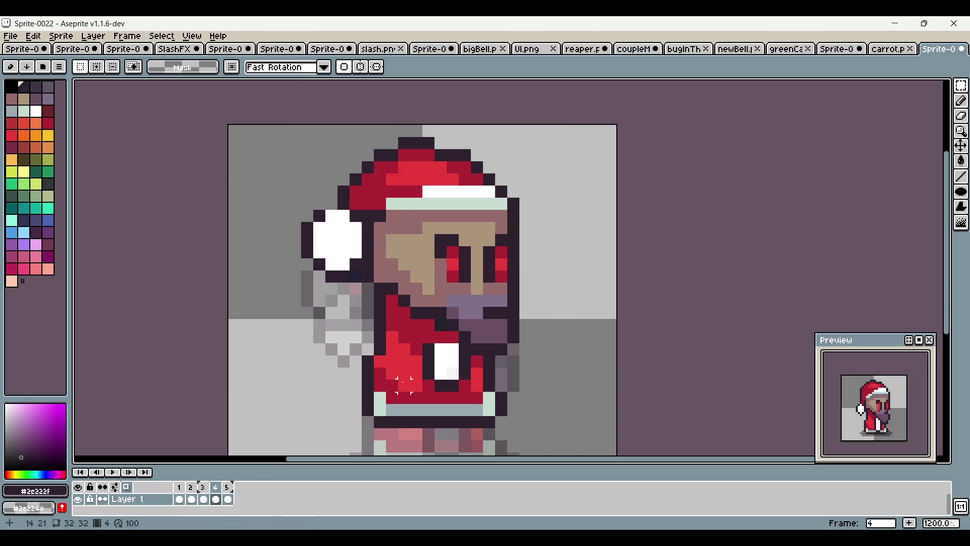
left_click(217, 498)
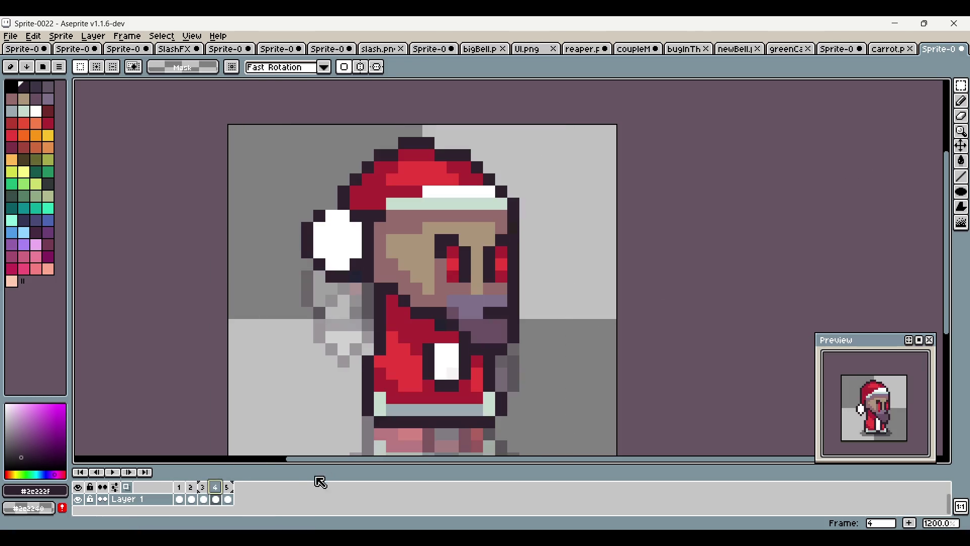
Set frame 4's duration to 200 ms in its Frame Properties
left_click(198, 487)
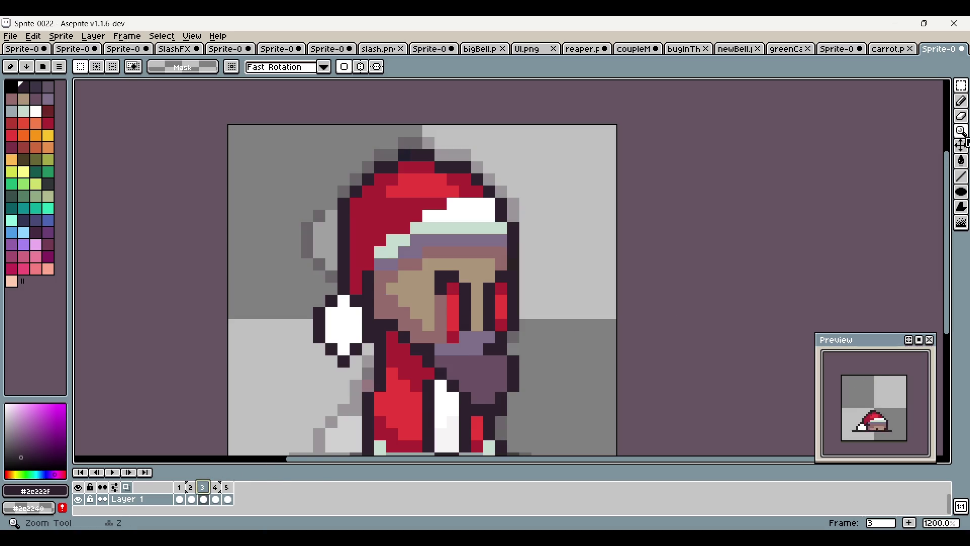
key("b")
scroll(662, 201, "down", 2)
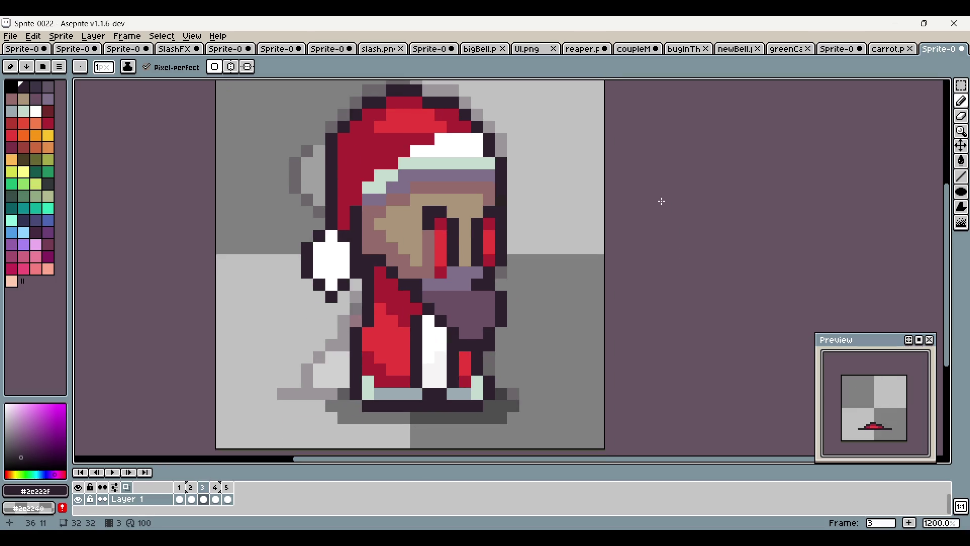
left_click(216, 487)
right_click(215, 486)
left_click(267, 461)
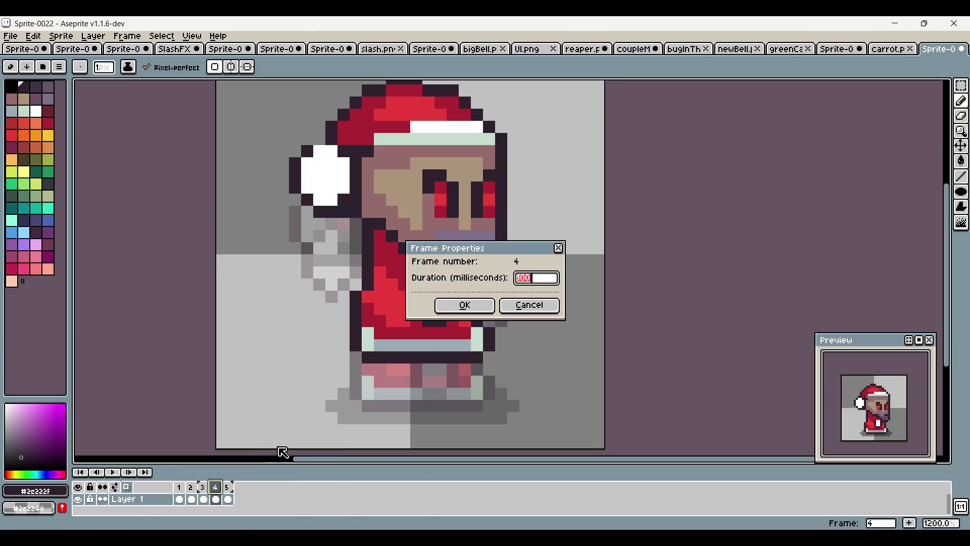
type("00")
left_click(462, 305)
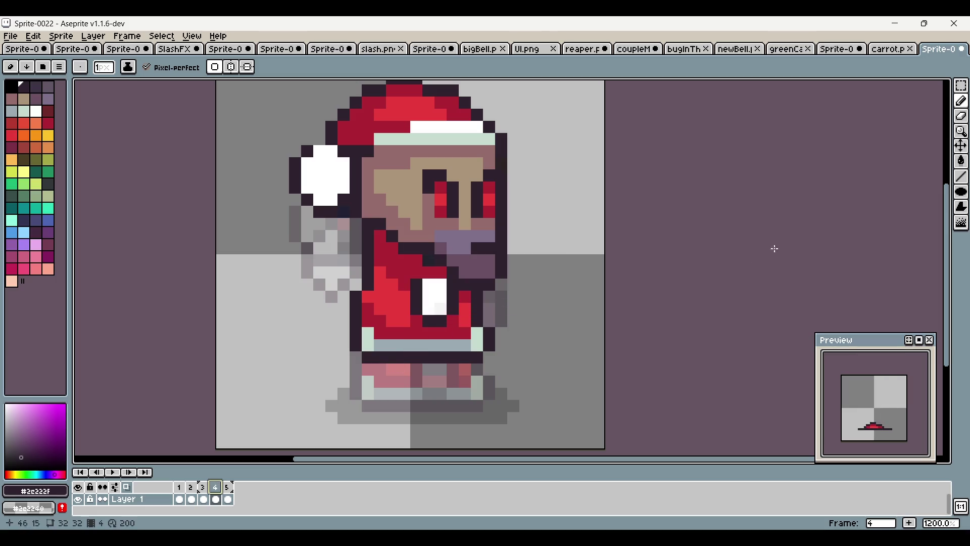
Flip between frames 3, 4 and 5 to compare the poses
scroll(603, 228, "down", 3)
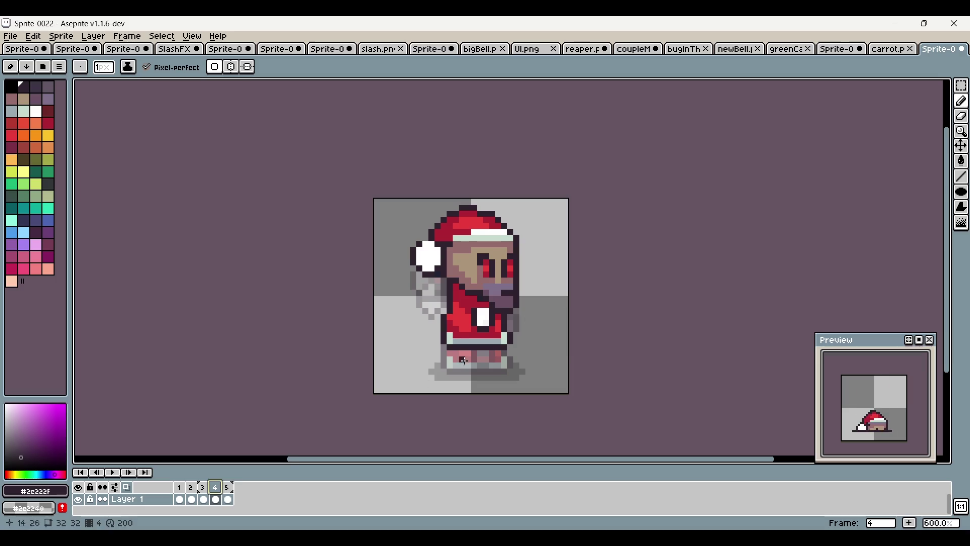
left_click(203, 498)
scroll(316, 372, "down", 1)
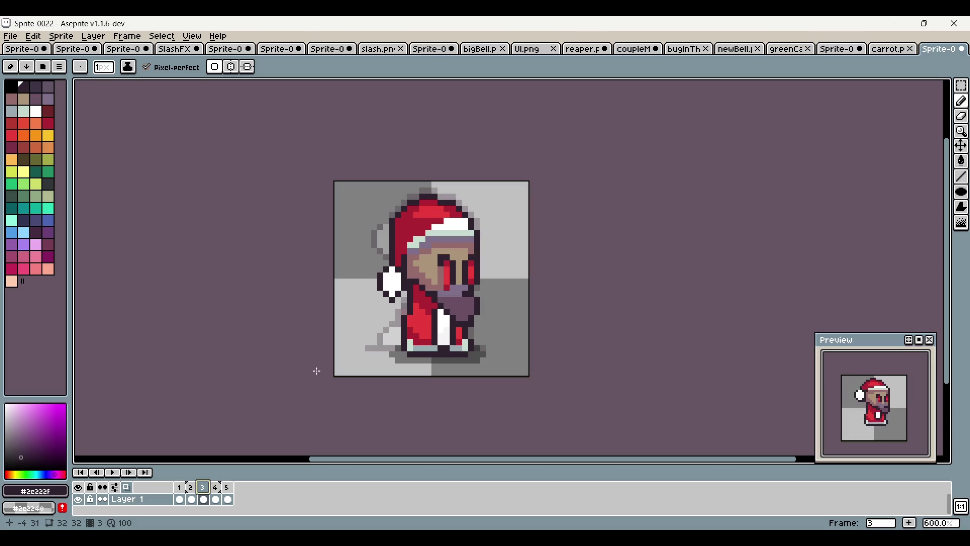
left_click(227, 498)
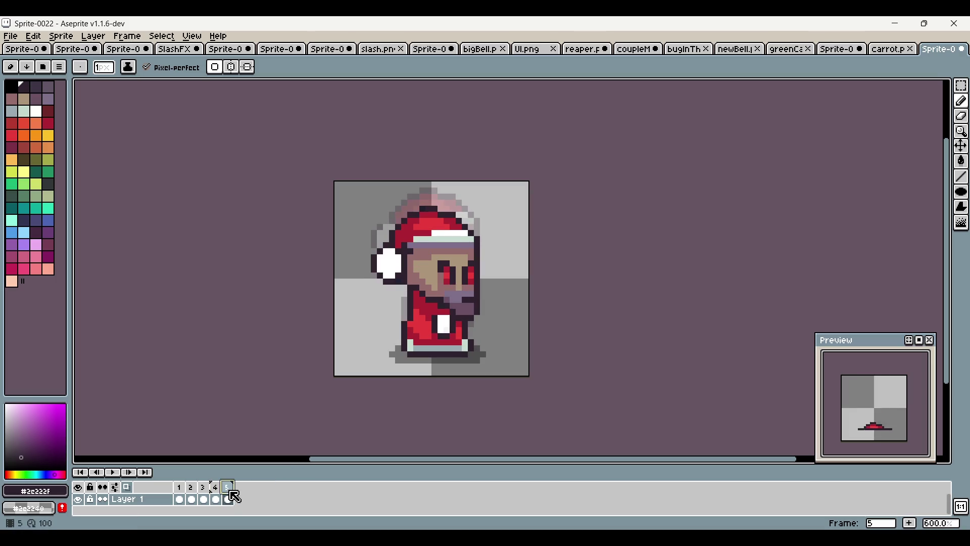
left_click(216, 498)
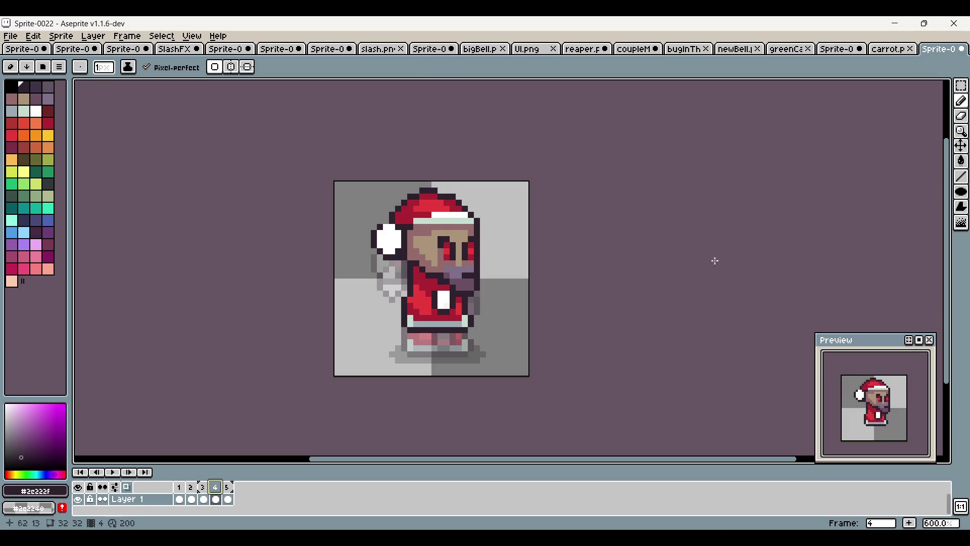
left_click(203, 500)
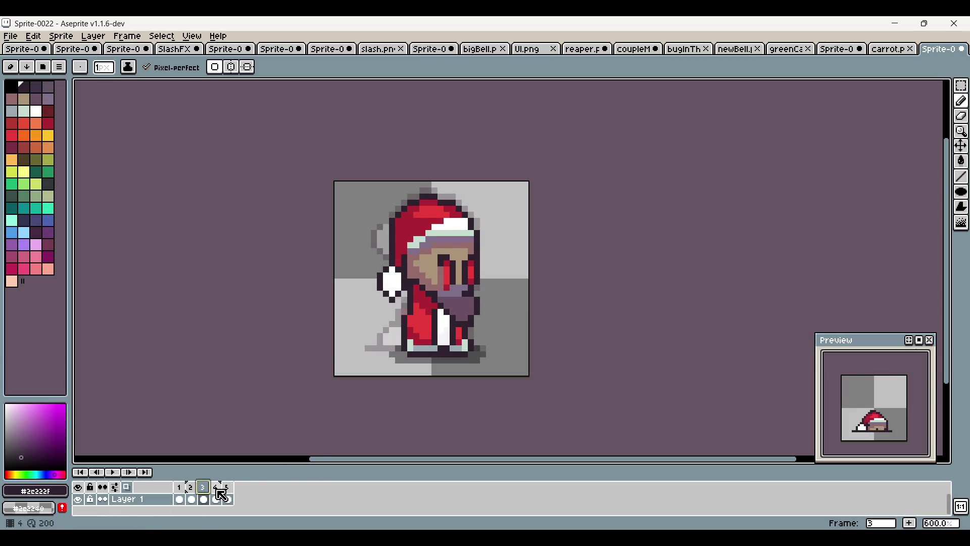
left_click(216, 499)
left_click(228, 498)
left_click(220, 498)
scroll(486, 237, "up", 3)
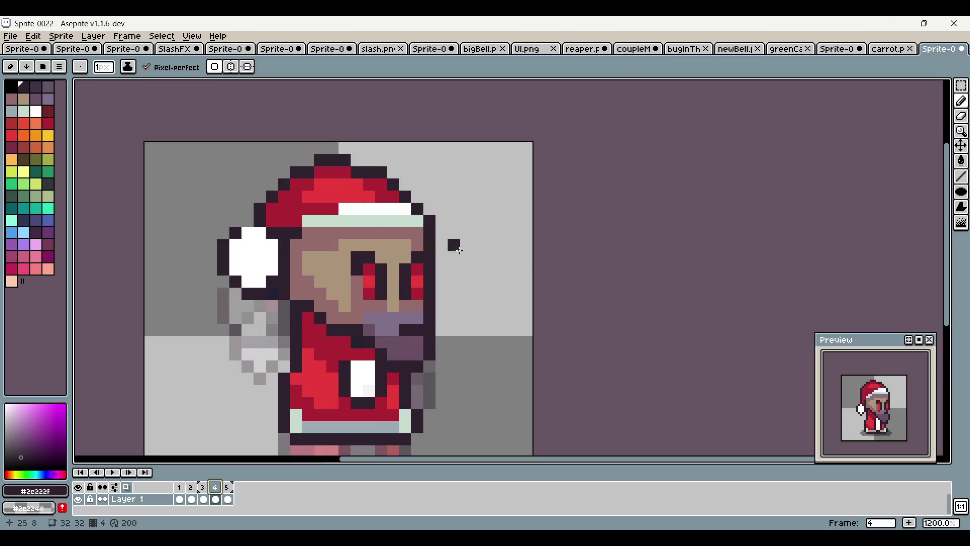
Sample the eye reds and the dark outline colour from the canvas
left_click(367, 307, "alt")
left_click(380, 282, "alt")
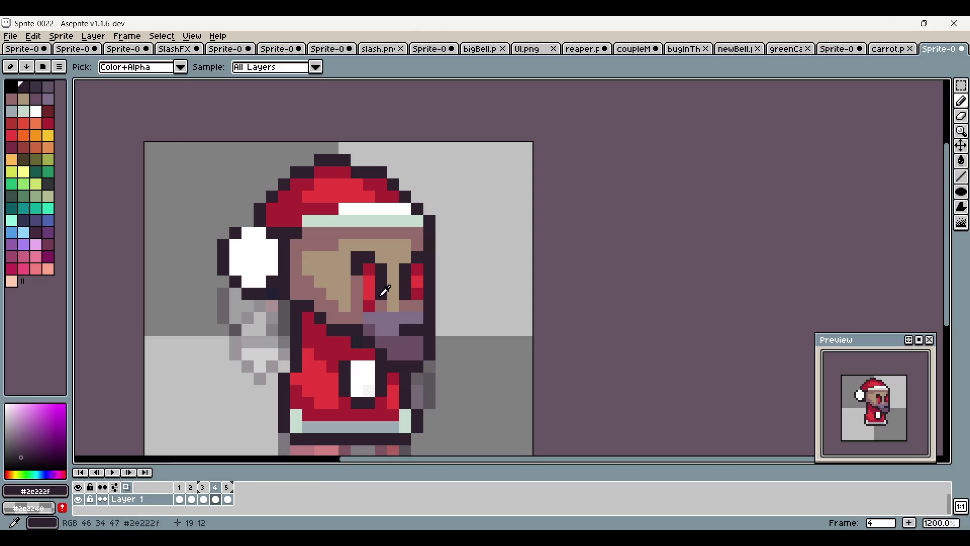
left_click(414, 292, "alt")
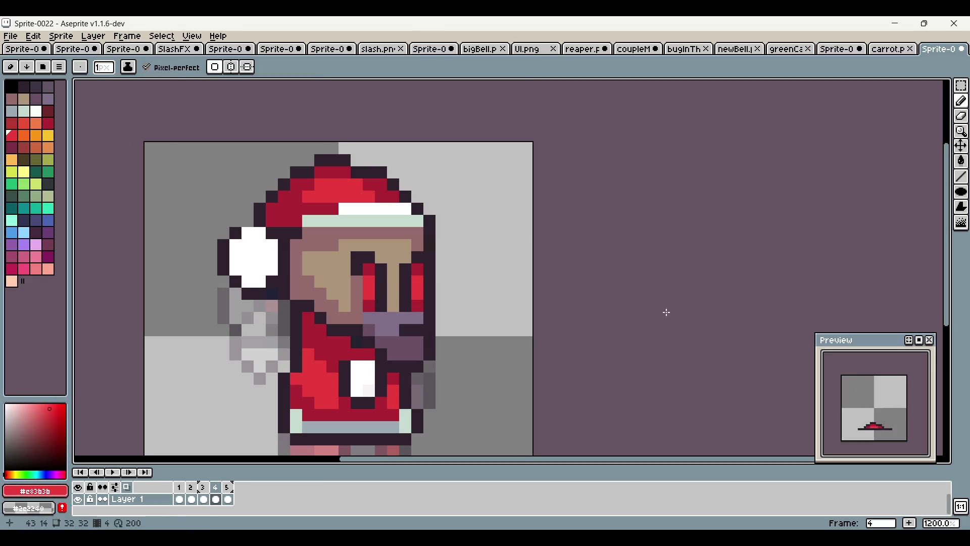
scroll(657, 333, "down", 2)
scroll(541, 271, "left", 3)
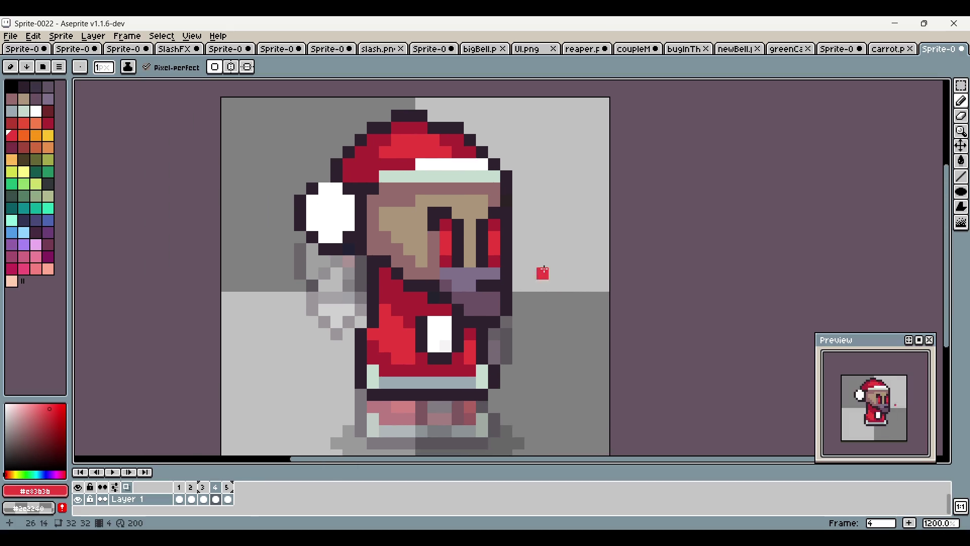
left_click(961, 86)
Shift the selected pompom on frame 4 and add a dark outline pixel beside it
mouse_move(293, 180)
left_mouse_down()
mouse_move(370, 270)
mouse_move(329, 227)
left_mouse_up()
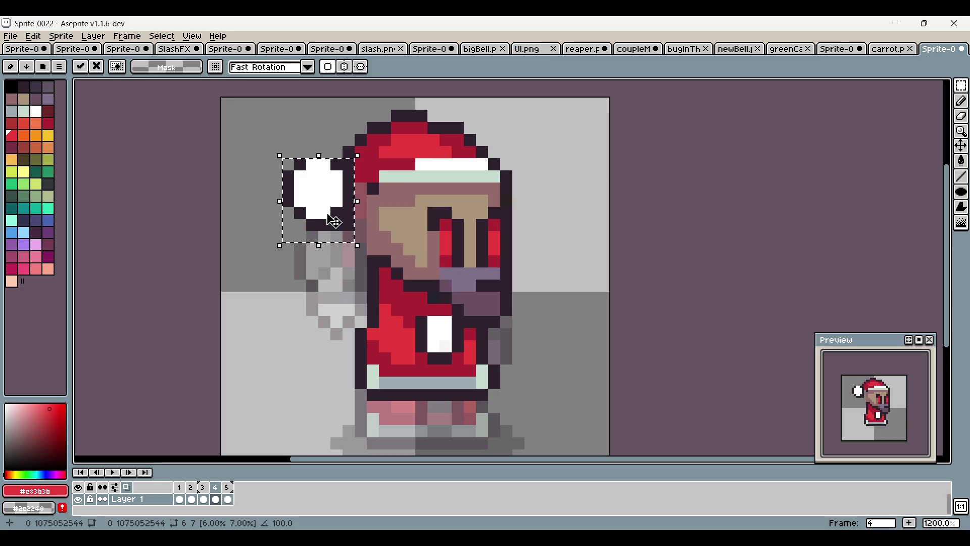
key("ctrl+d")
left_click(962, 100)
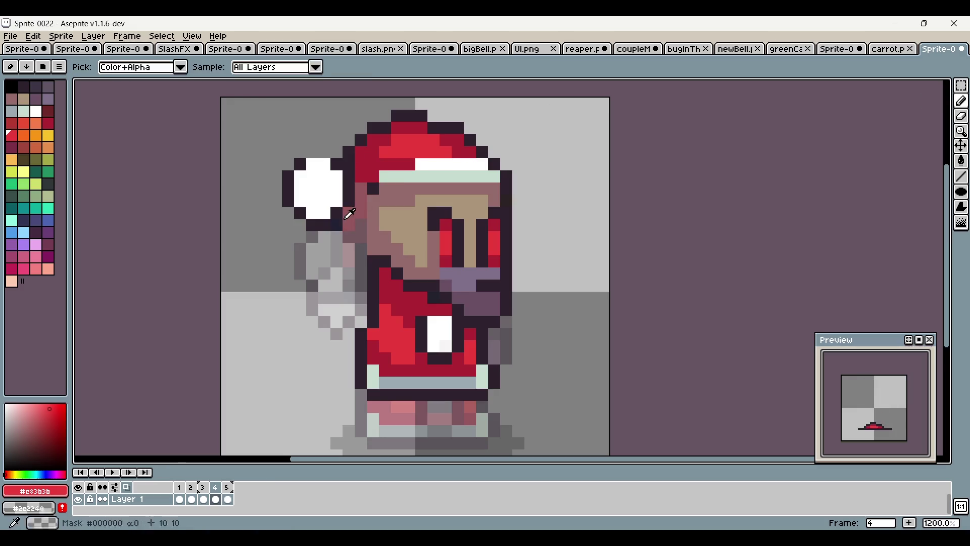
left_click(334, 226, "alt")
left_click(360, 197)
scroll(349, 192, "up", 2)
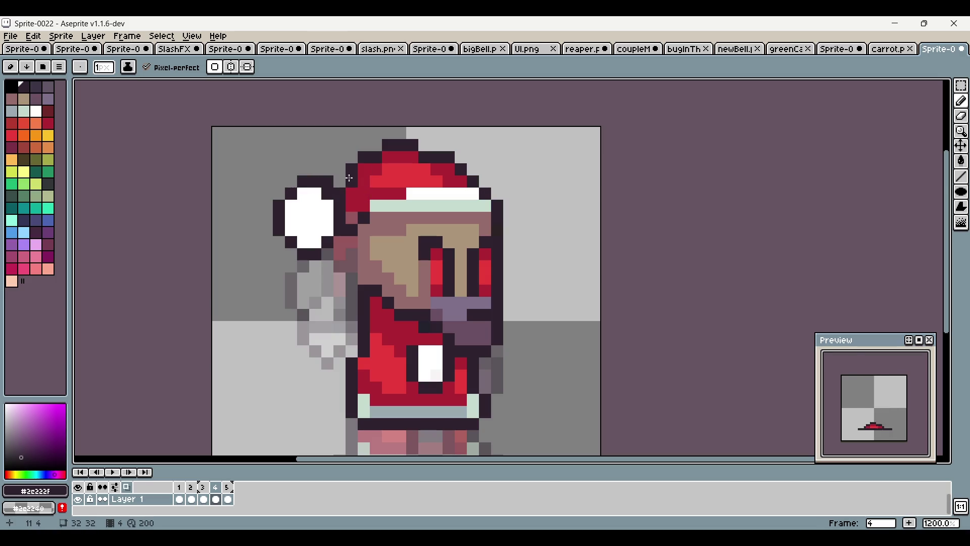
left_click(353, 213, "alt")
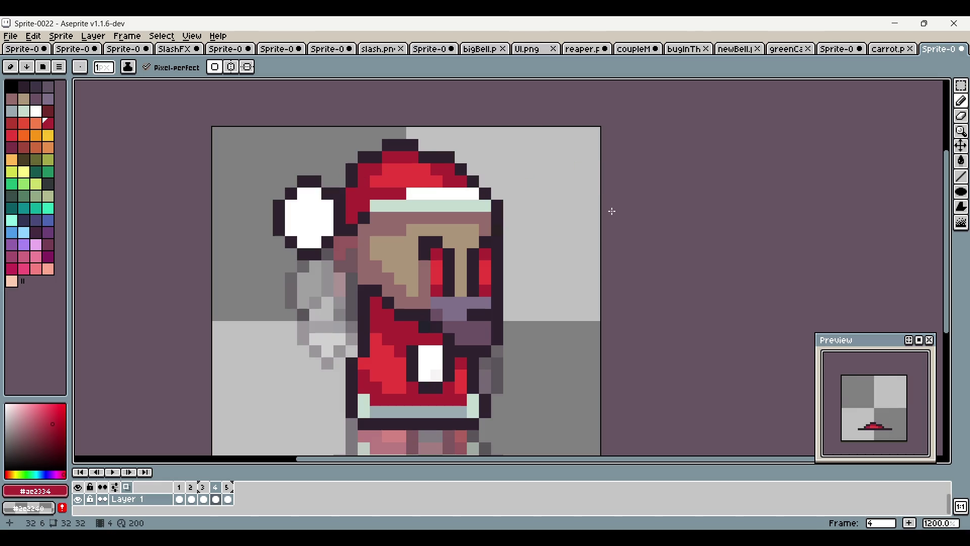
left_click(205, 499)
left_click(219, 492)
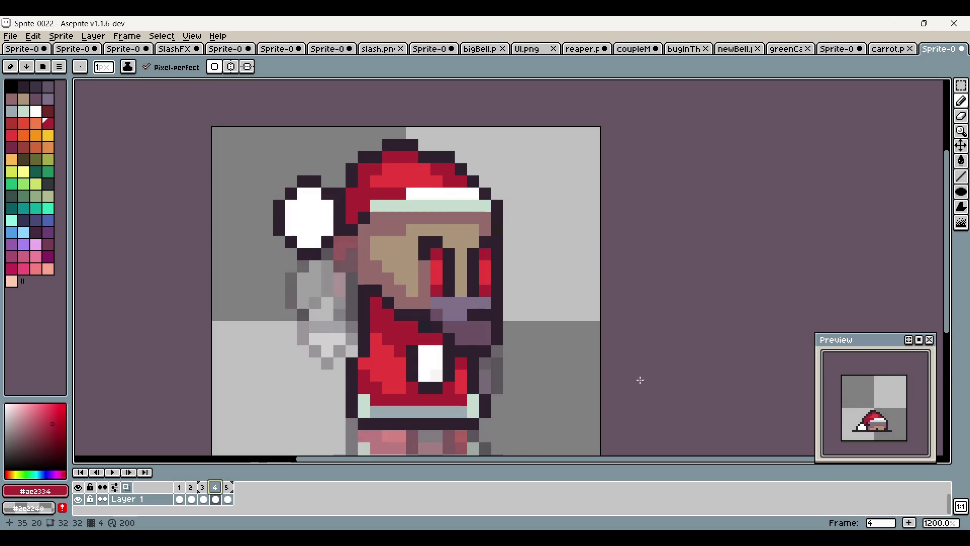
scroll(472, 299, "down", 1)
scroll(342, 307, "up", 1)
Narrow the pompom: extend its white fill and redraw its dark outline one column inward
left_click(374, 212, "alt")
mouse_move(356, 191)
left_mouse_down()
mouse_move(380, 185)
mouse_move(374, 166)
mouse_move(351, 189)
left_mouse_up()
left_click(392, 191, "alt")
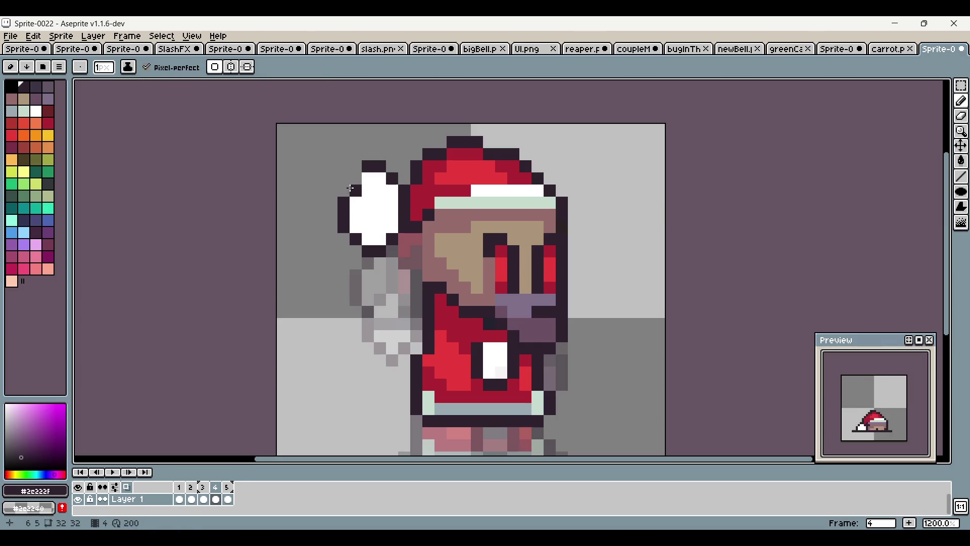
left_click(375, 197, "alt")
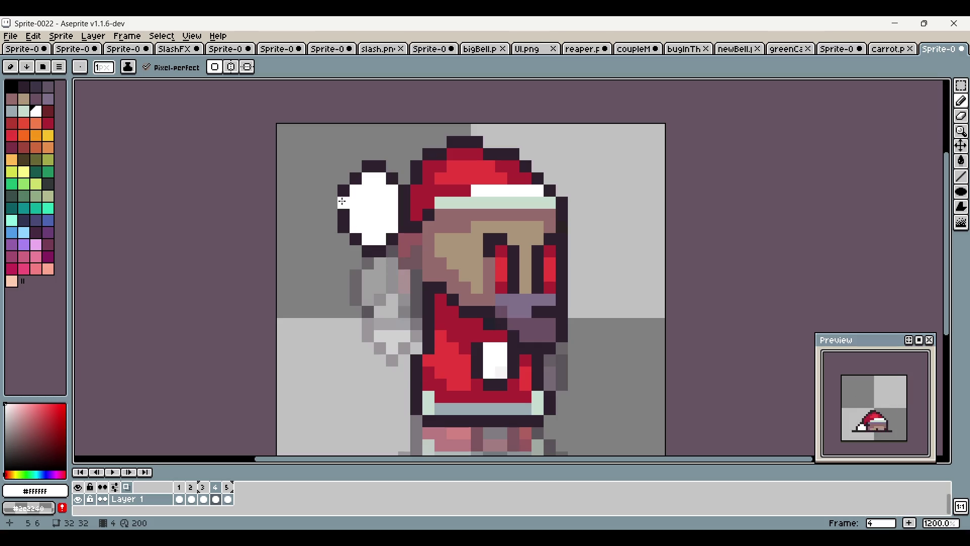
left_click_drag(342, 201, 342, 230)
left_click(374, 166, "alt")
mouse_move(356, 187)
left_mouse_down()
mouse_move(356, 207)
mouse_move(367, 180)
left_mouse_up()
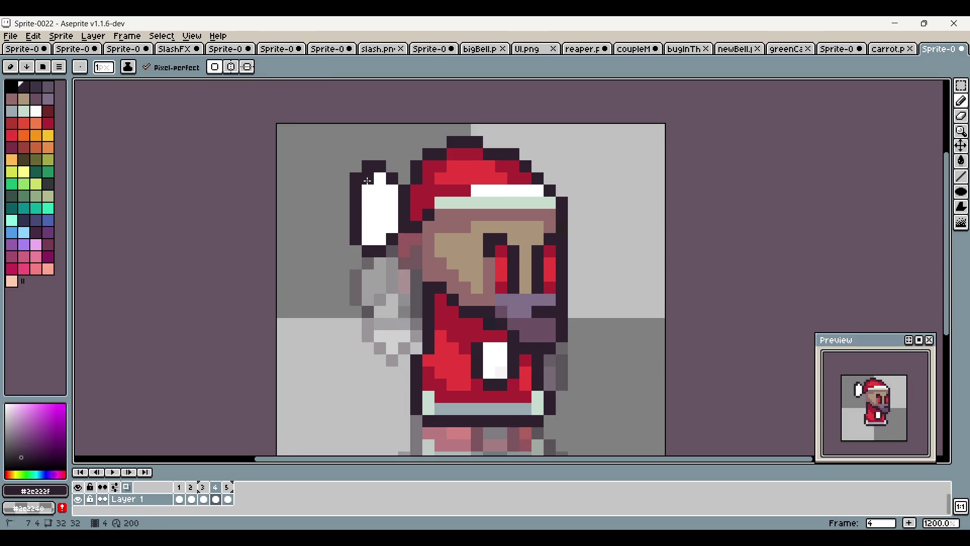
left_click_drag(356, 242, 364, 248)
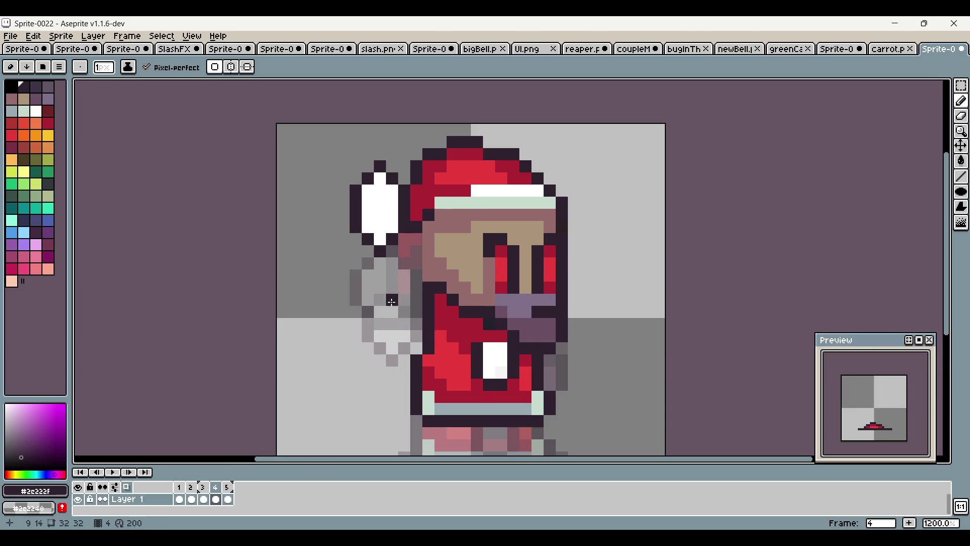
scroll(391, 301, "down", 4)
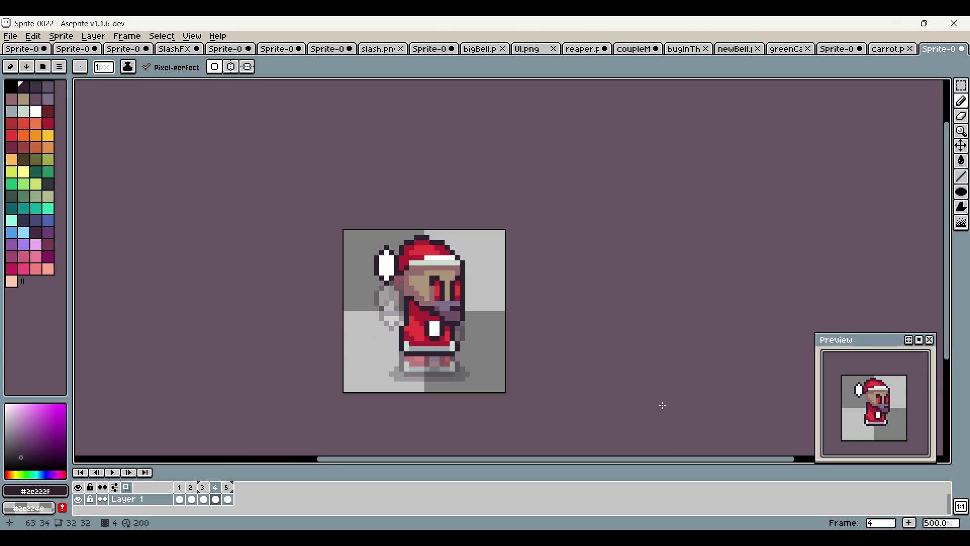
scroll(579, 343, "down", 4)
scroll(490, 312, "up", 6)
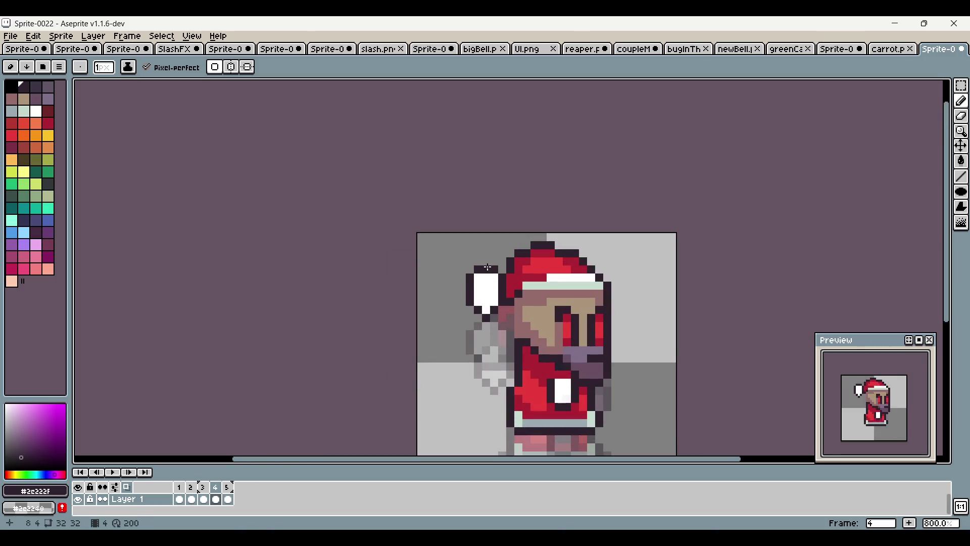
scroll(687, 317, "down", 3)
scroll(677, 349, "right", 4)
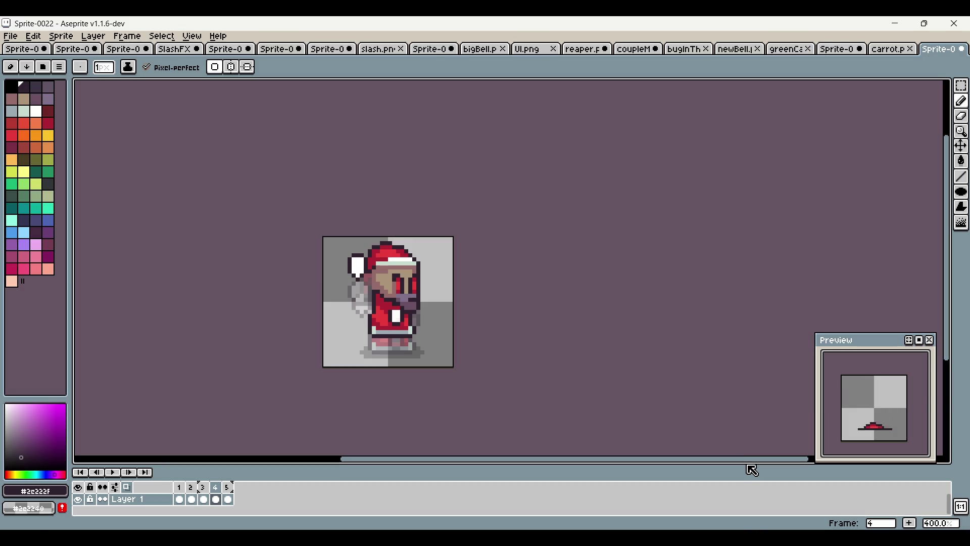
key("ctrl+z")
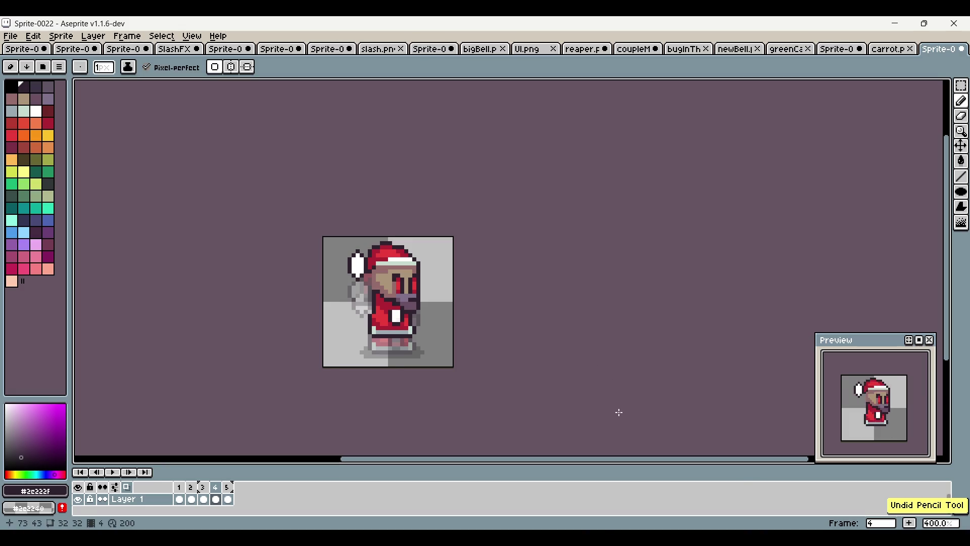
scroll(363, 279, "up", 5)
left_click_drag(663, 348, 601, 293)
Recolour a few coat pixels in dark and bright red sampled from the sprite
key("alt")
key("alt")
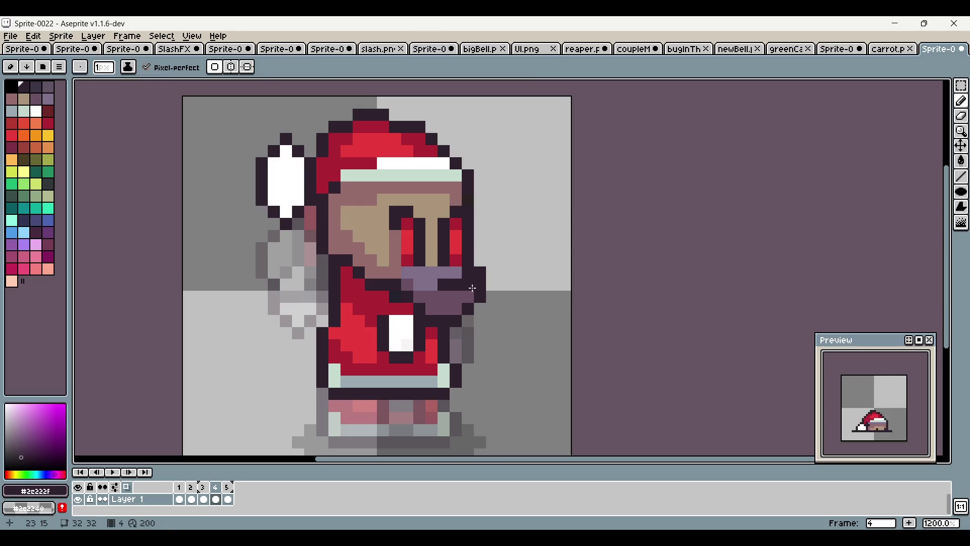
left_click(477, 272, "alt")
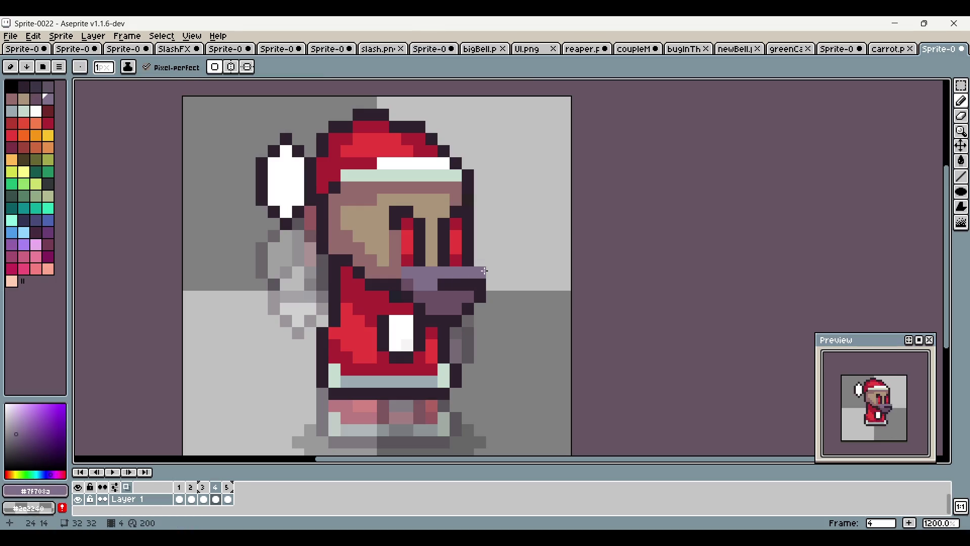
left_click(434, 331, "alt")
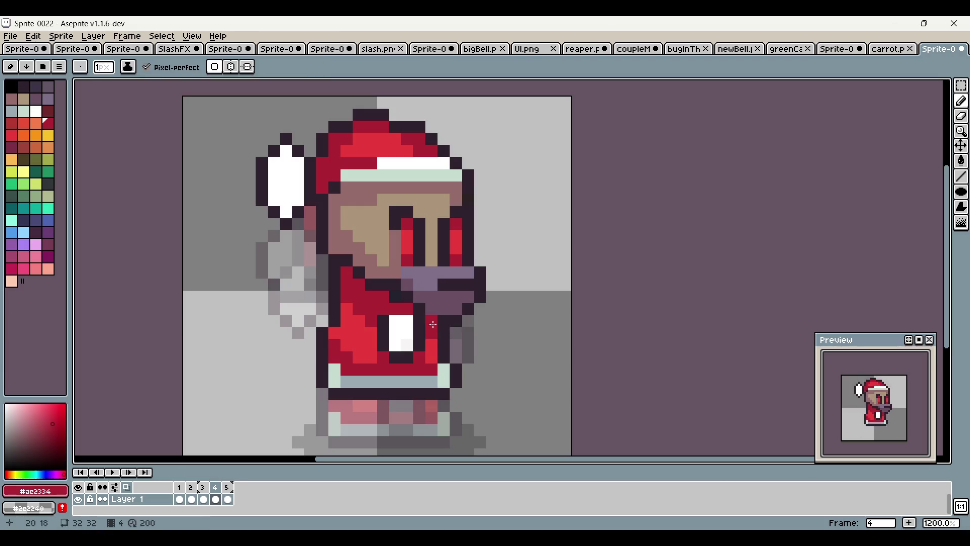
scroll(444, 352, "down", 5)
scroll(440, 329, "up", 5)
left_click(411, 328, "alt")
left_click(380, 322)
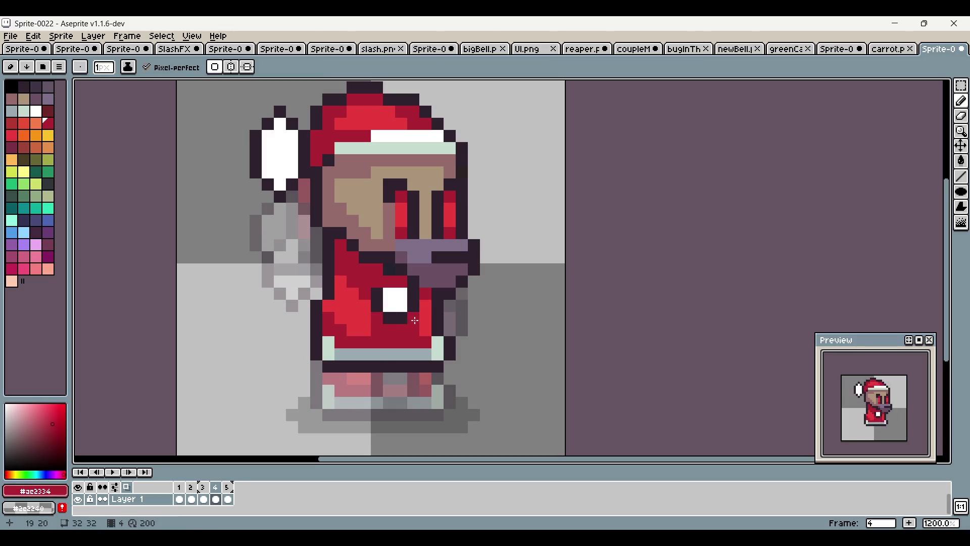
left_click(371, 323, "alt")
left_click(409, 330)
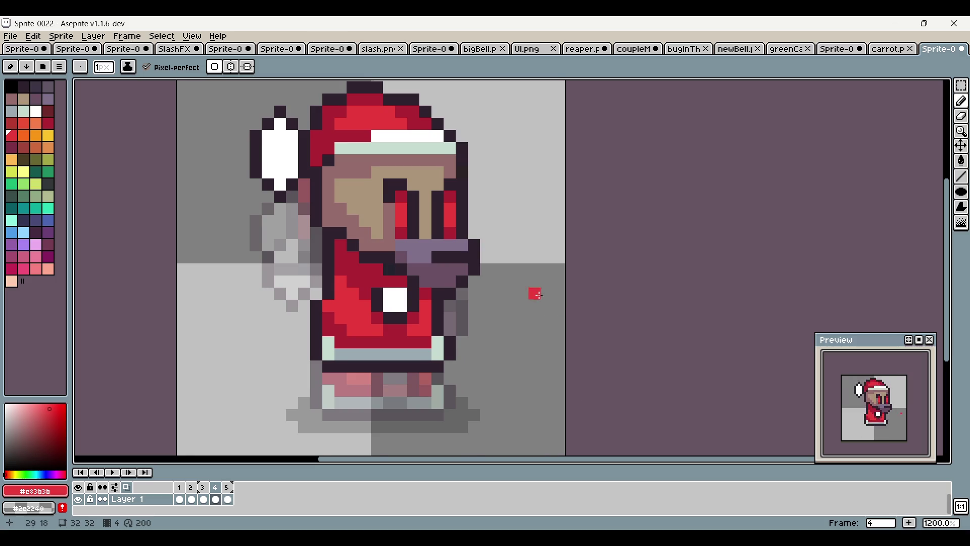
Add a sixth frame after frame 5
scroll(580, 339, "down", 2)
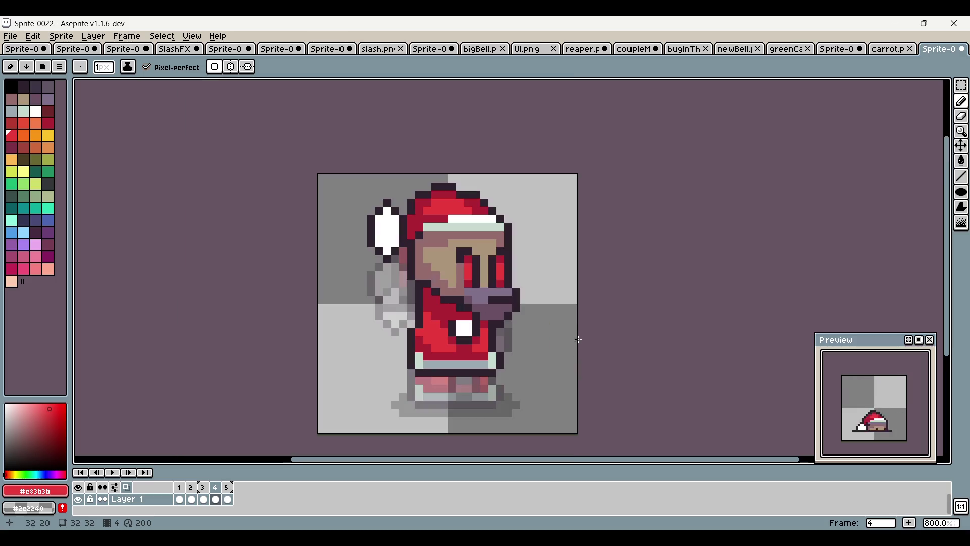
left_click(232, 488)
scroll(258, 423, "down", 1)
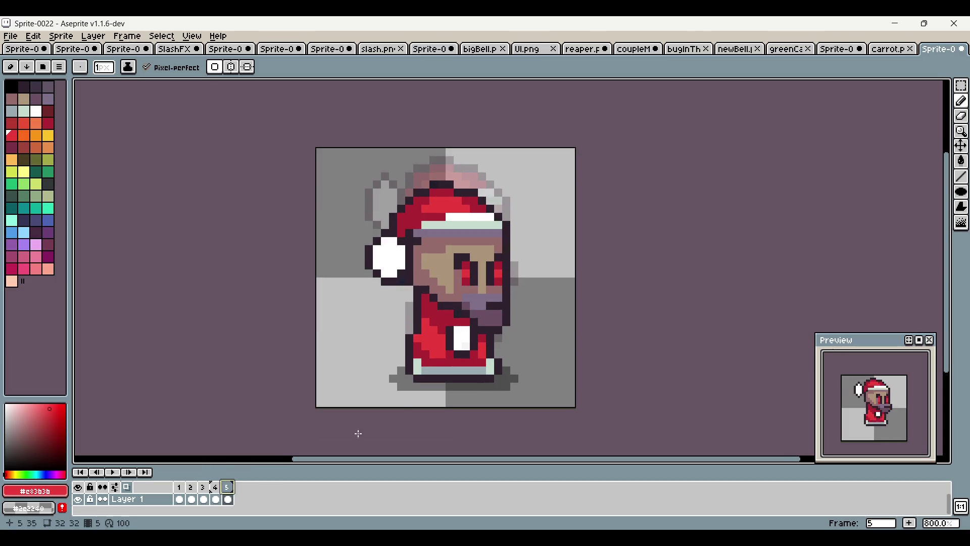
scroll(404, 388, "up", 1)
scroll(498, 403, "up", 1)
left_click(909, 523)
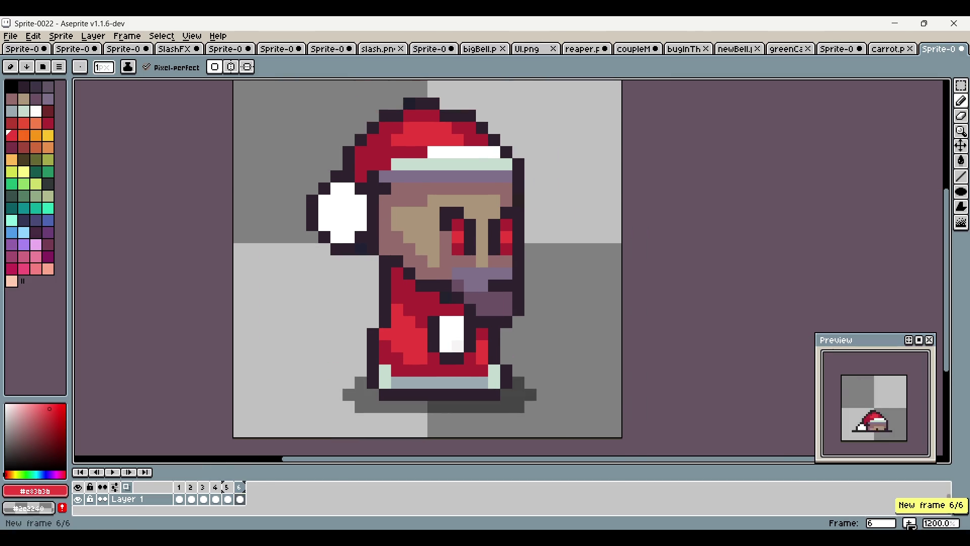
On frame 5, select the whole monster and squash it shorter vertically
left_click_drag(608, 368, 542, 374)
left_click(962, 86)
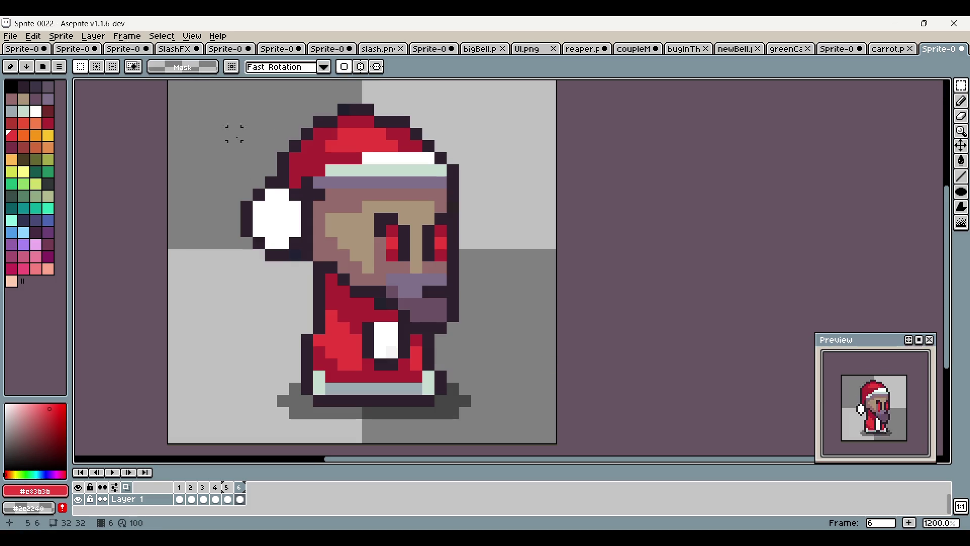
left_click(217, 488)
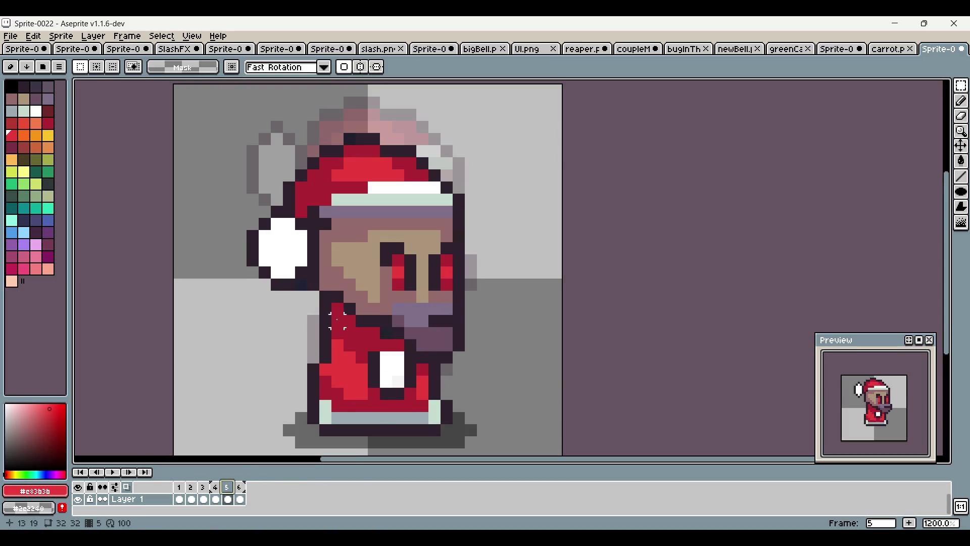
scroll(349, 321, "down", 2)
mouse_move(284, 154)
left_mouse_down()
mouse_move(409, 287)
mouse_move(446, 371)
left_mouse_up()
left_click_drag(366, 151, 365, 158)
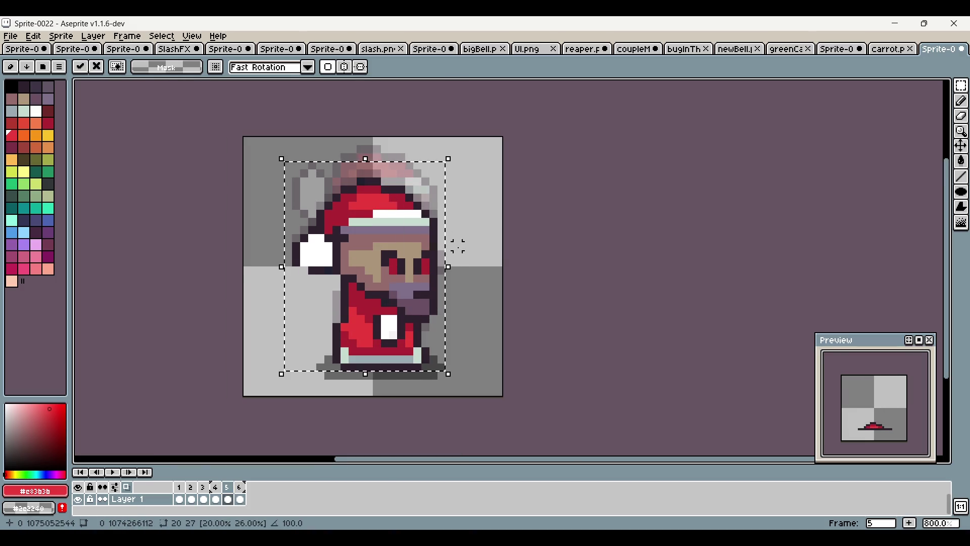
left_click_drag(451, 265, 450, 271)
key("ctrl+d")
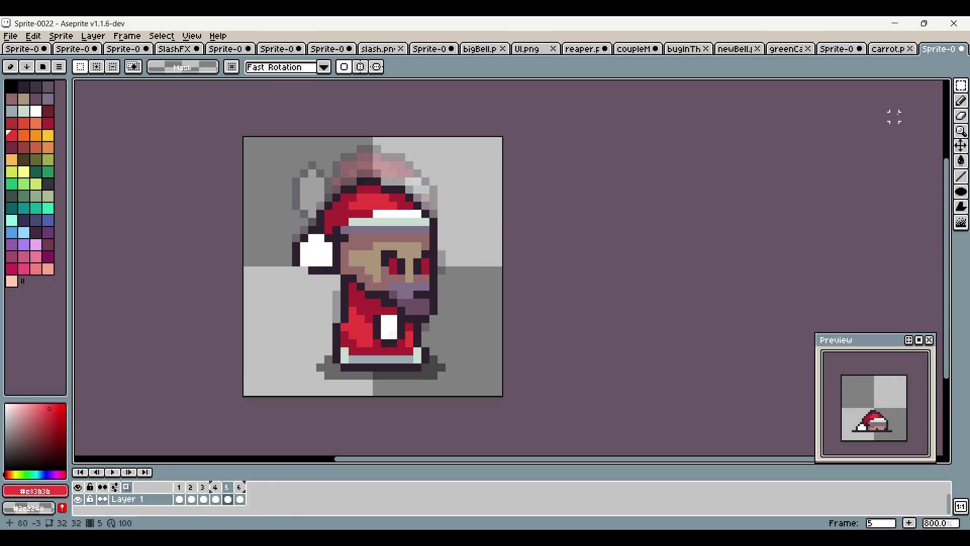
Compare with frame 6, then move frame 5's pompom down one pixel
scroll(432, 218, "up", 2)
left_click(243, 495)
left_click(227, 499)
left_click_drag(281, 235, 348, 323)
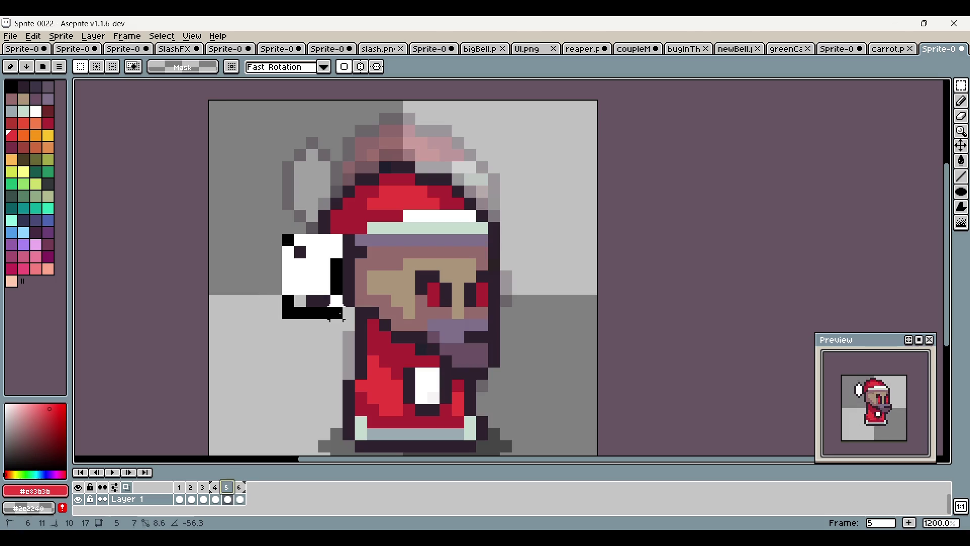
left_click_drag(313, 276, 314, 288)
key("ctrl+d")
Touch up the lowered pompom using the dark outline and red hat colours
left_click(961, 102)
scroll(337, 306, "up", 1)
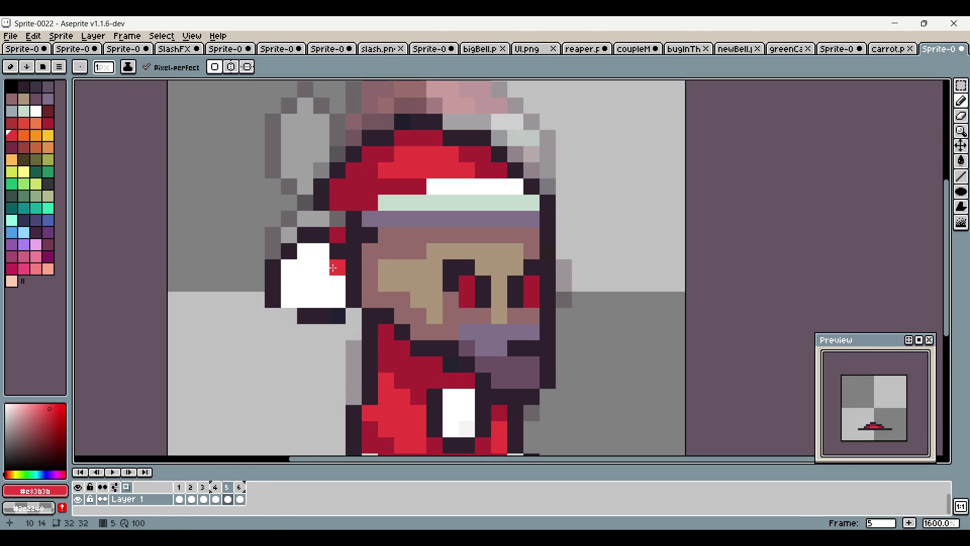
left_click(307, 311, "alt")
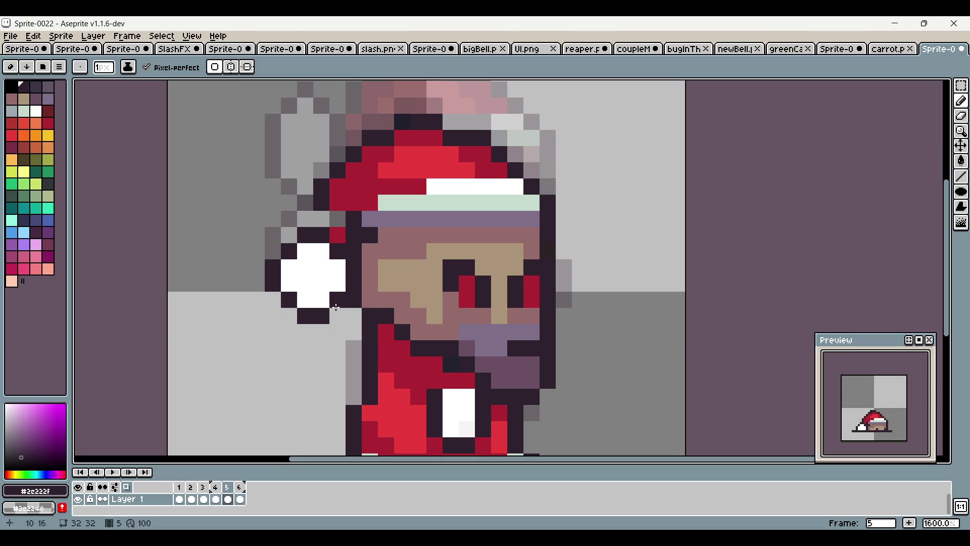
left_click(322, 218, "alt")
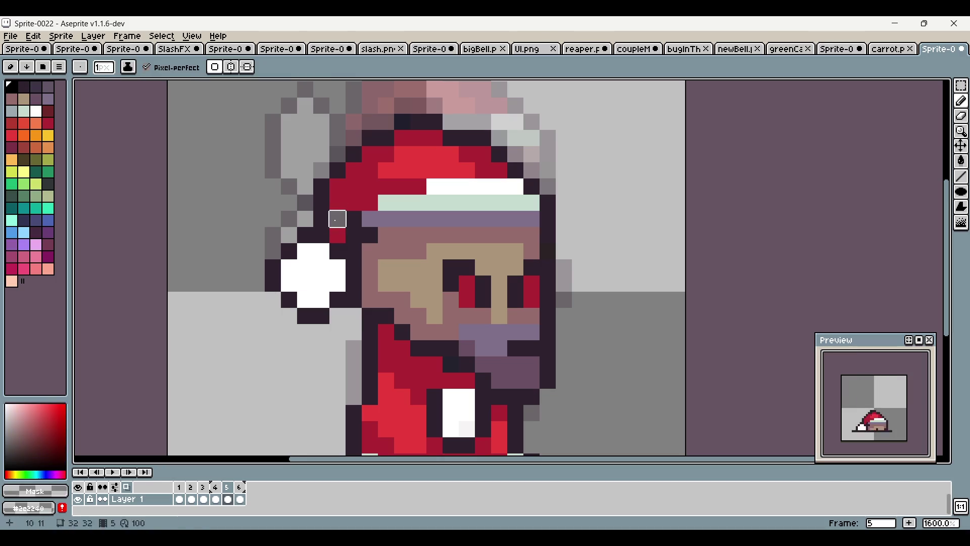
scroll(322, 217, "down", 3)
scroll(322, 217, "up", 2)
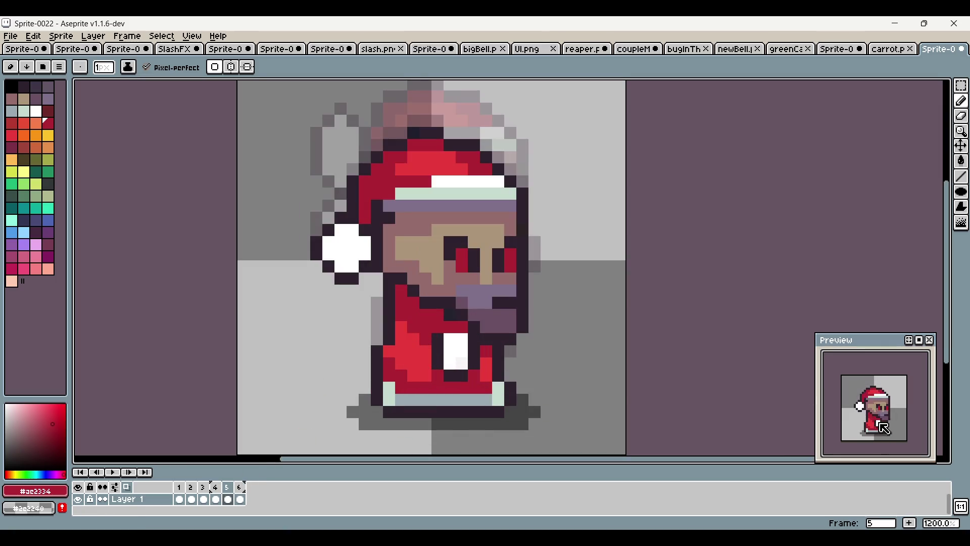
Set frame 6's duration to 500 milliseconds in Frame Properties
right_click(240, 486)
left_click(320, 458)
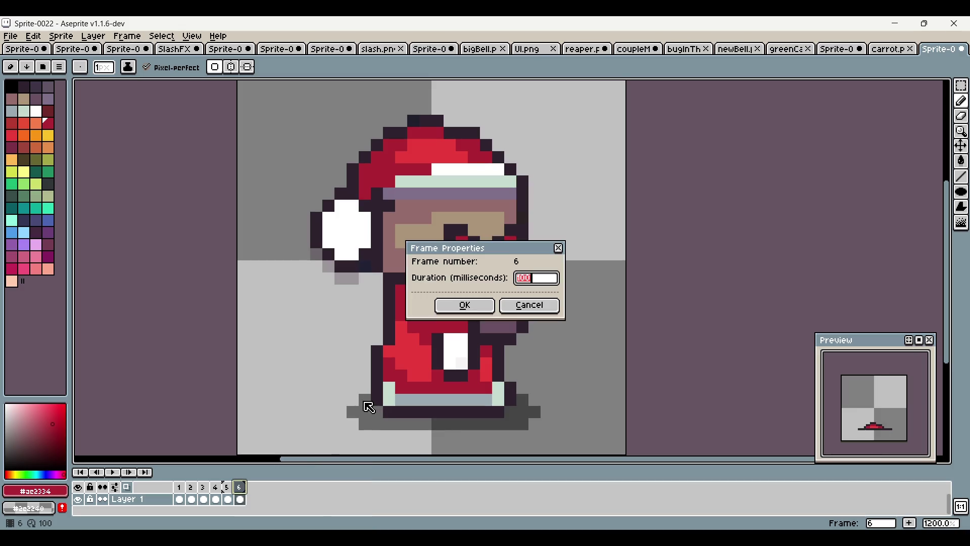
type("00")
left_click(465, 305)
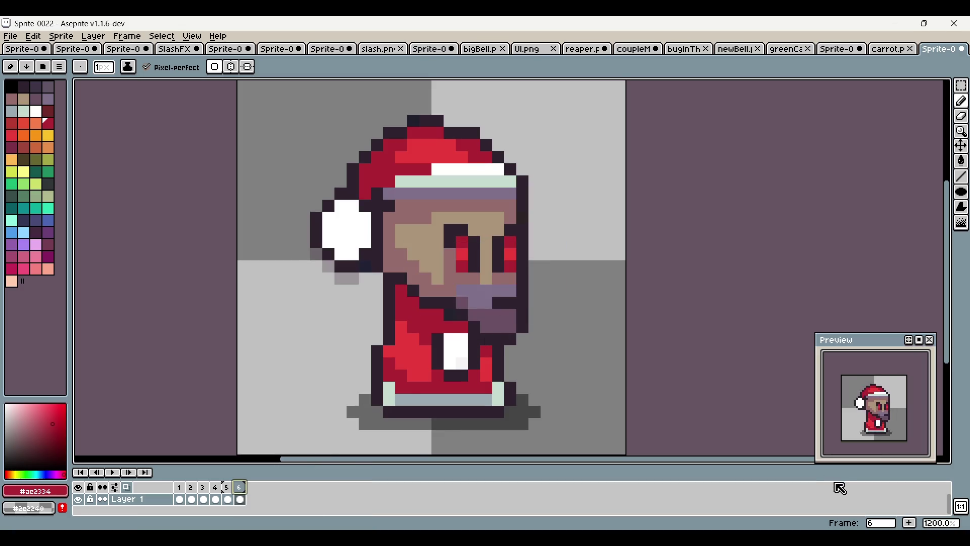
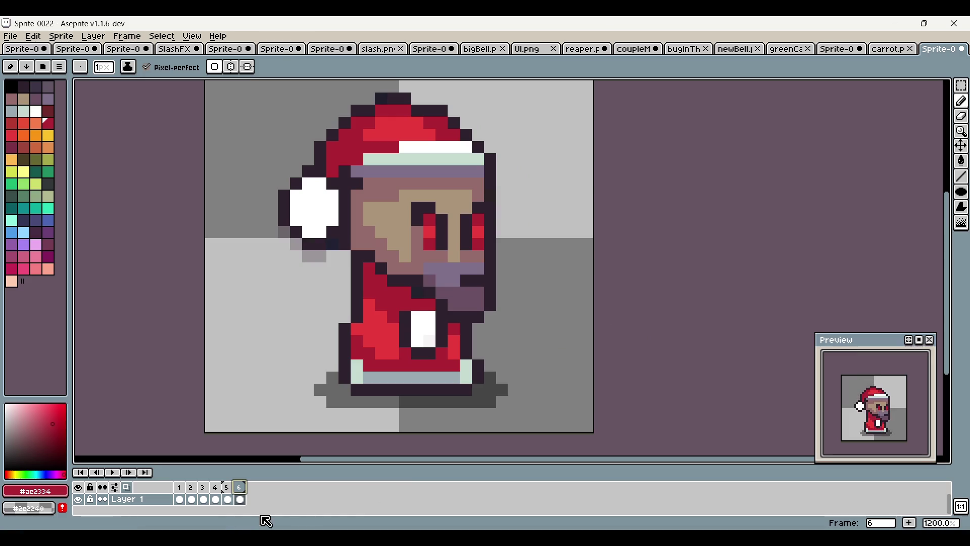
On frame 5, pencil dark outline and purple pixels under the beard and white boot patch
left_click(227, 487)
left_click(242, 487)
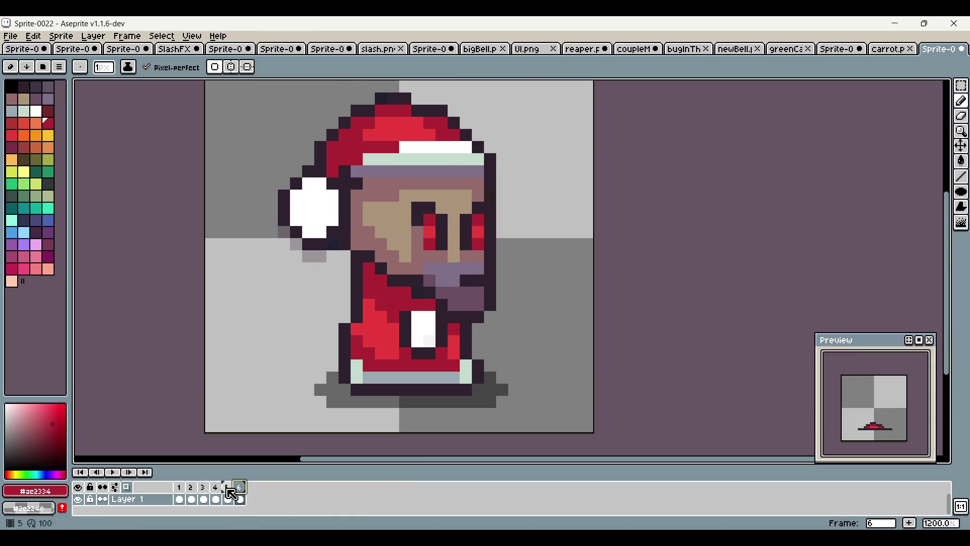
left_click(226, 488)
left_click(491, 302, "alt")
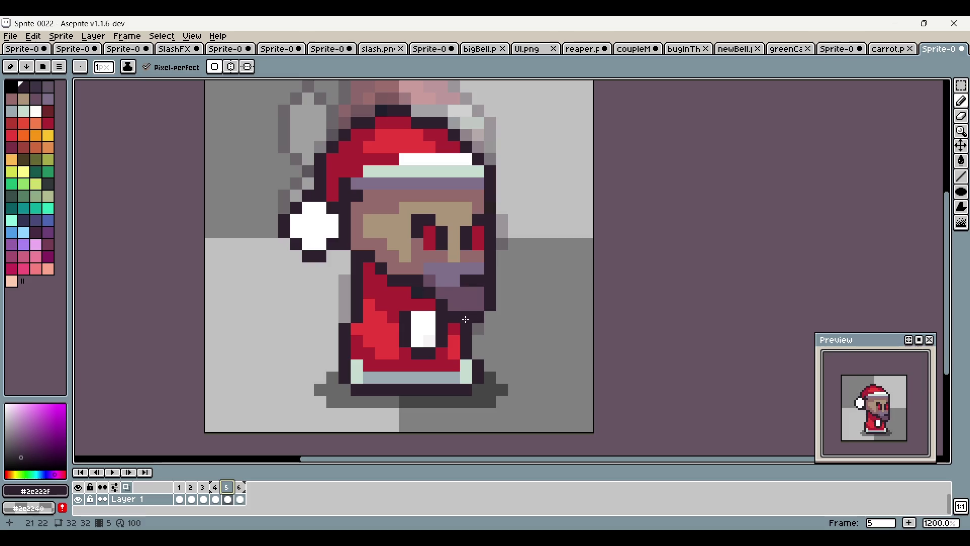
scroll(493, 317, "up", 1)
mouse_move(485, 332)
left_mouse_down()
mouse_move(451, 332)
mouse_move(484, 317)
left_mouse_up()
left_click(470, 293, "alt")
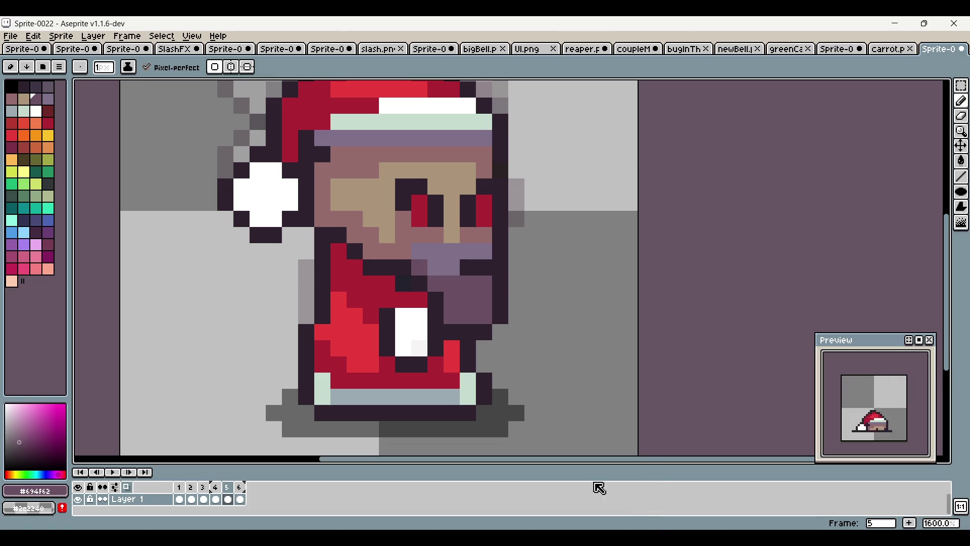
scroll(548, 347, "down", 1)
left_click(403, 340, "alt")
left_click_drag(398, 357, 414, 340)
left_click(430, 340)
left_click(414, 324, "alt")
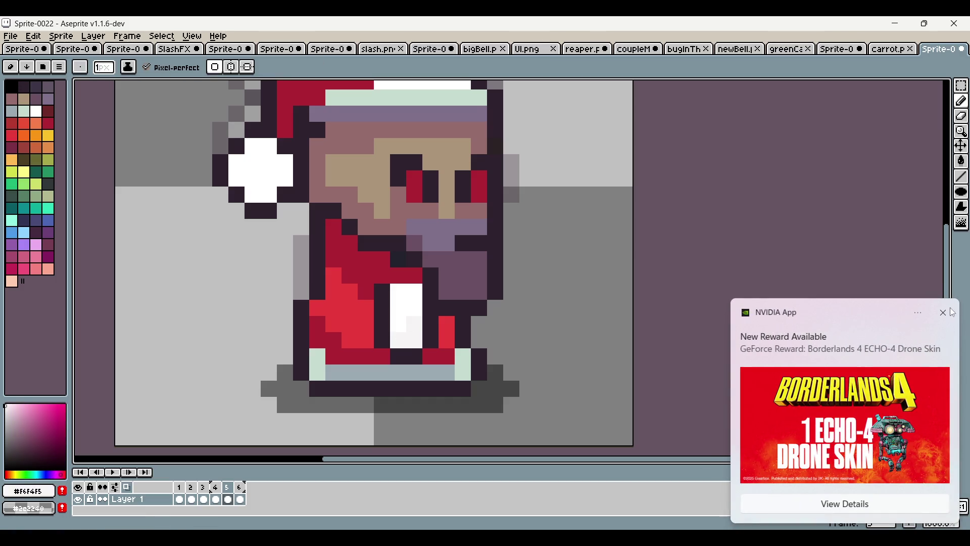
Dismiss the notification and sample the dark outline colour from the sprite
left_click(944, 313)
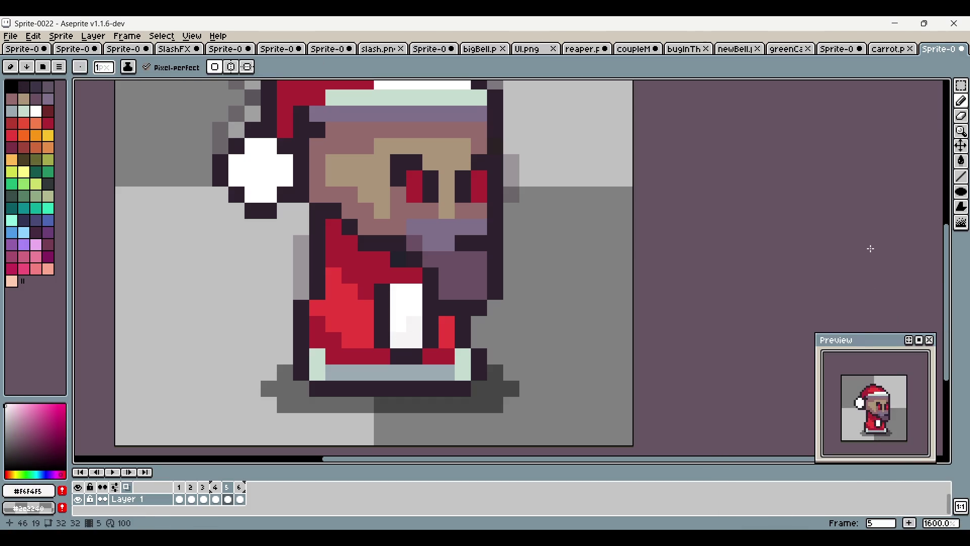
scroll(605, 146, "down", 3)
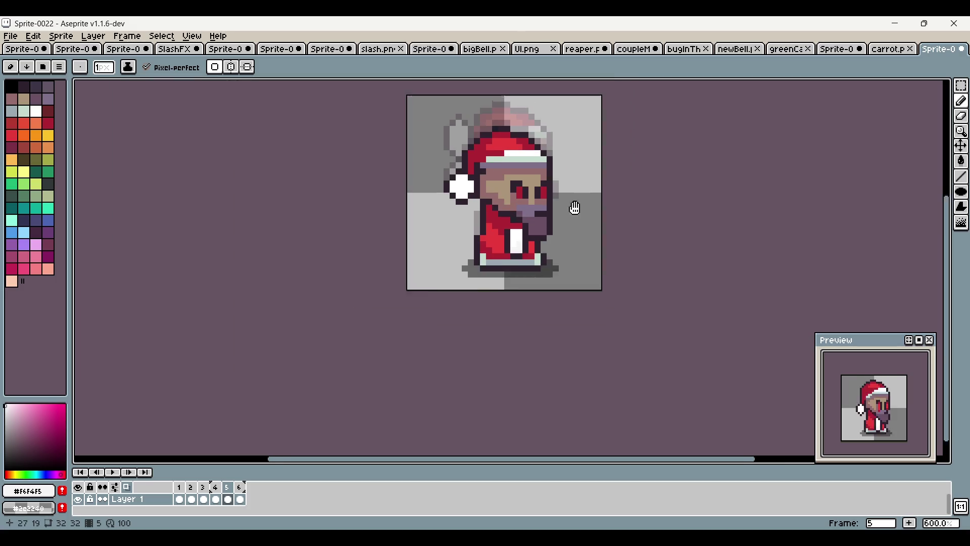
scroll(574, 210, "up", 3)
key("alt")
left_click(445, 260, "alt")
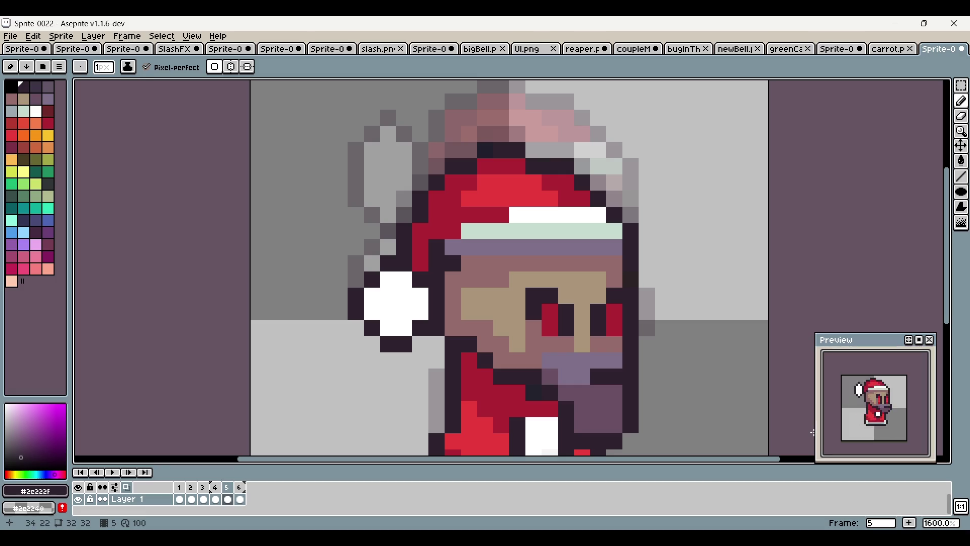
scroll(679, 344, "down", 5)
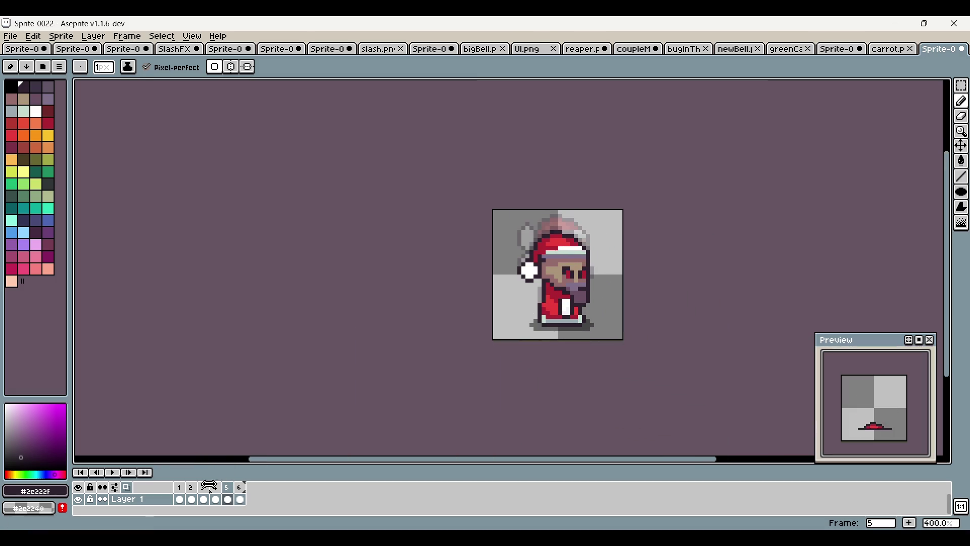
Step through frames 1–6 to review the animation, ending on frame 2
left_click(179, 487)
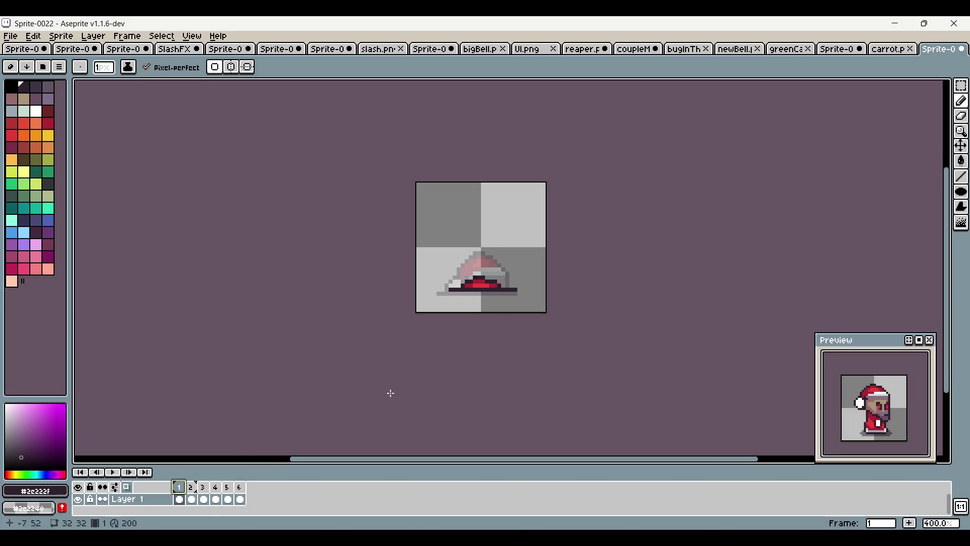
left_click(192, 488)
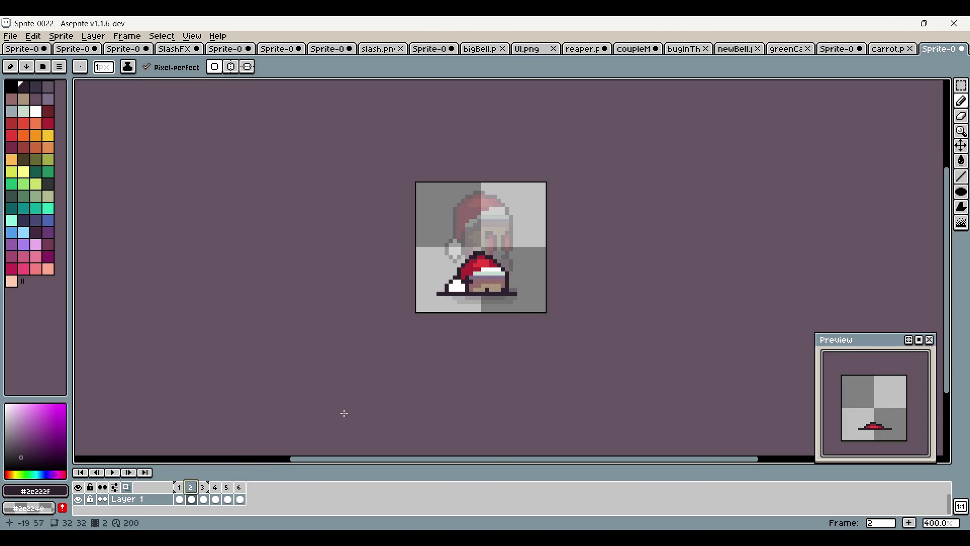
left_click(203, 490)
left_click(216, 490)
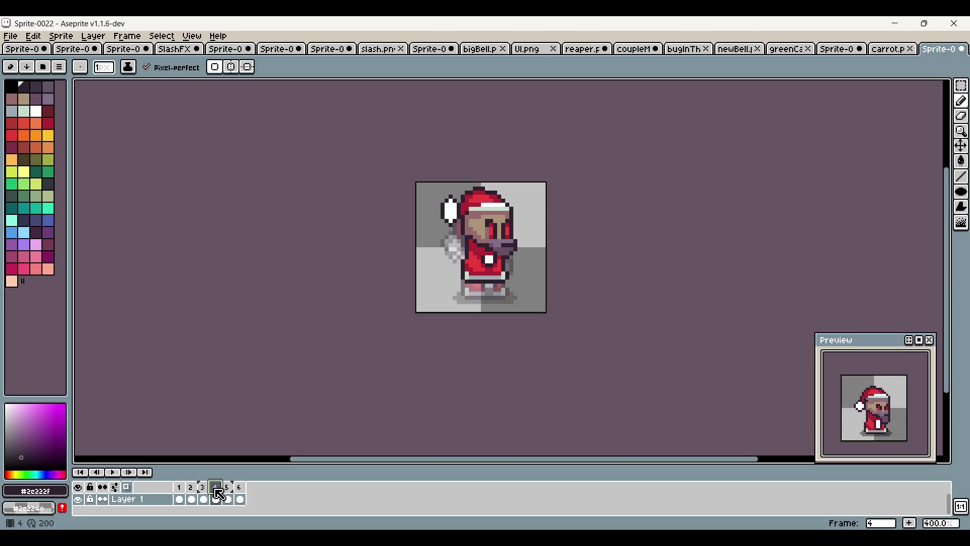
left_click(228, 488)
left_click(240, 488)
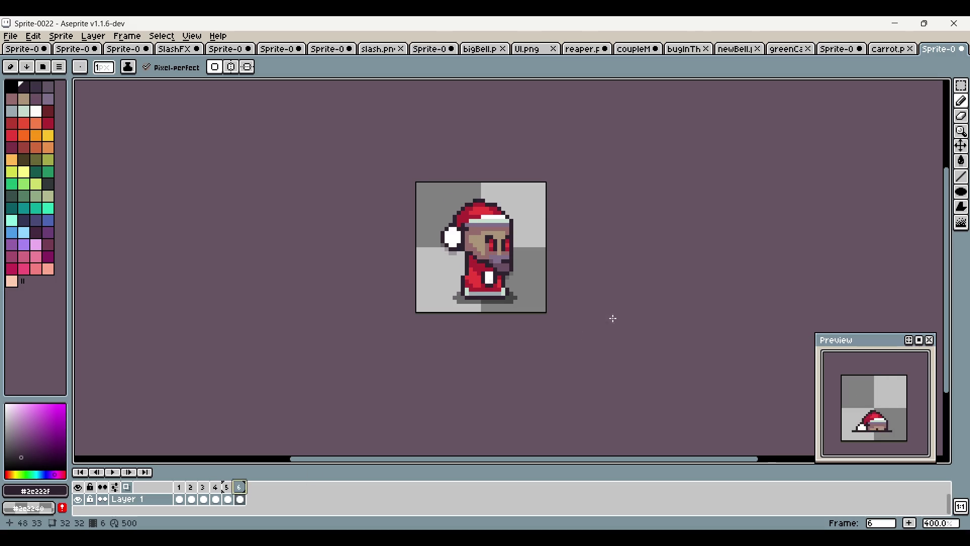
scroll(519, 266, "up", 2)
left_click(191, 489)
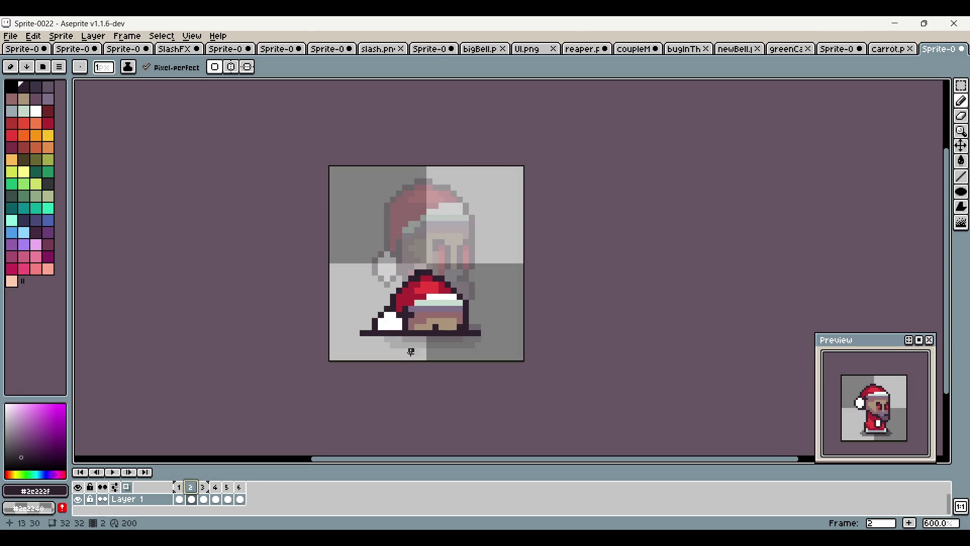
left_click(203, 488)
scroll(469, 318, "up", 1)
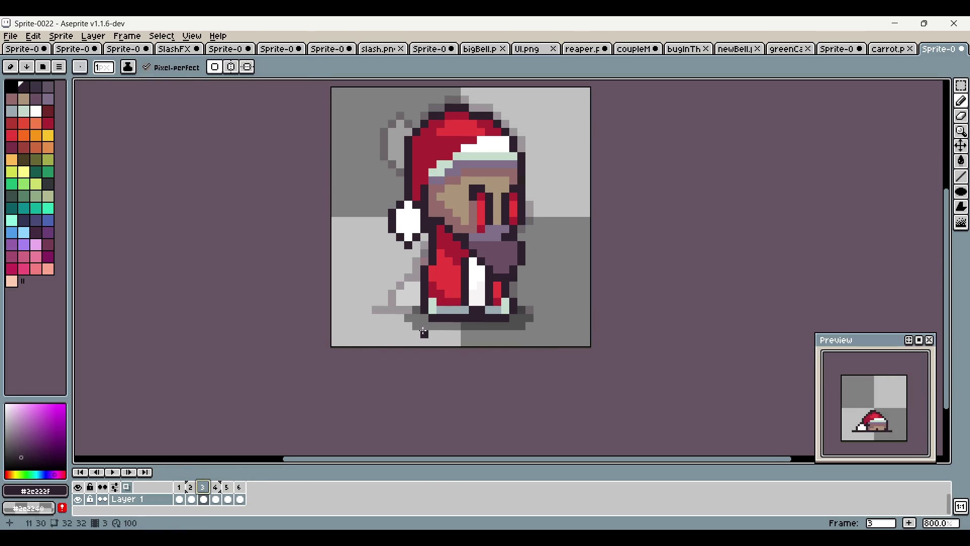
left_click(191, 489)
On frame 2, redraw the hat's bottom row as a grey band with a darker row beneath
scroll(375, 321, "up", 3)
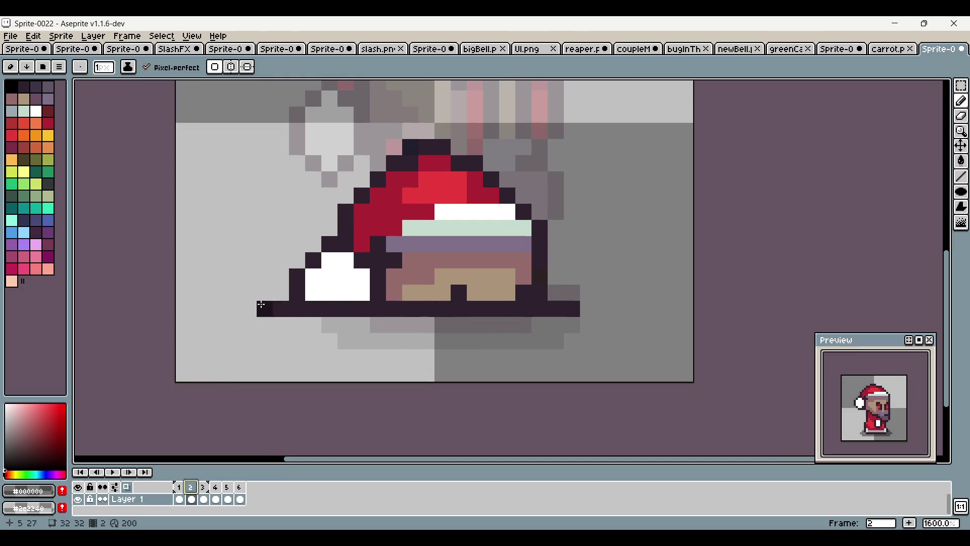
left_click_drag(279, 307, 650, 288)
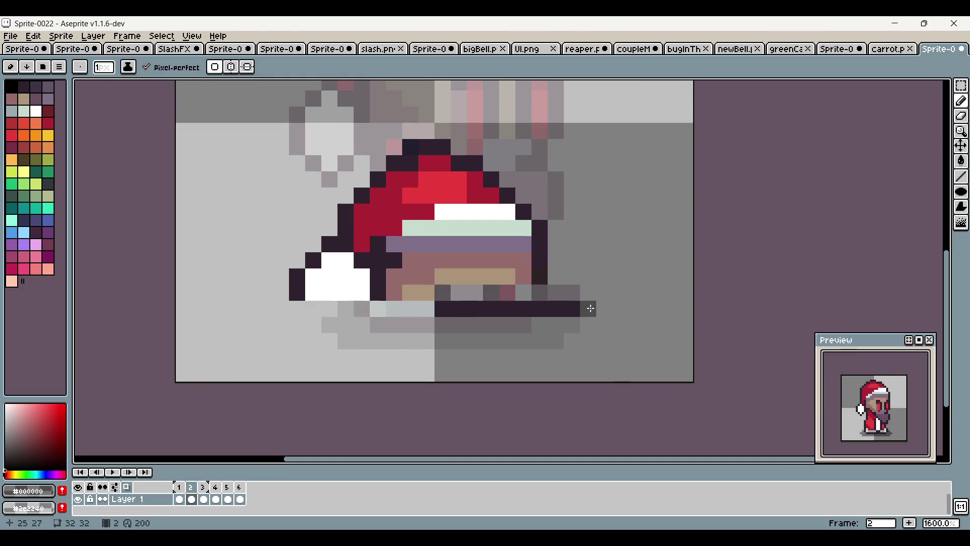
key("ctrl+z")
mouse_move(576, 309)
left_mouse_down()
mouse_move(296, 308)
mouse_move(556, 308)
left_mouse_up()
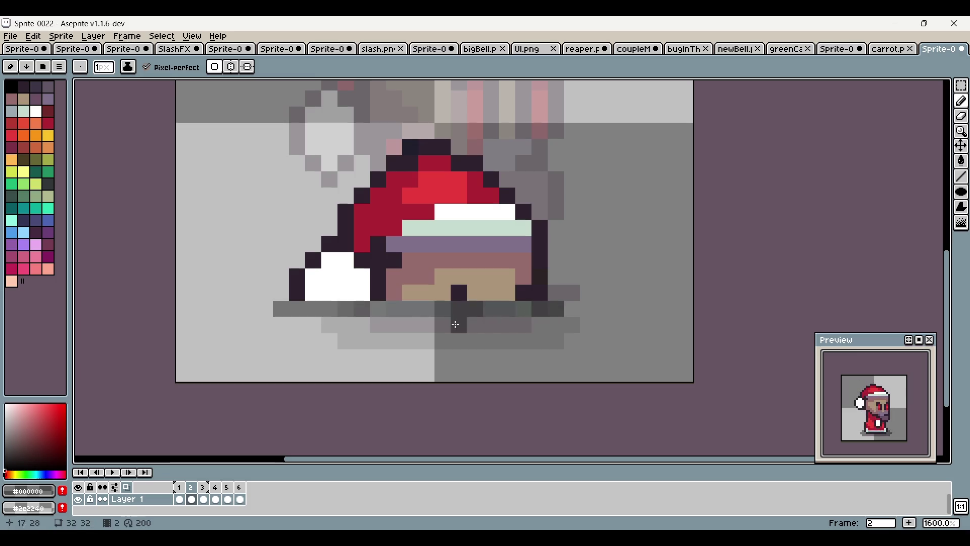
left_click_drag(303, 327, 524, 323)
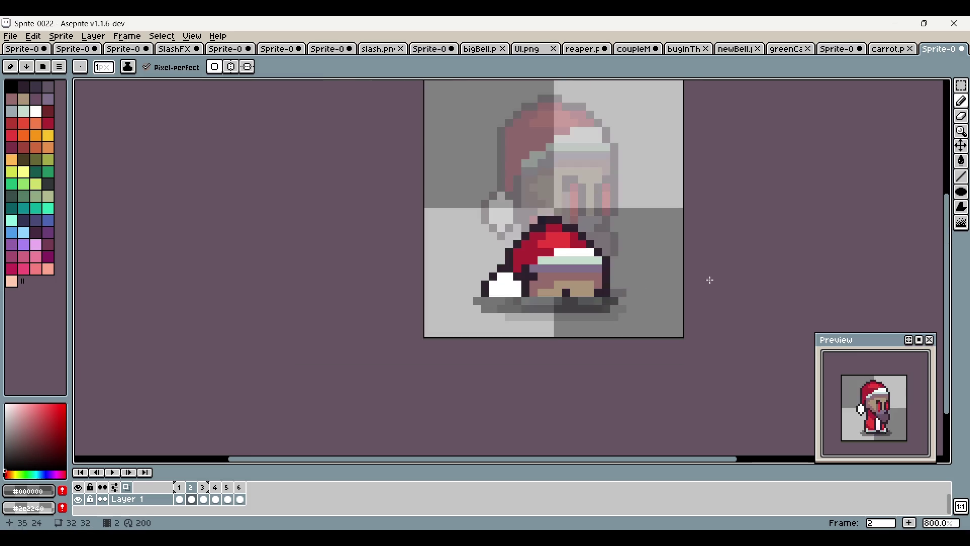
scroll(706, 277, "down", 3)
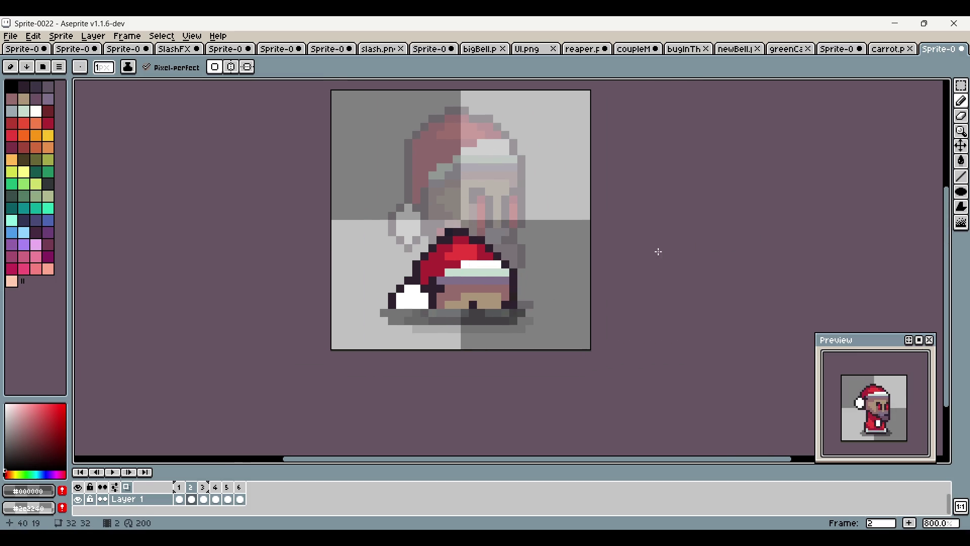
On frame 1, lighten the hat's bottom row, then select the hat and move it lower
left_click(179, 487)
scroll(381, 335, "up", 2)
left_click_drag(391, 300, 631, 307)
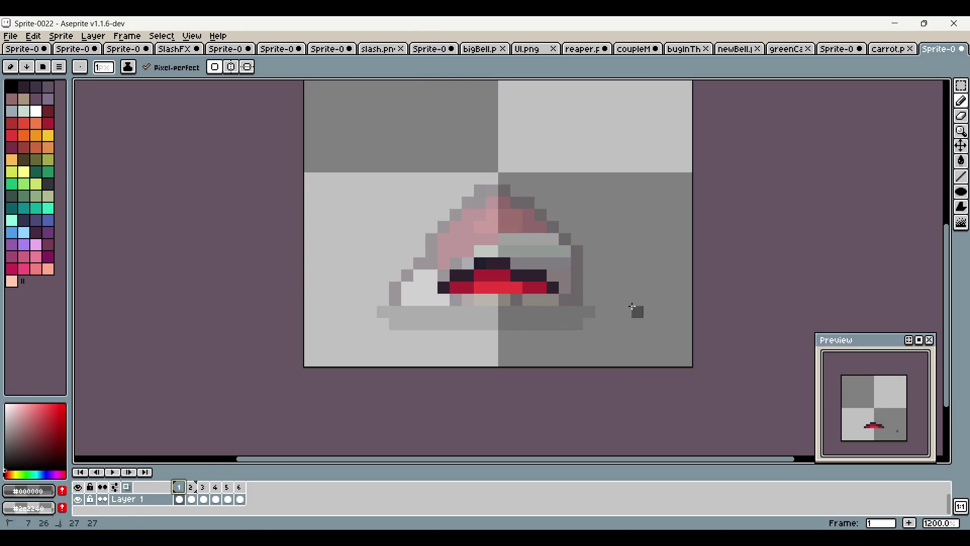
left_click(961, 85)
left_click(191, 497)
left_click(179, 499)
left_click_drag(401, 195, 623, 333)
left_click_drag(590, 303, 590, 315)
left_click(734, 223)
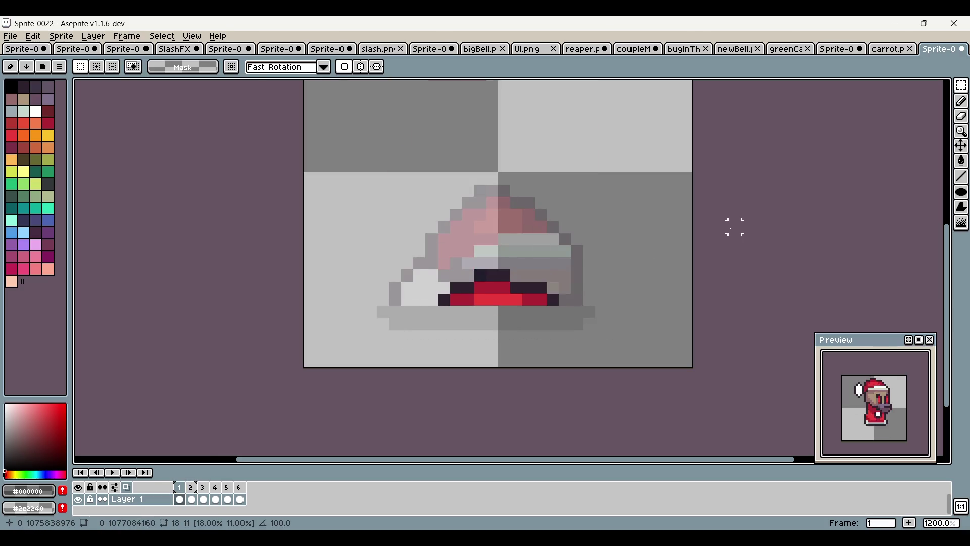
Try a dark line across frame 1's hat brim, undo it, and return to frame 2
left_click(961, 101)
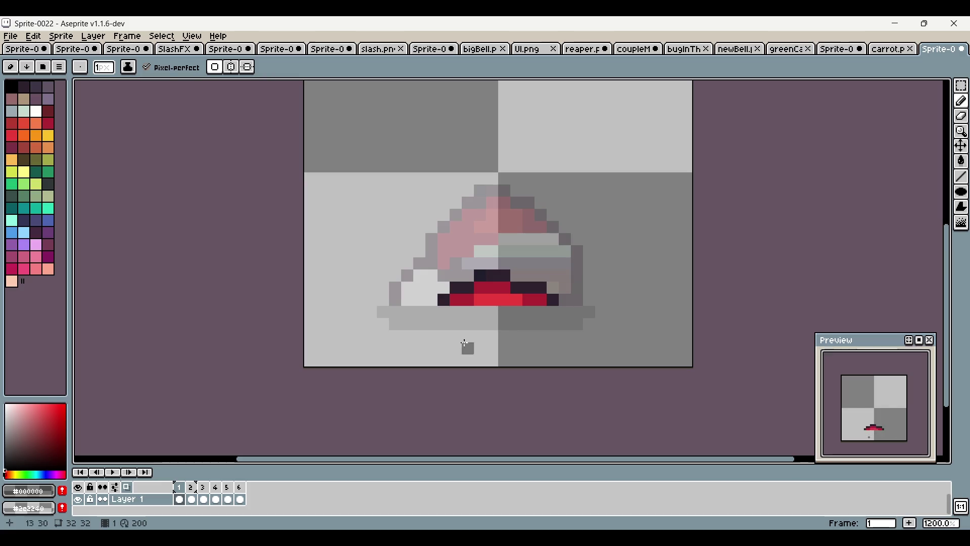
mouse_move(420, 310)
left_mouse_down()
mouse_move(585, 309)
mouse_move(427, 309)
mouse_move(561, 324)
left_mouse_up()
key("ctrl+z")
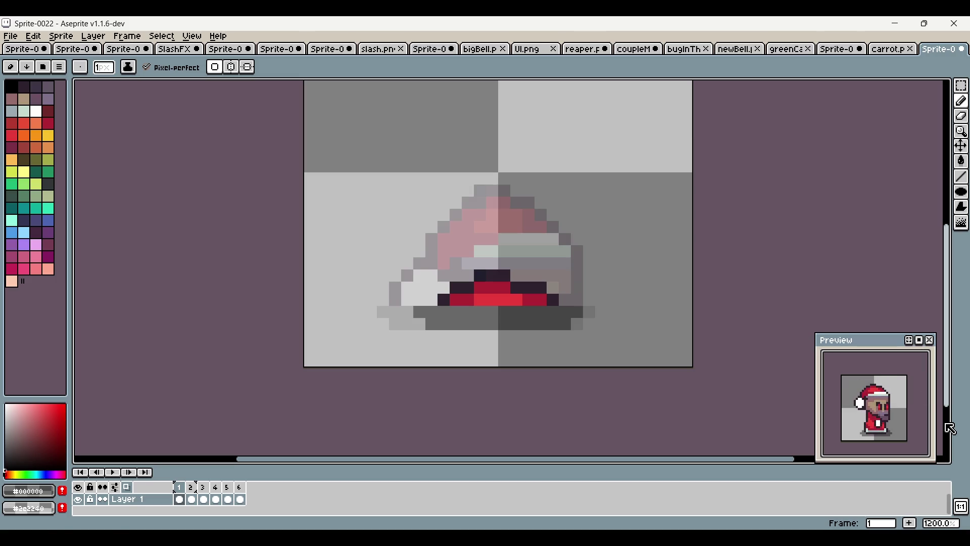
left_click(192, 488)
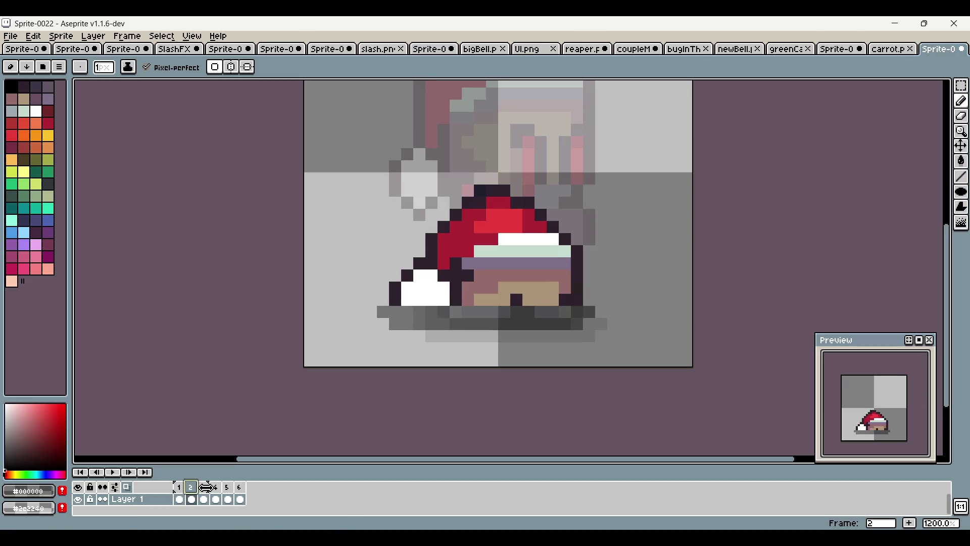
Darken the three ground-shadow rows beneath the character's feet
scroll(419, 390, "down", 5)
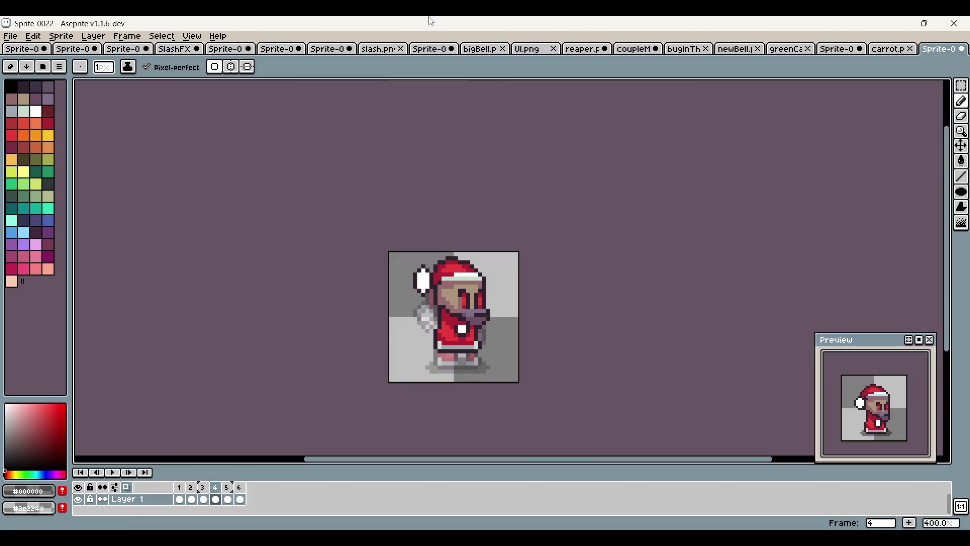
scroll(457, 381, "up", 5)
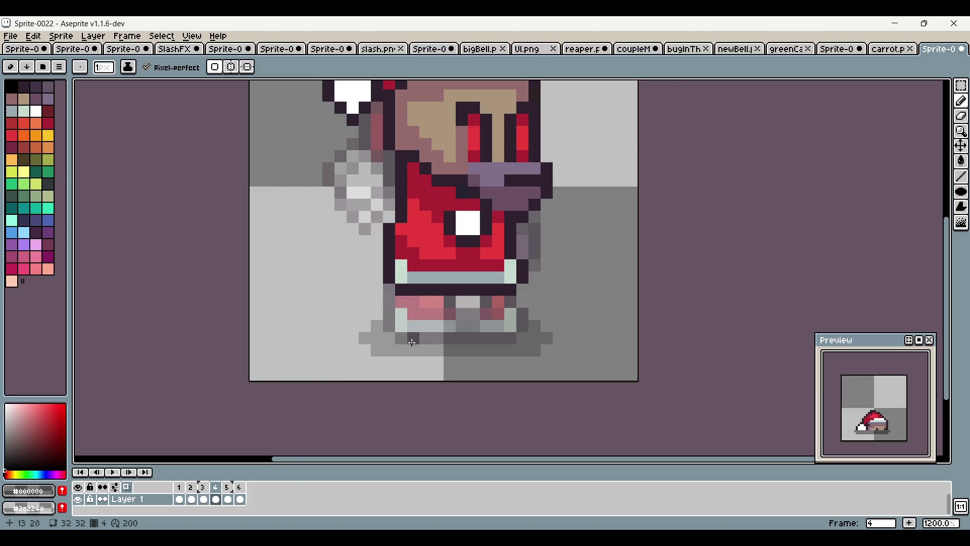
left_click_drag(387, 337, 525, 338)
left_click_drag(412, 334, 489, 330)
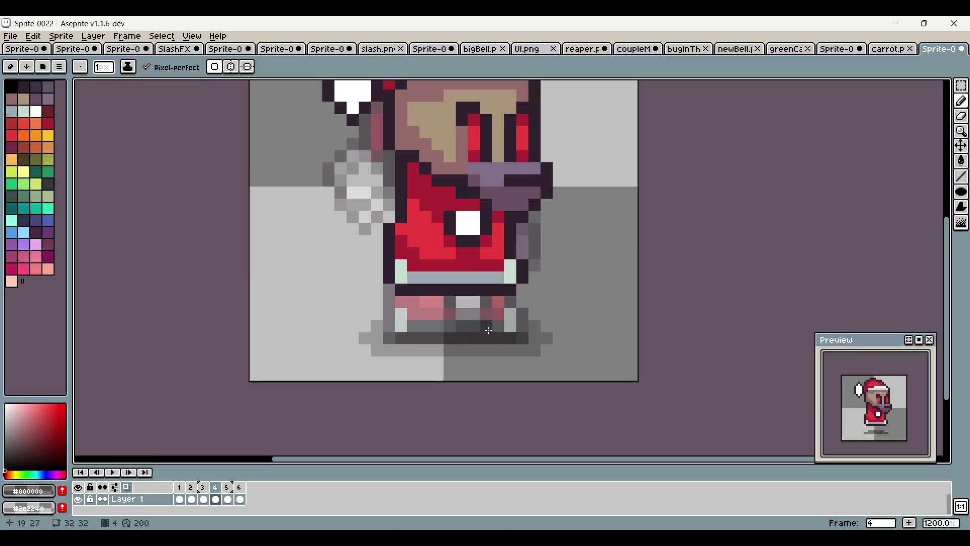
left_click_drag(403, 355, 523, 350)
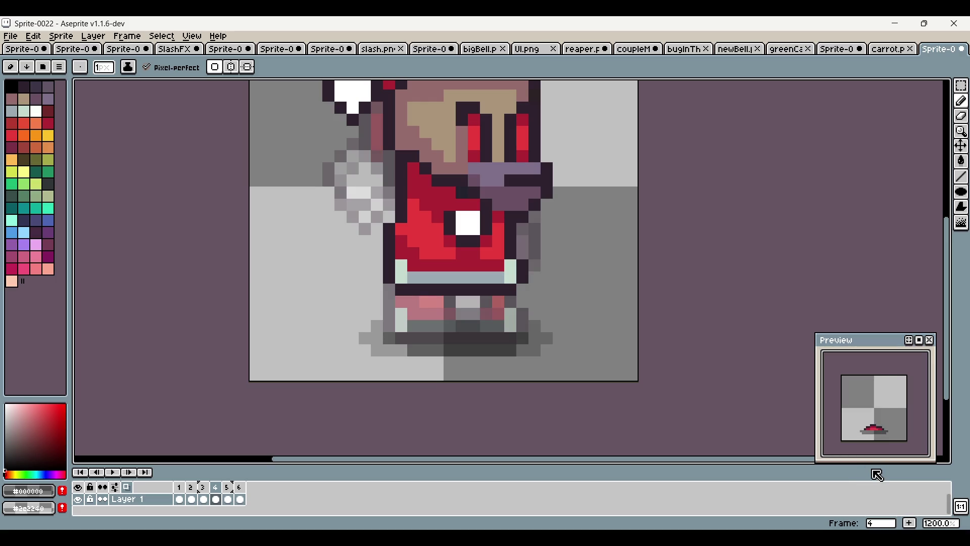
On frame 2, move the sprite down a few pixels
left_click(191, 486)
scroll(331, 405, "down", 3)
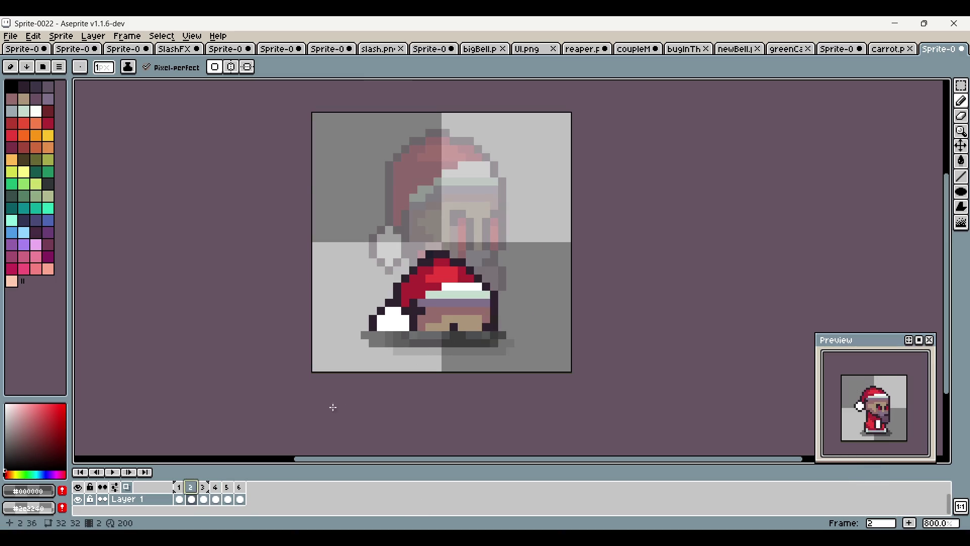
left_click(229, 494)
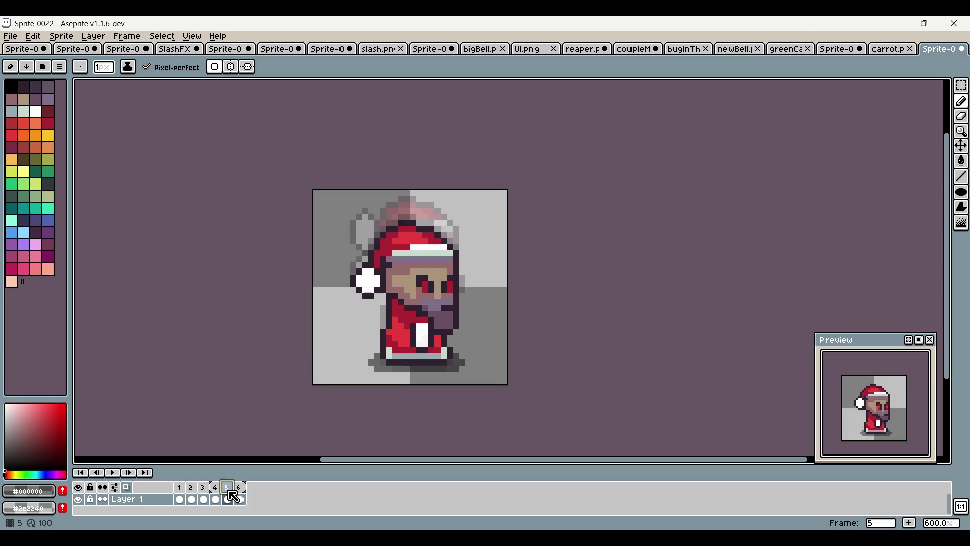
left_click(192, 493)
key("m")
mouse_move(335, 272)
left_mouse_down()
mouse_move(380, 324)
mouse_move(504, 392)
left_mouse_up()
left_click(624, 278)
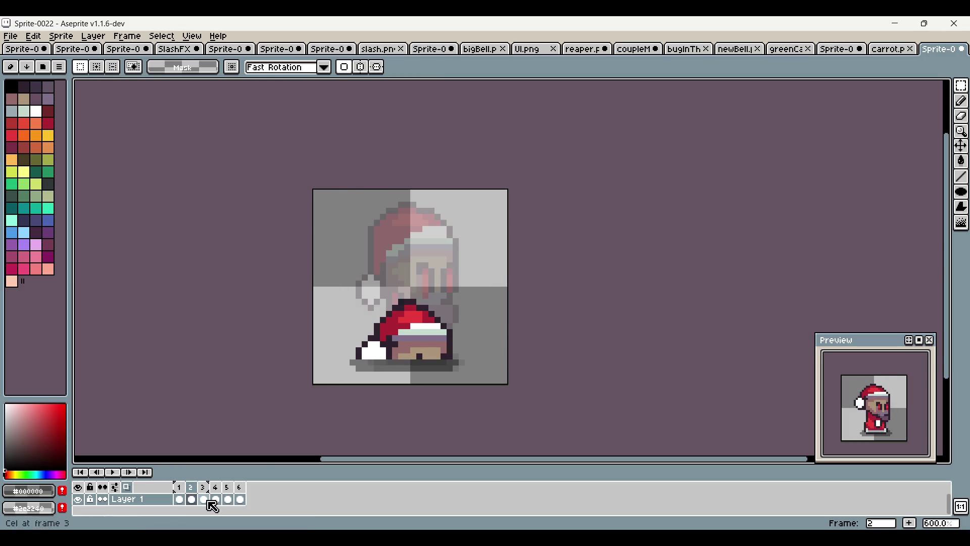
On frame 1, shift the lower half of the sprite down
left_click(179, 487)
key("ctrl+shift+d")
left_click(496, 365)
left_click_drag(495, 364, 496, 371)
left_click(643, 271)
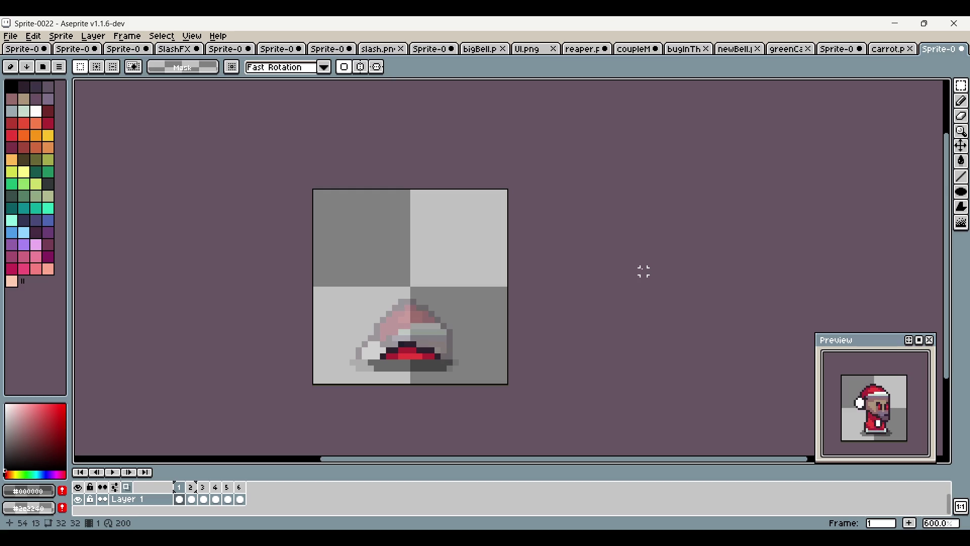
Check the fully standing final pose on frame 6 and bring up the File menu
scroll(557, 280, "down", 1)
left_click(241, 498)
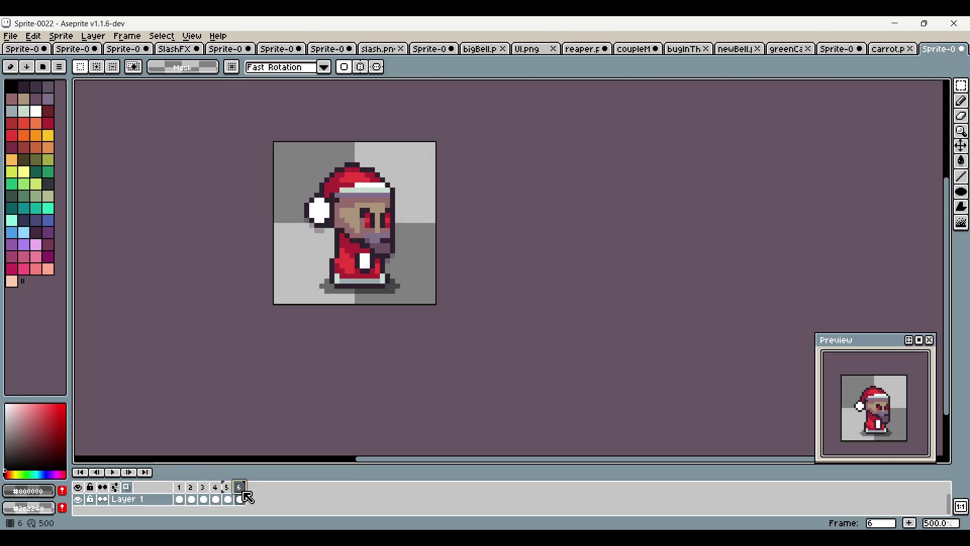
left_click(10, 36)
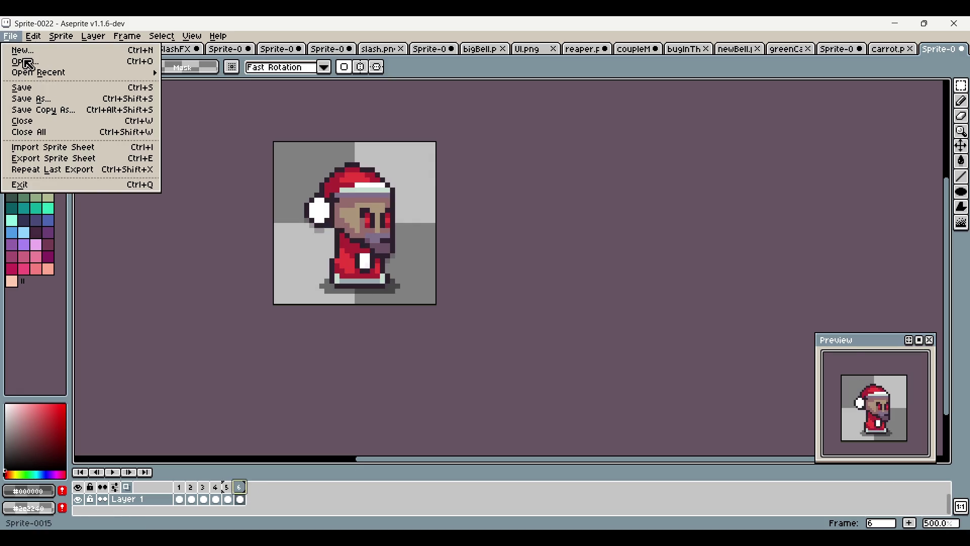
Export the animation as the sprite sheet gremlinSummon.png
left_click(83, 159)
left_click(500, 359)
left_click(319, 475)
key("BackSpace")
key("BackSpace")
key("BackSpace")
type("gremlinSummon")
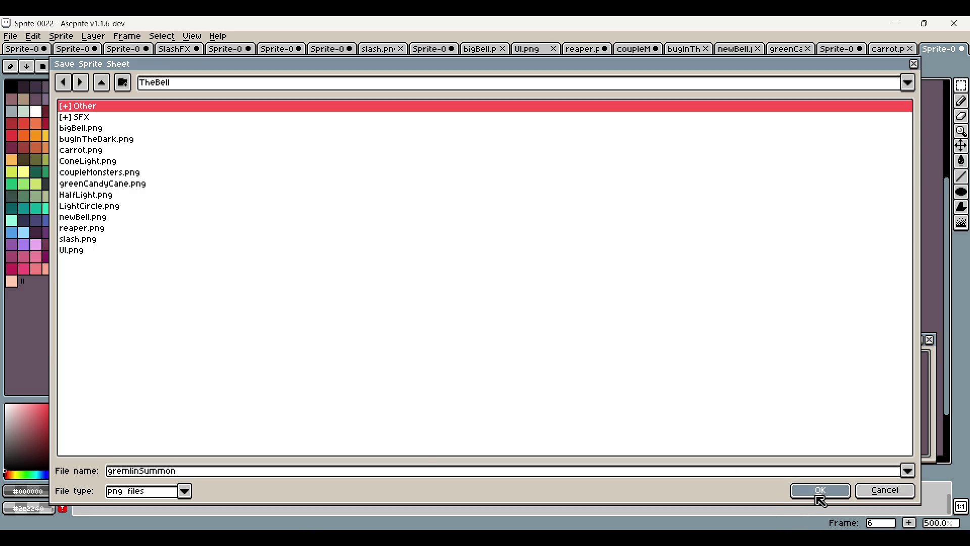
left_click(391, 363)
left_click(220, 471)
type("gremli")
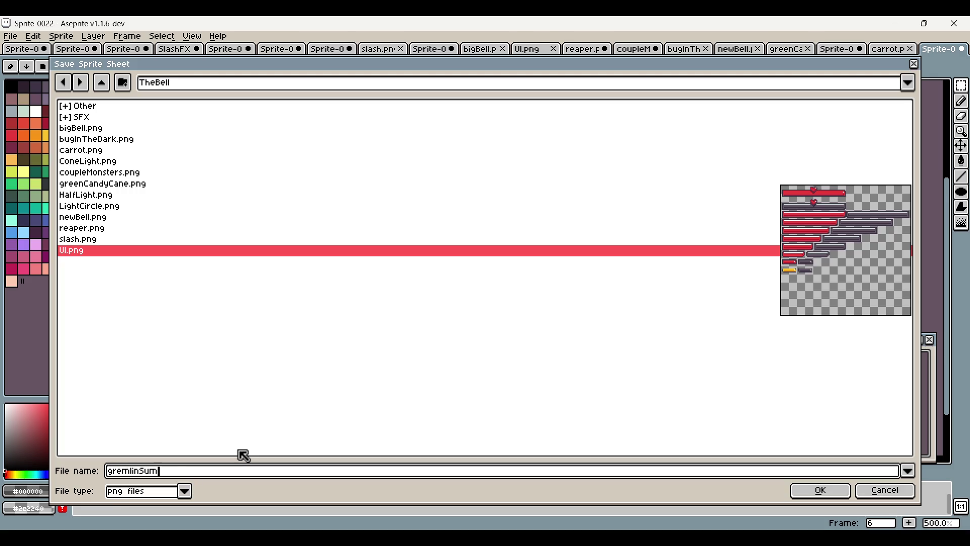
left_click(824, 491)
left_click(501, 352)
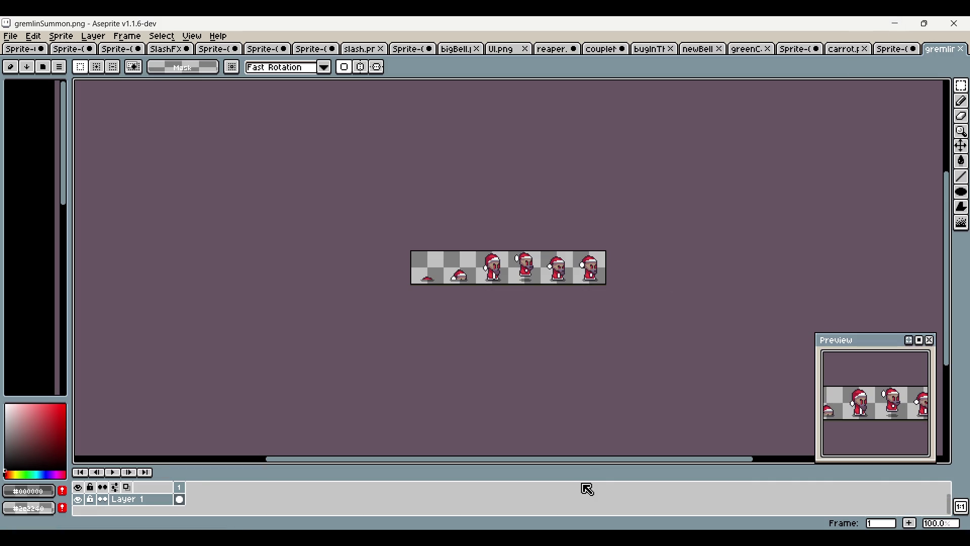
In Unity, reveal the Sprites folder on disk and select the gremlinSummon file
key("alt+Tab")
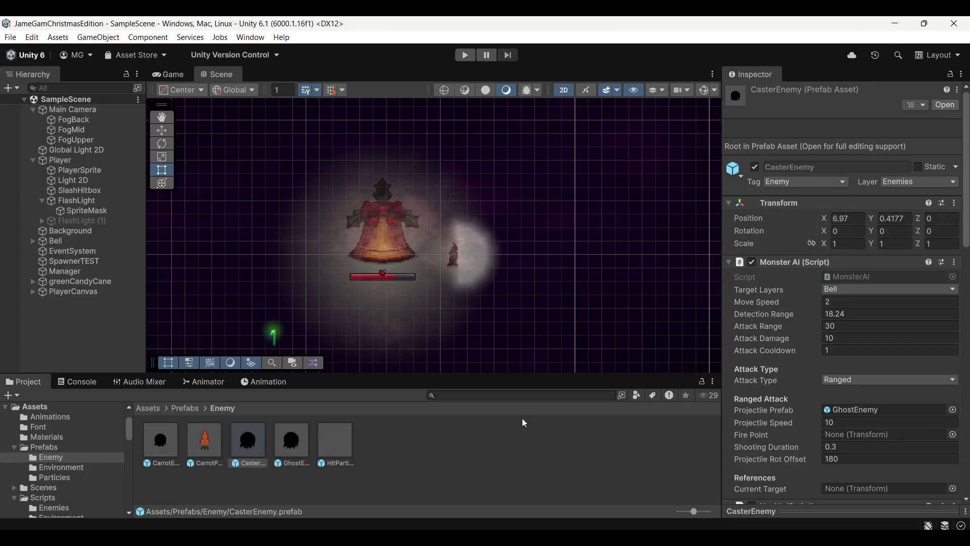
left_click(154, 411)
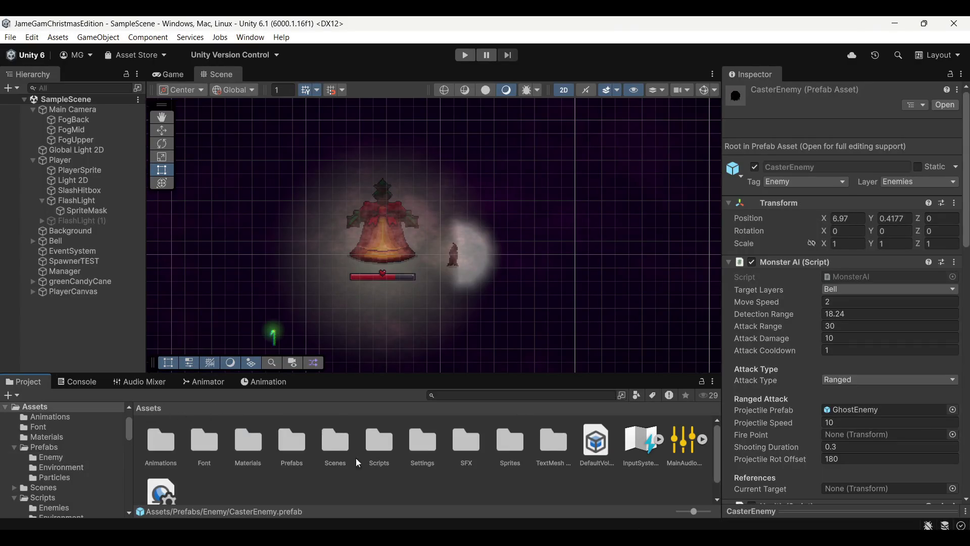
double_click(500, 451)
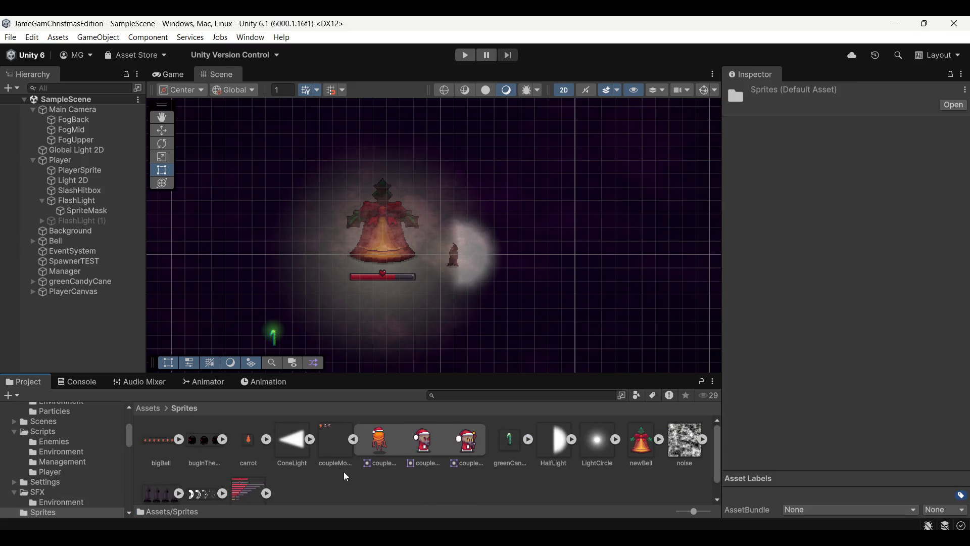
left_click(354, 440)
right_click(335, 442)
left_click(364, 465)
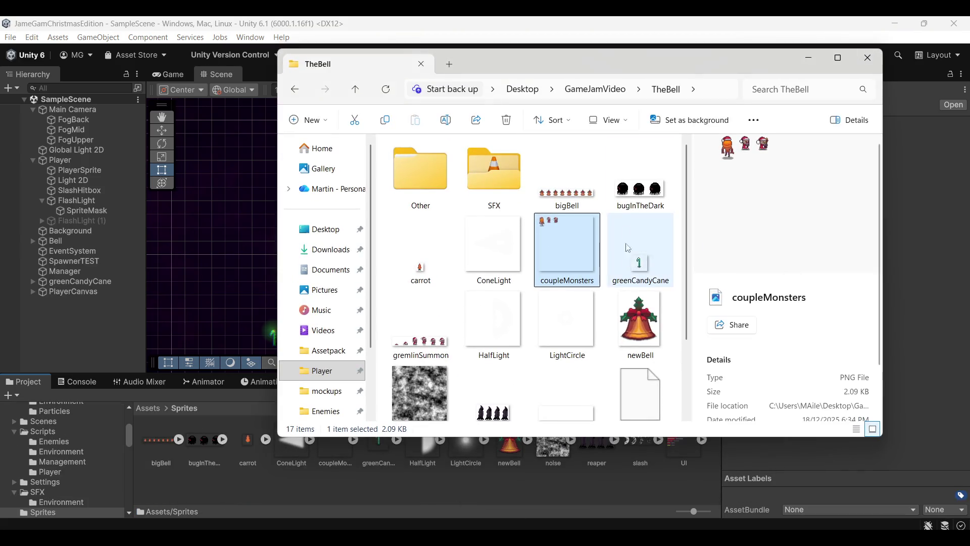
scroll(579, 368, "down", 2)
left_click(431, 251)
Import gremlinSummon.png and apply 16 pixels per unit, Point filtering and no compression
left_click_drag(284, 484, 243, 490)
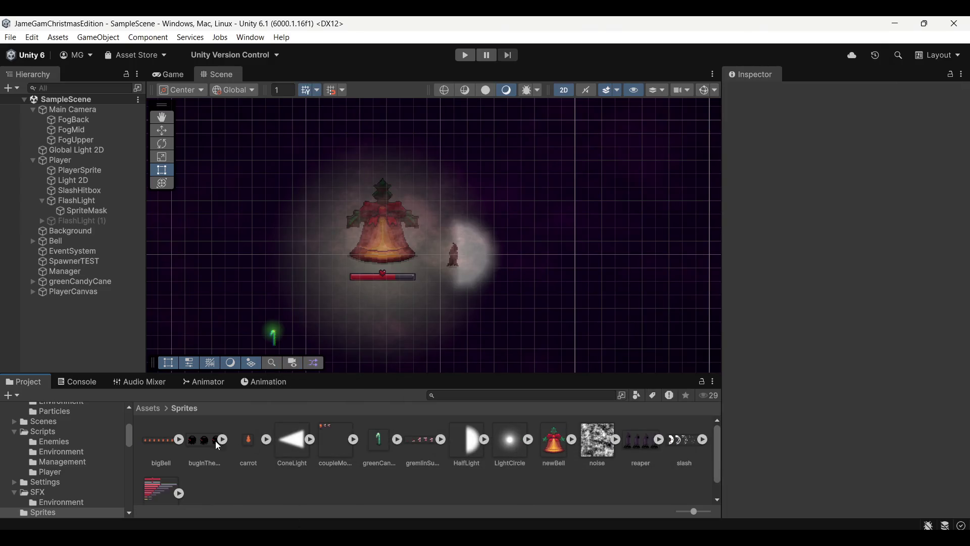
left_click(426, 444)
left_click(440, 440)
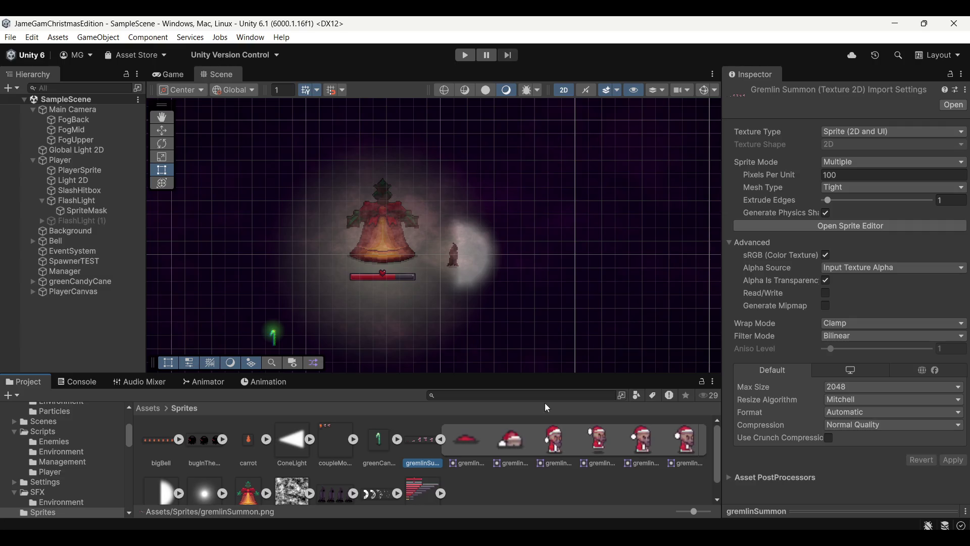
left_click(858, 177)
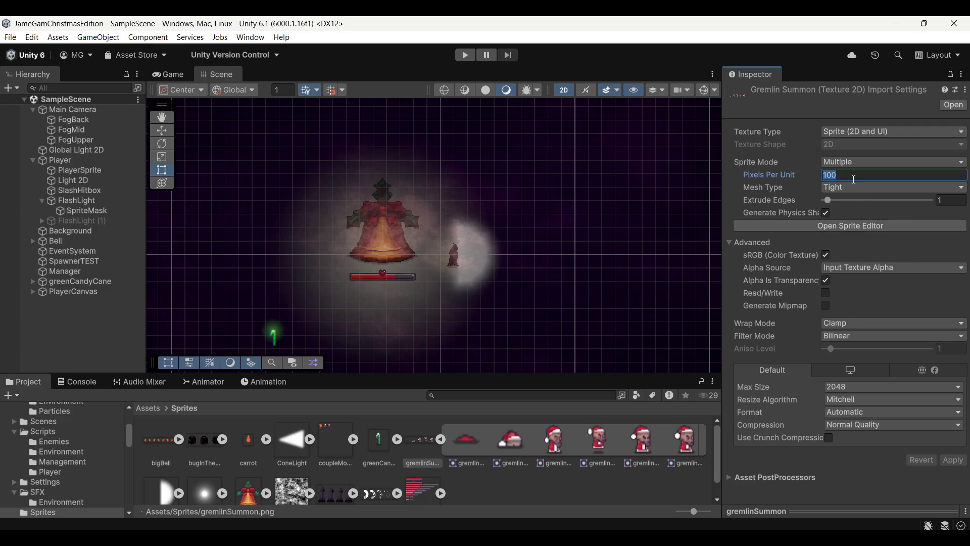
type("16")
left_click(858, 337)
left_click(854, 349)
left_click(857, 427)
left_click(859, 438)
left_click(957, 448)
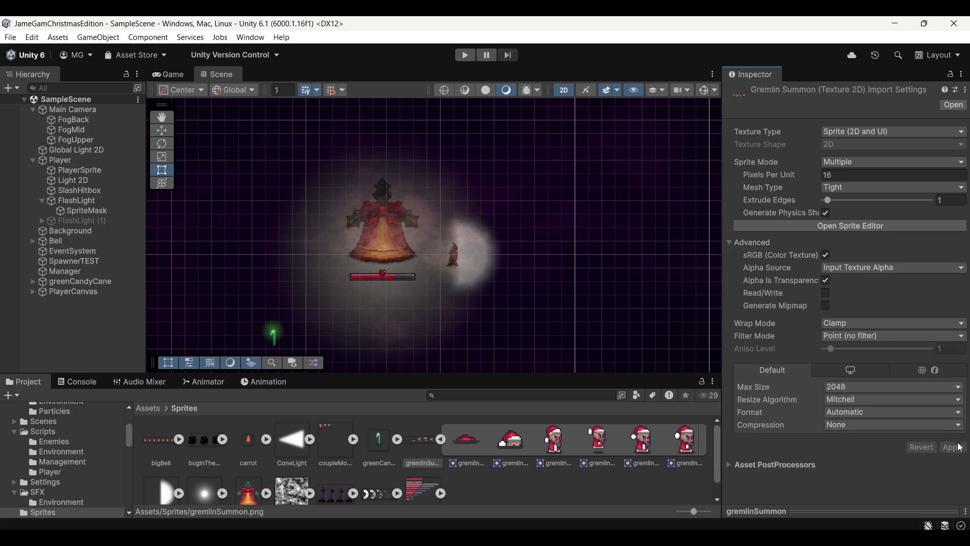
In the Sprite Editor, slice the sheet by cell size into 32×32 sprites
left_click(821, 230)
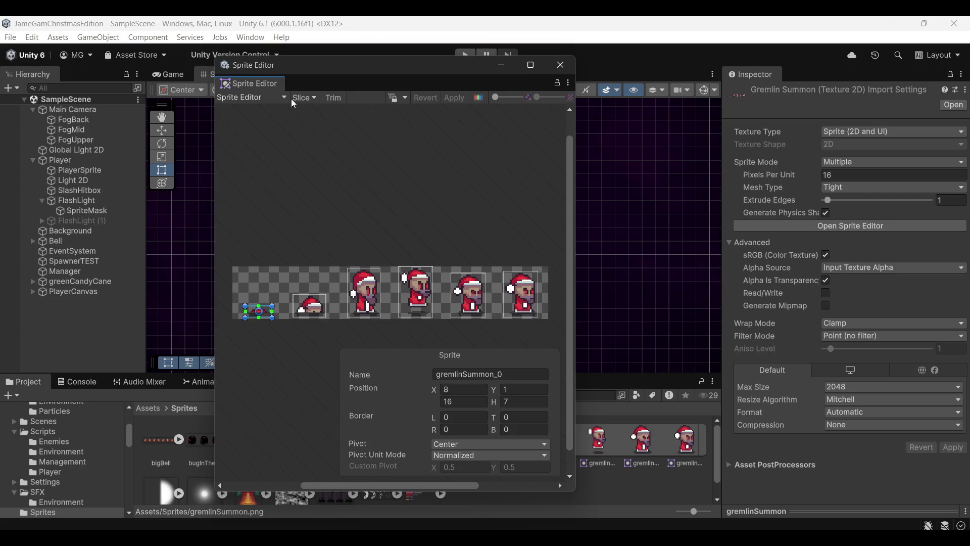
left_click(309, 99)
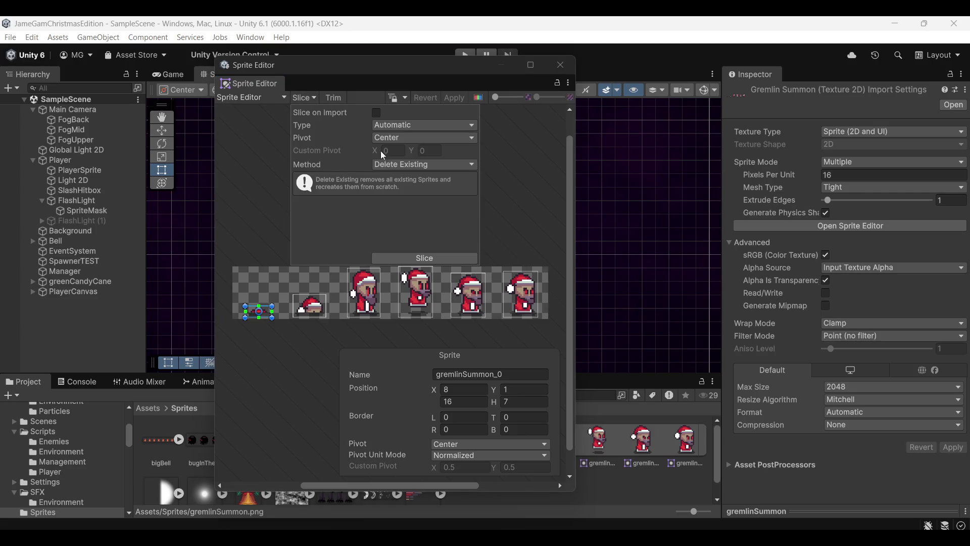
left_click(411, 130)
left_click(404, 150)
left_click(399, 137)
type("32")
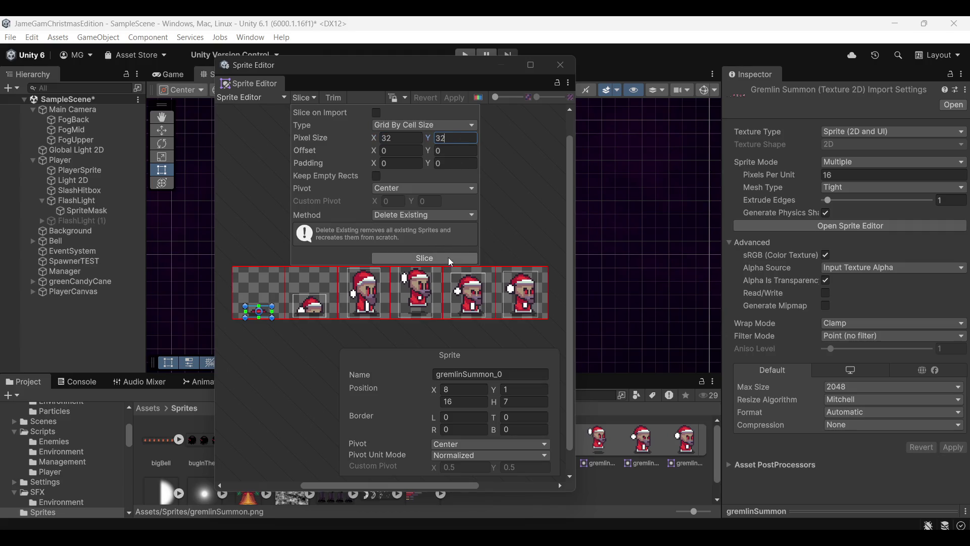
left_click(448, 257)
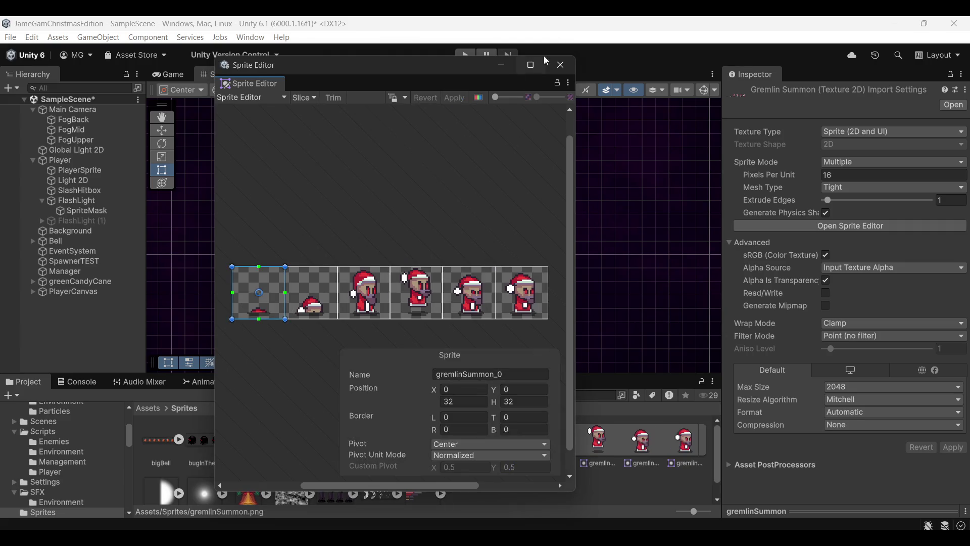
left_click(561, 70)
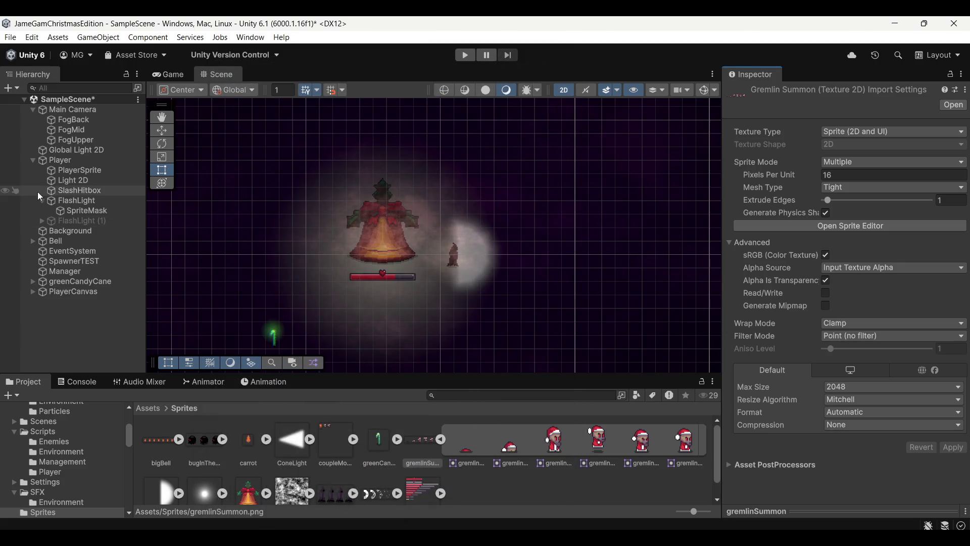
Collapse FlashLight and check gremlinSummon's import settings in the Sprites folder
left_click(43, 201)
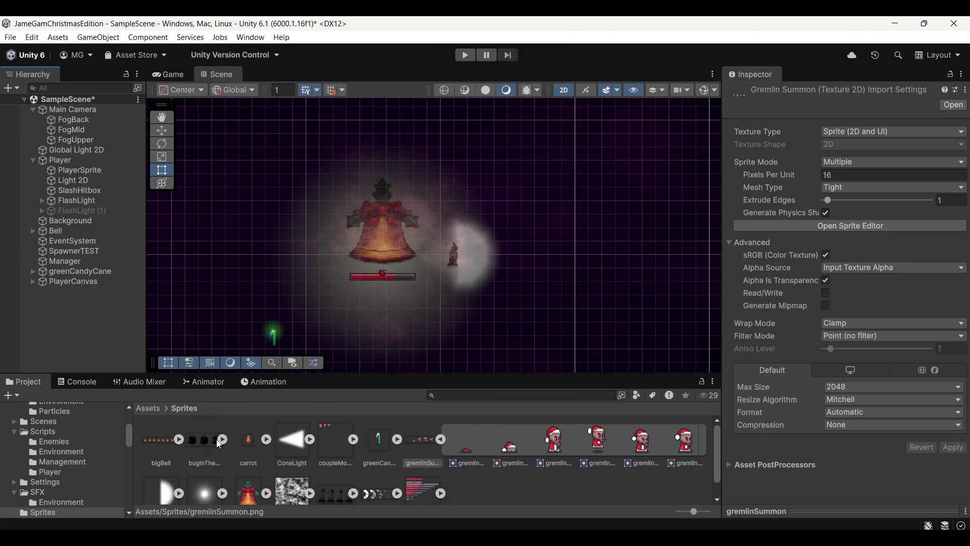
left_click(156, 411)
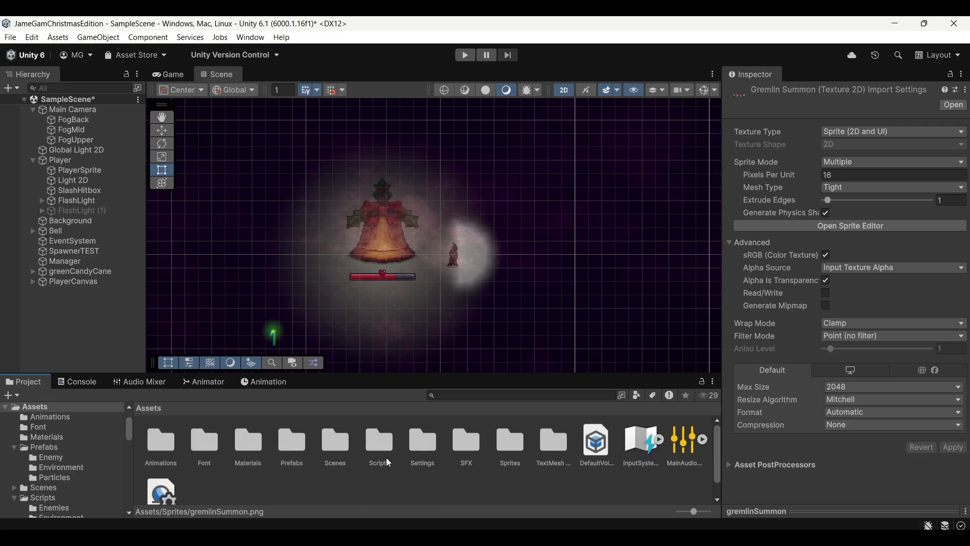
left_click(521, 449)
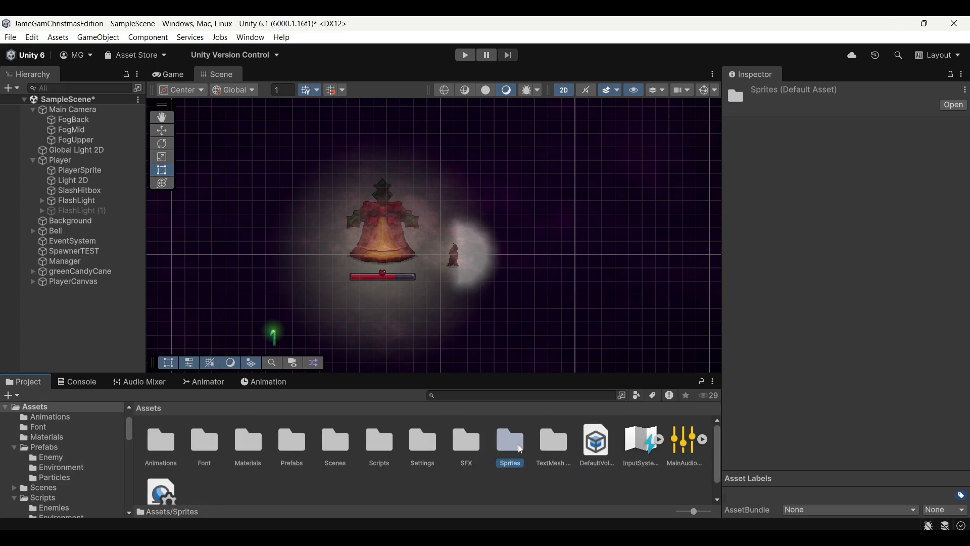
double_click(521, 449)
left_click(442, 439)
left_click(442, 440)
left_click(427, 445)
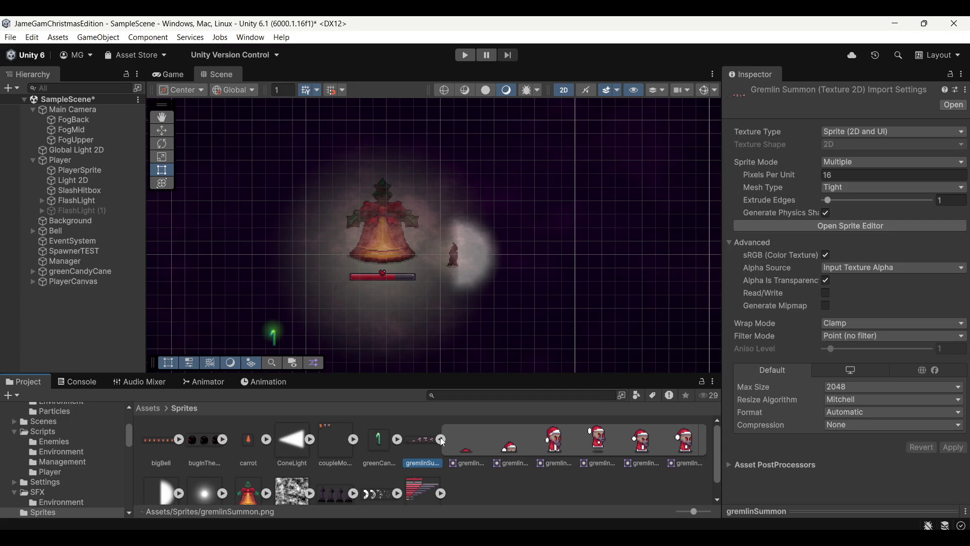
left_click(442, 440)
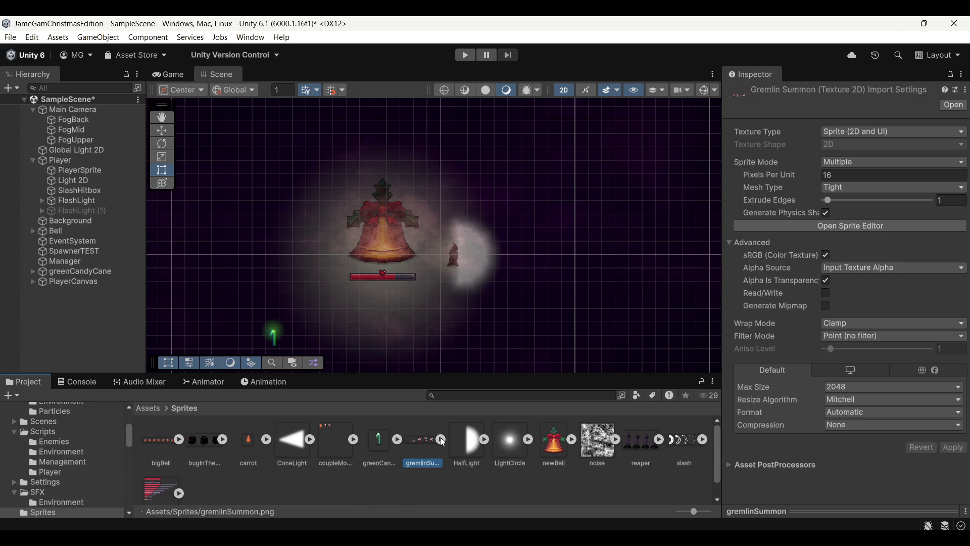
Go to Prefabs > Enemy and open the GhostEnemy prefab for editing
scroll(73, 461, "up", 5)
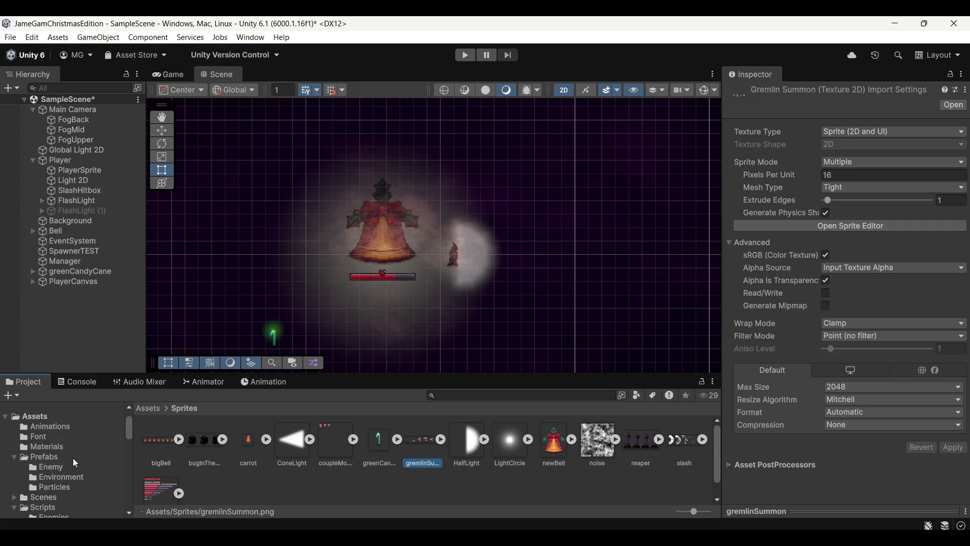
scroll(62, 496, "down", 3)
scroll(61, 487, "up", 3)
left_click(58, 456)
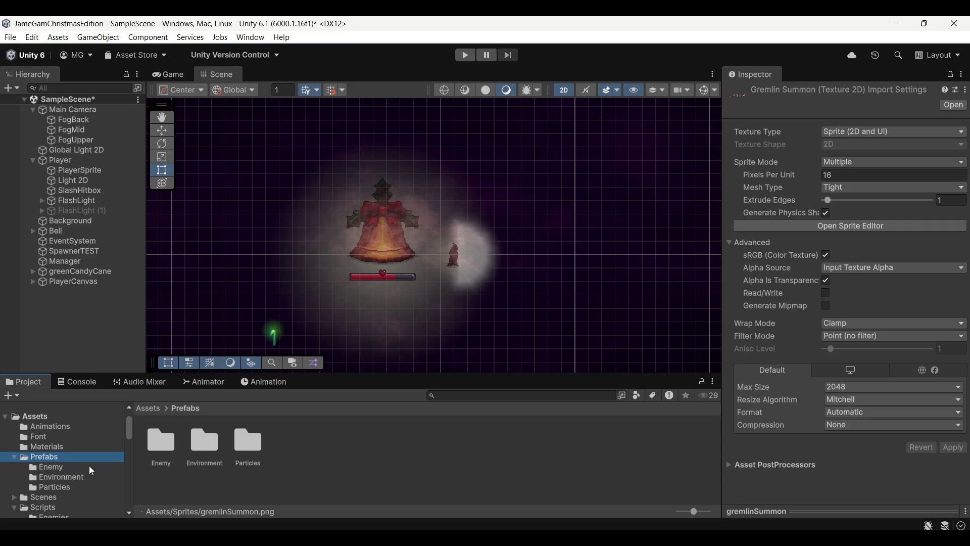
double_click(152, 447)
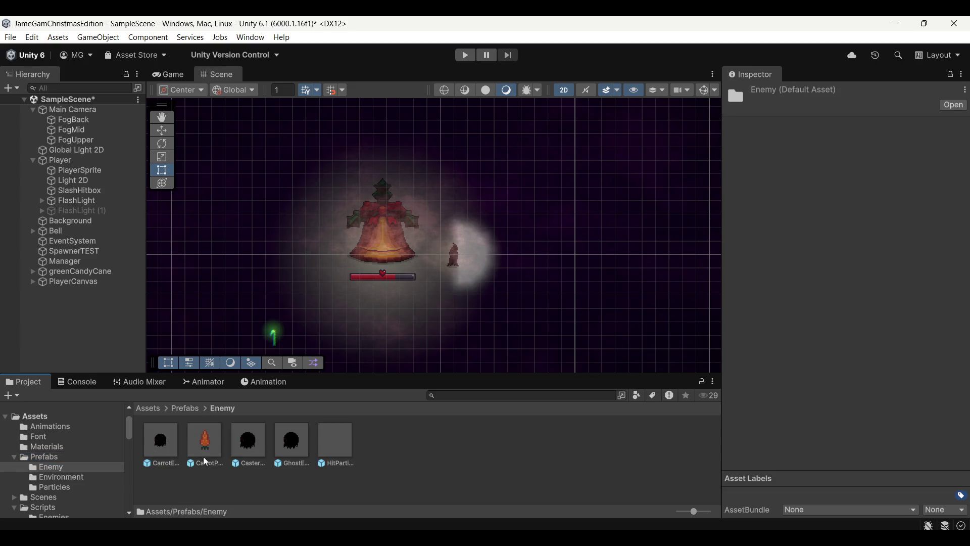
left_click(297, 446)
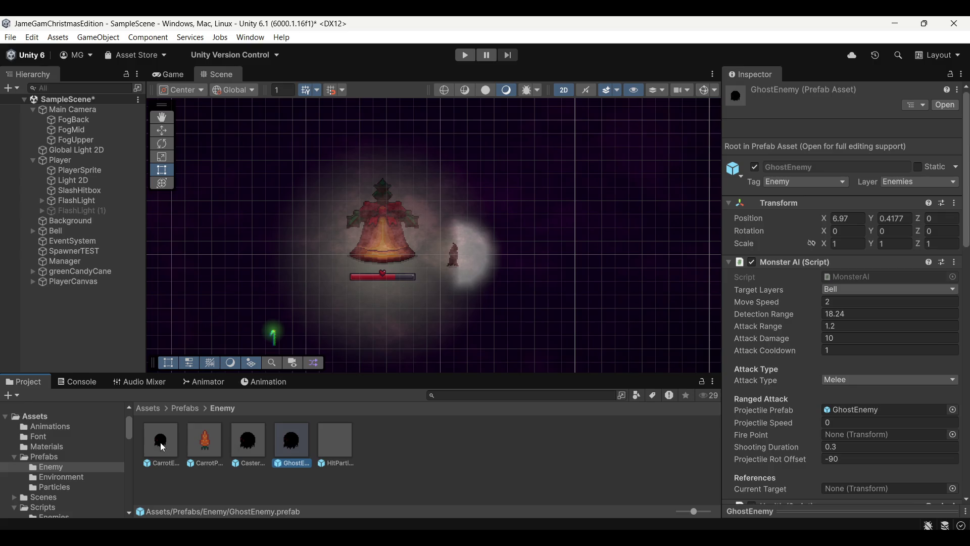
double_click(296, 445)
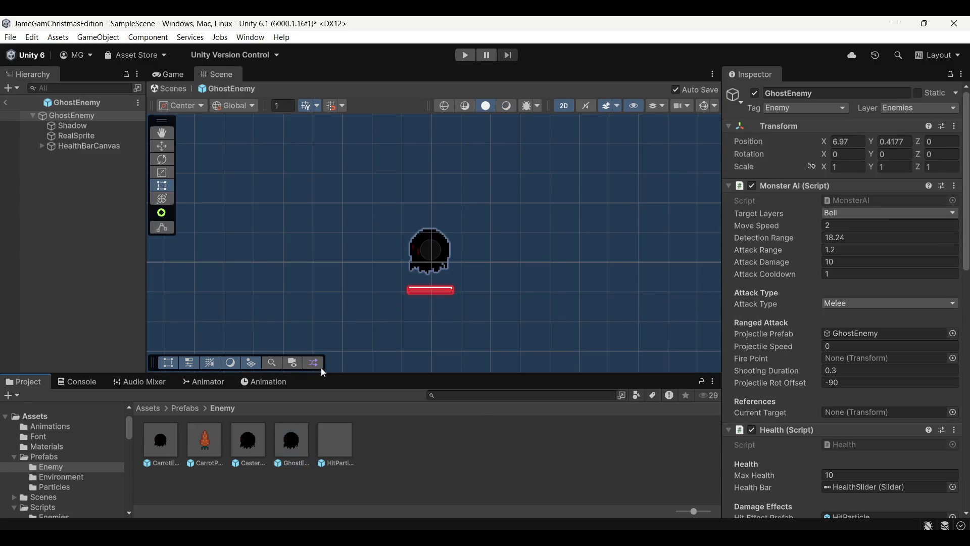
Select RealSprite and move the PlayerIdle state toward the Animator graph's centre
left_click(75, 136)
key("t")
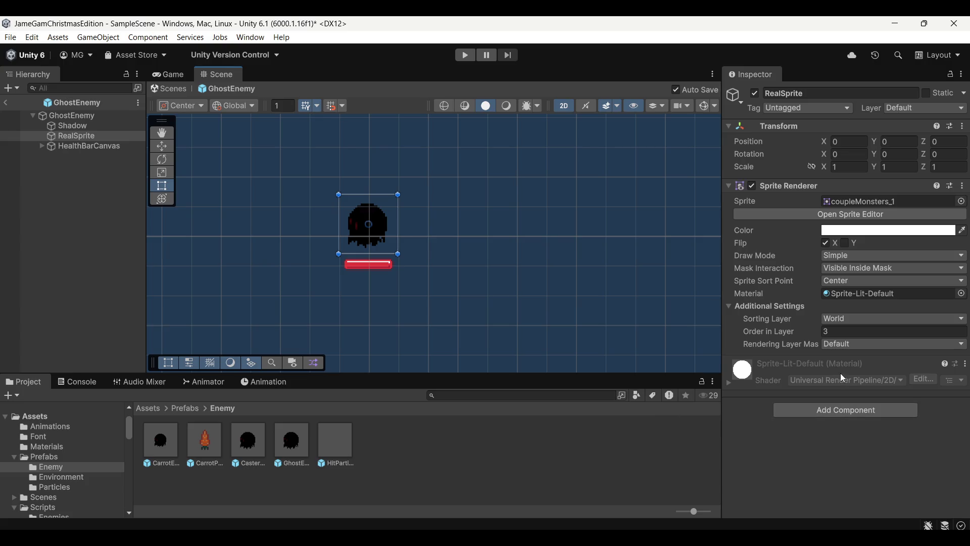
left_click(199, 386)
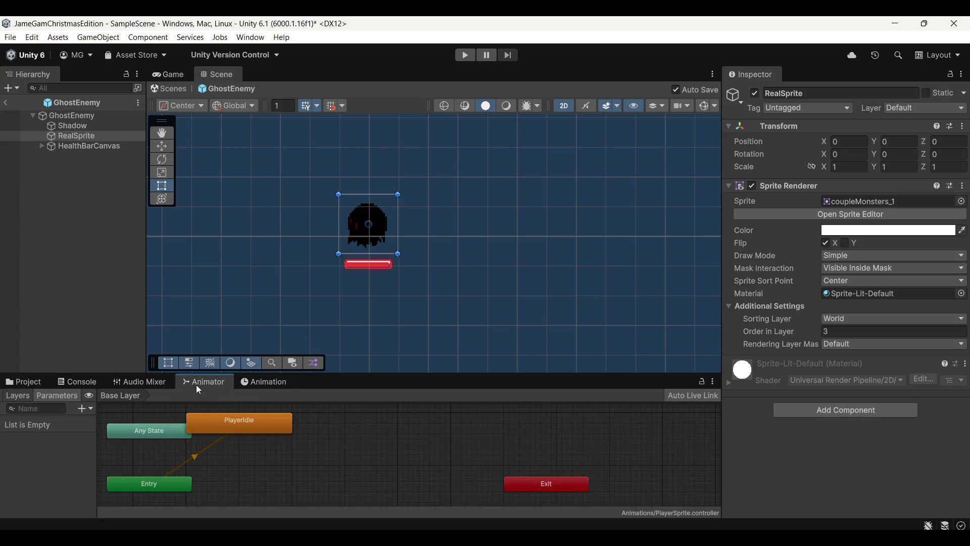
left_click_drag(262, 420, 395, 458)
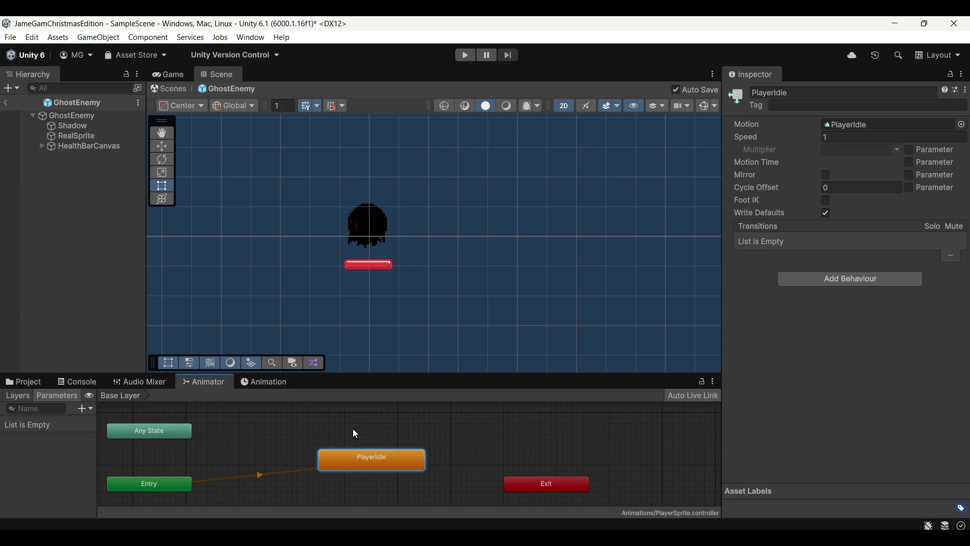
In an enlarged Animation timeline, start creating an animator and clip for RealSprite
left_click(268, 383)
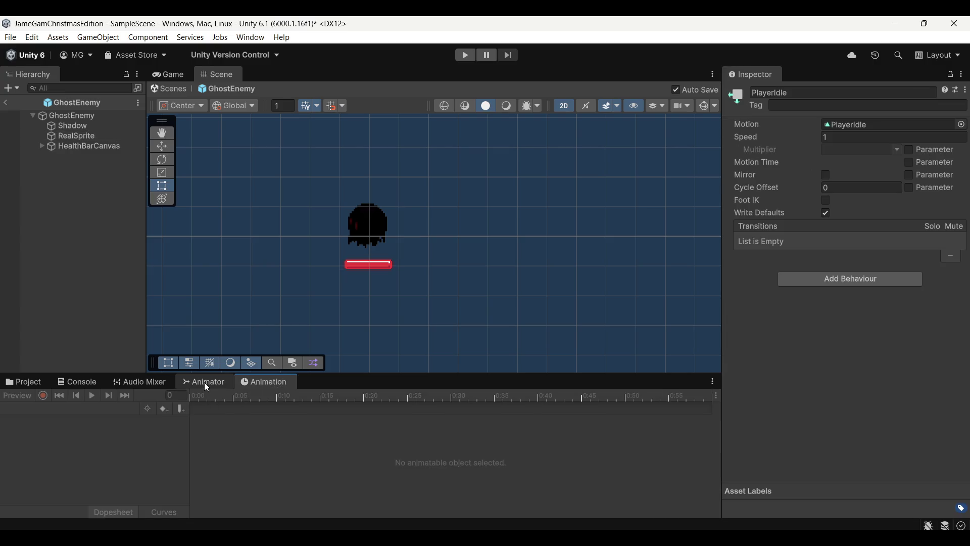
left_click_drag(336, 374, 340, 340)
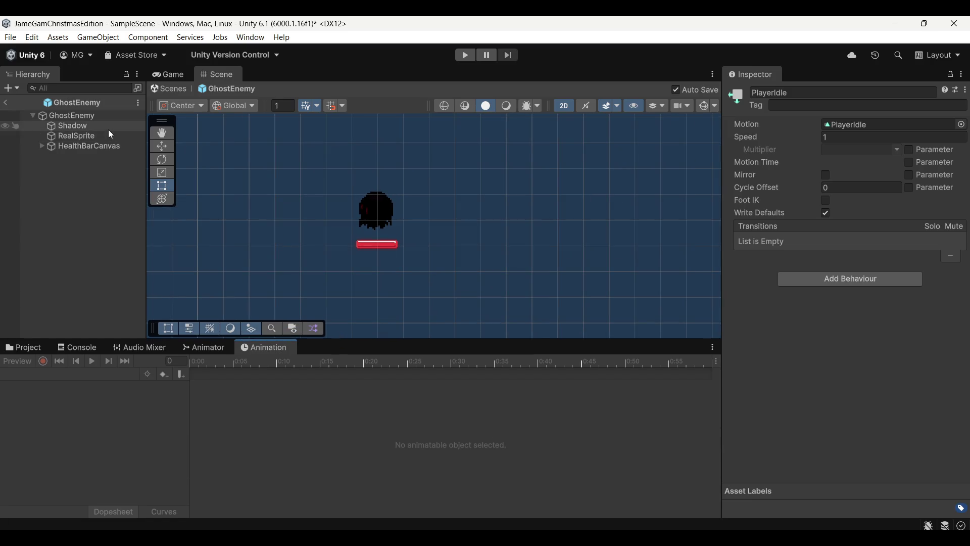
left_click(111, 135)
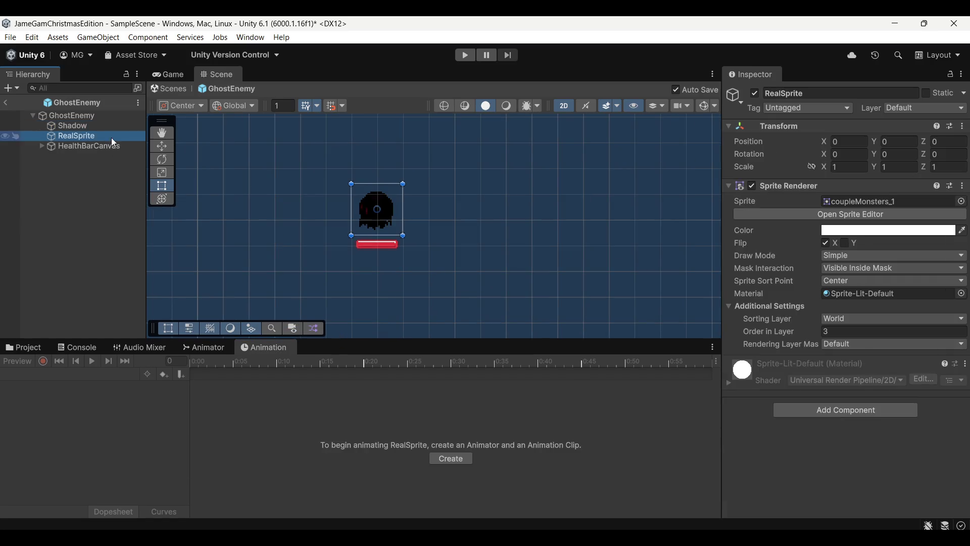
left_click(460, 460)
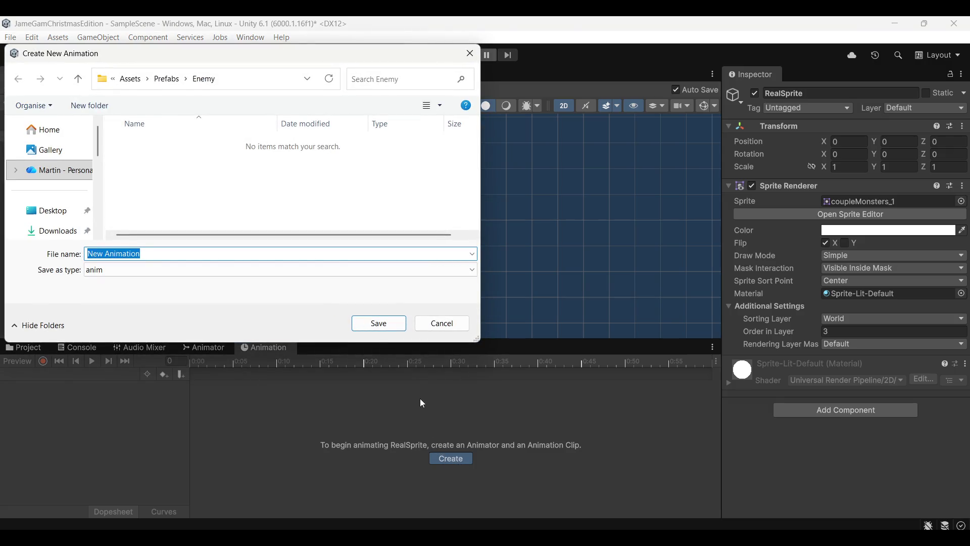
Save the clip as GhostGremlinSpawn in a new Assets/Animations/Enemy folder
type("GhostG")
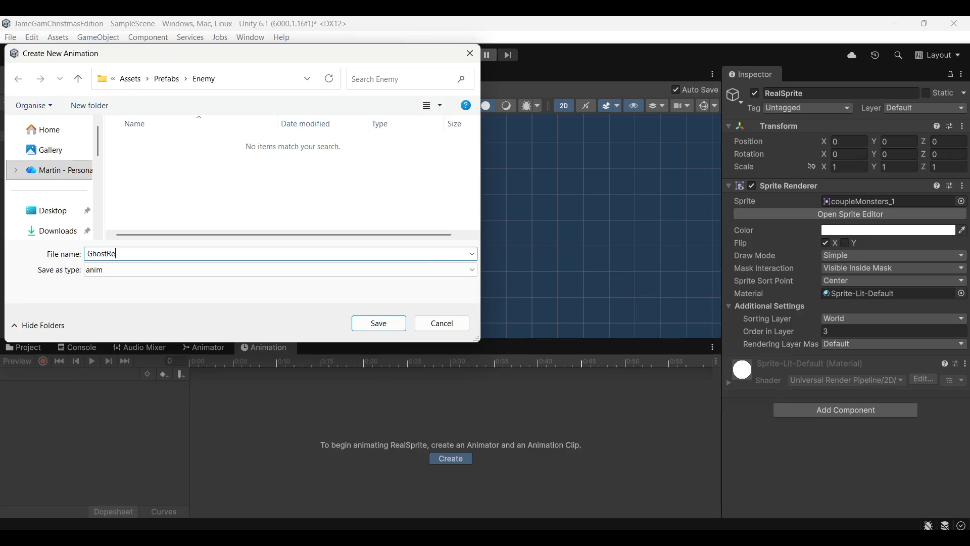
type("remlin")
type("Spawn")
left_click(130, 79)
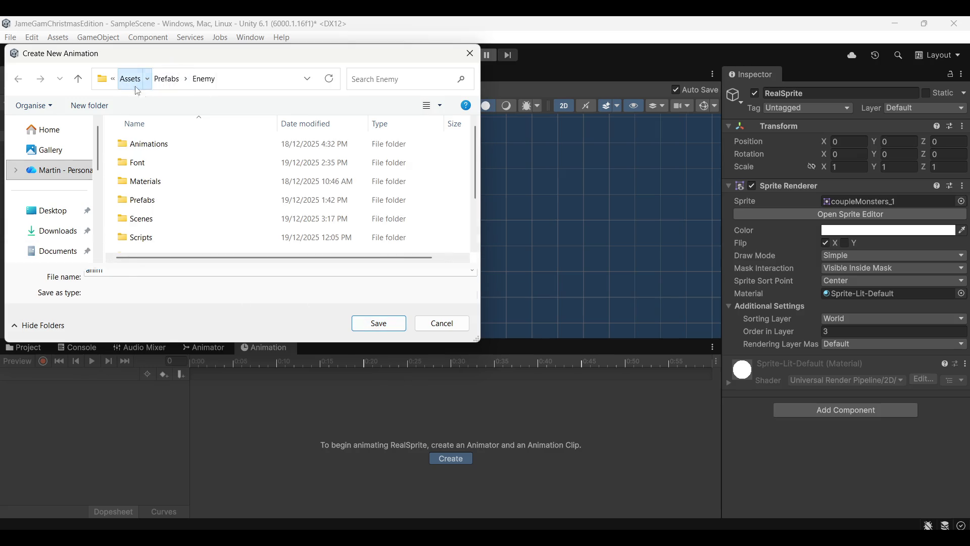
double_click(189, 147)
right_click(224, 207)
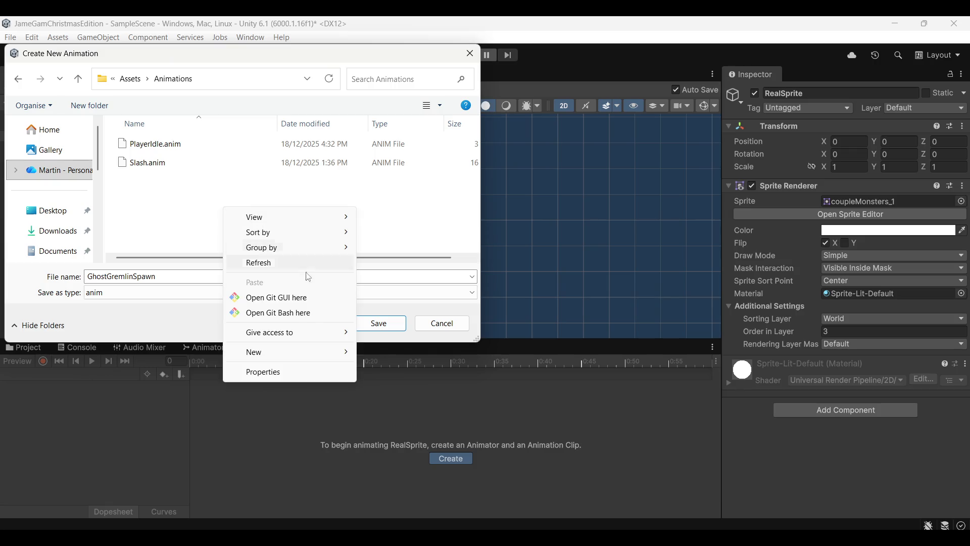
mouse_move(354, 352)
left_click(399, 352)
type("Enemy")
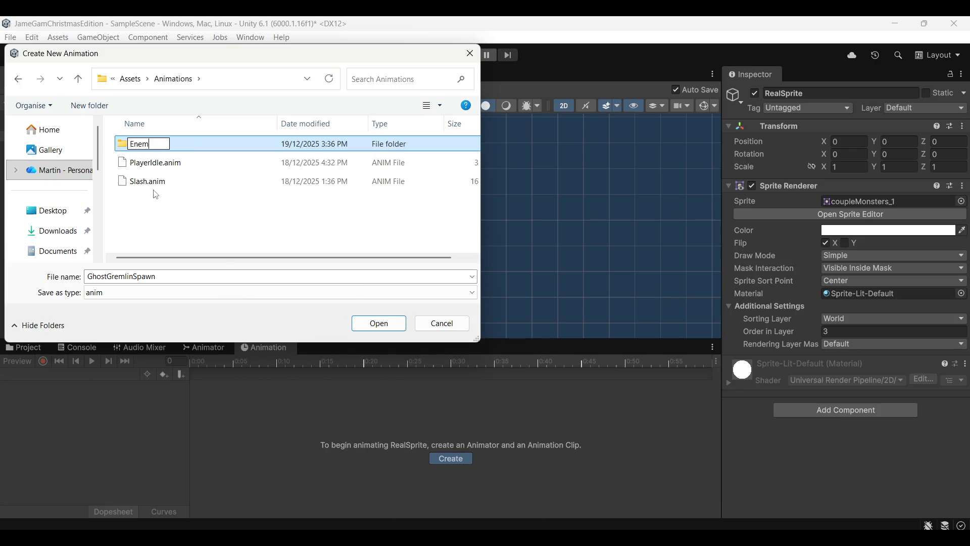
key("Return")
key("Return")
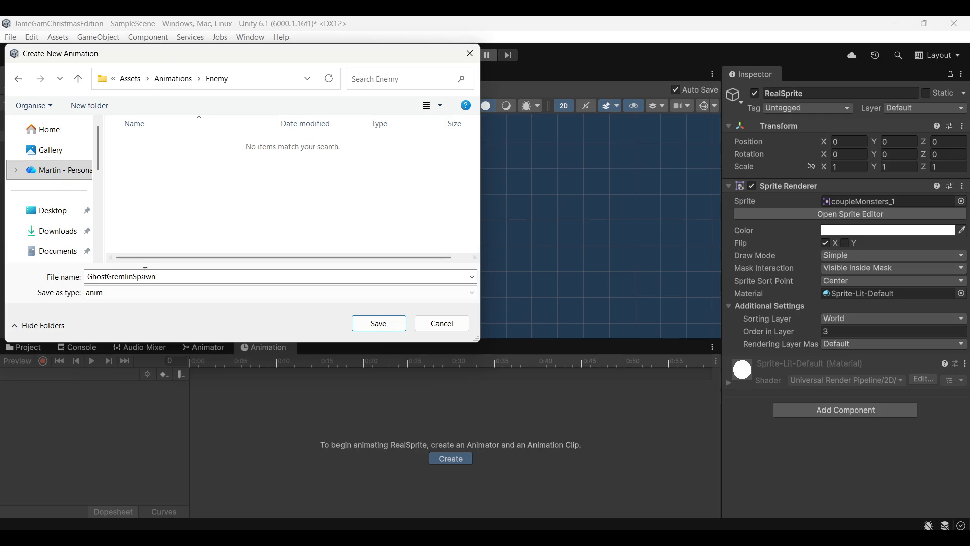
left_click(390, 326)
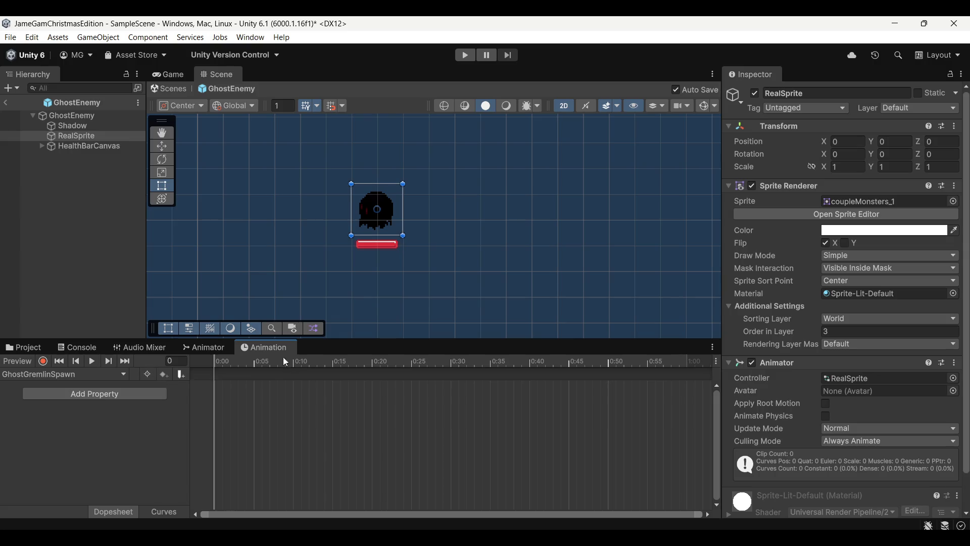
Turn on recording and give the Animation timeline its own pane, with the Project tab showing
left_click(44, 362)
left_click_drag(265, 353, 311, 296)
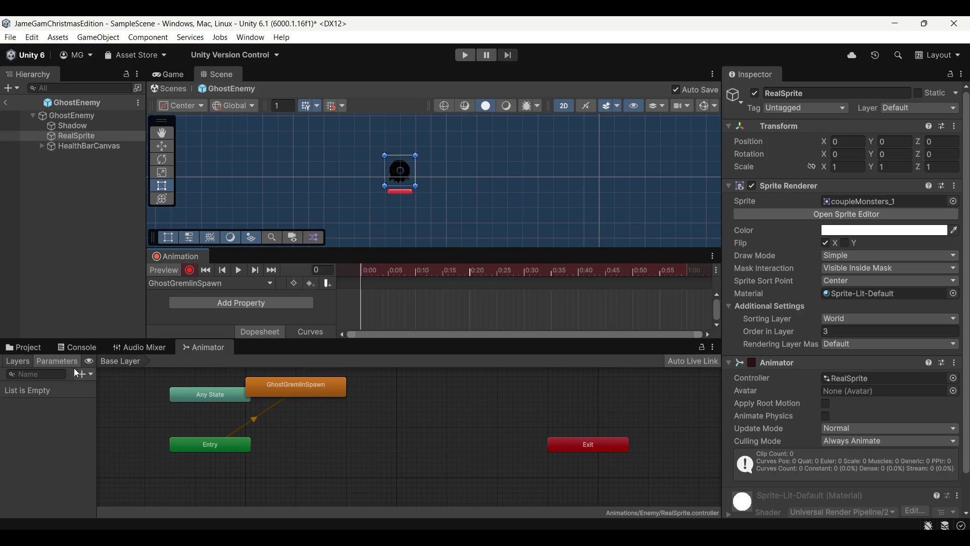
left_click(33, 349)
mouse_move(261, 341)
left_mouse_down()
mouse_move(239, 414)
mouse_move(225, 376)
left_mouse_up()
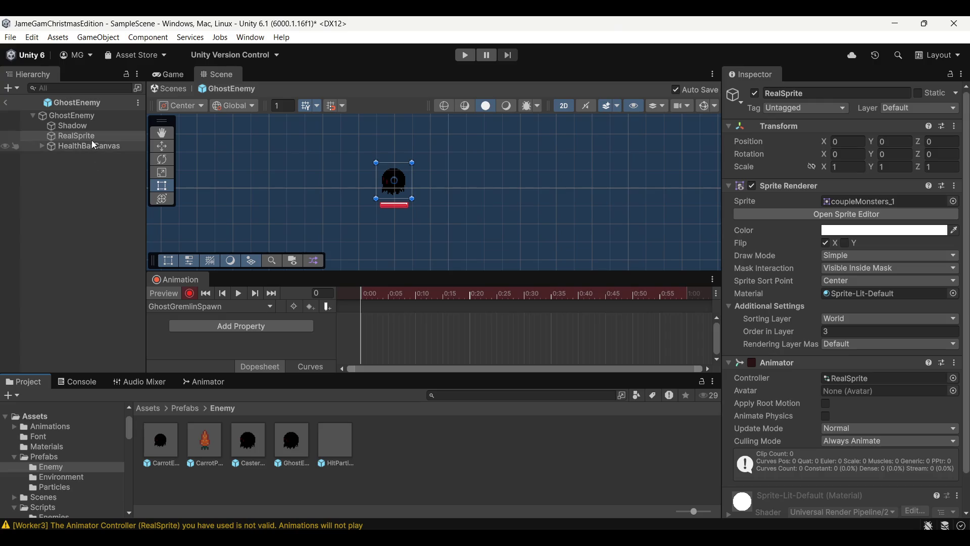
scroll(466, 205, "up", 5)
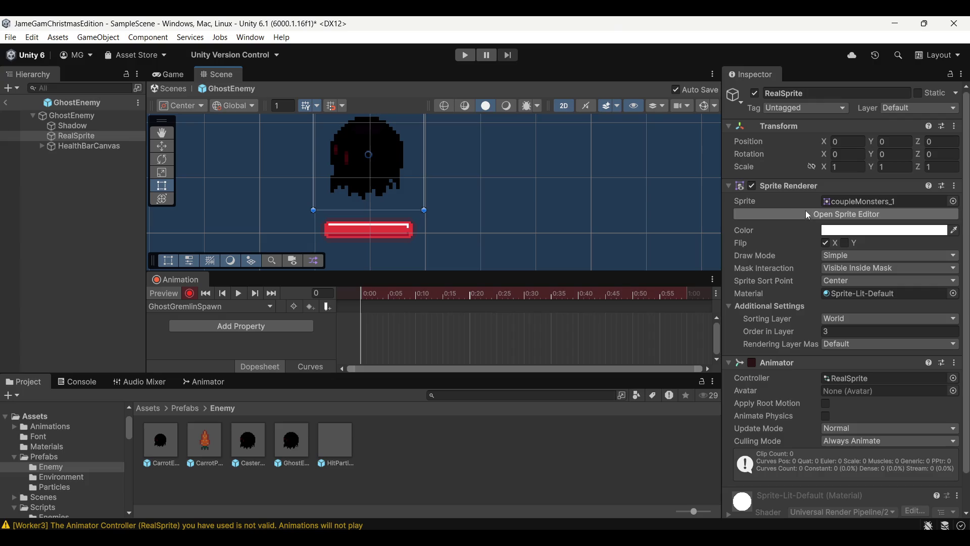
scroll(759, 334, "down", 2)
scroll(765, 339, "up", 2)
On RealSprite, keep the sorting layer on World and set Mask Interaction to None
left_click(71, 126)
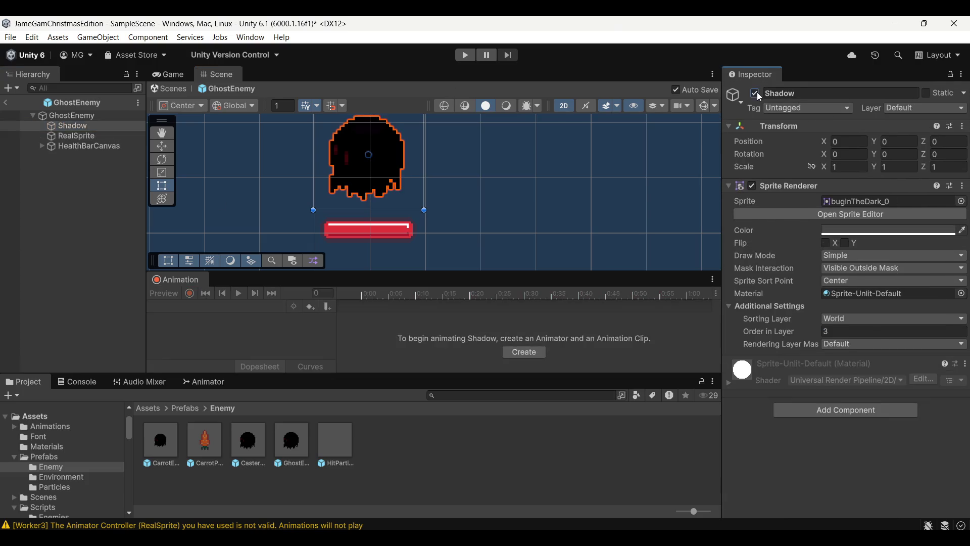
left_click(87, 135)
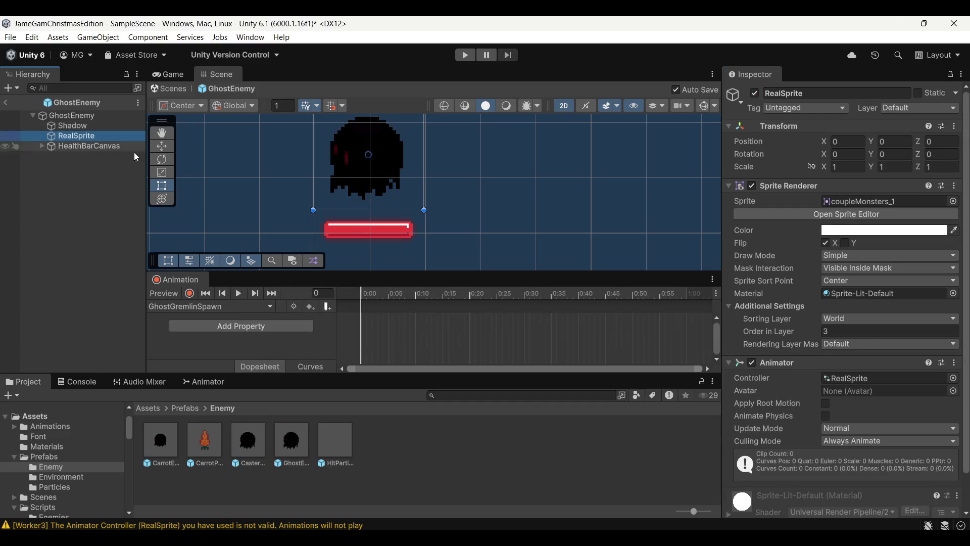
scroll(784, 235, "down", 2)
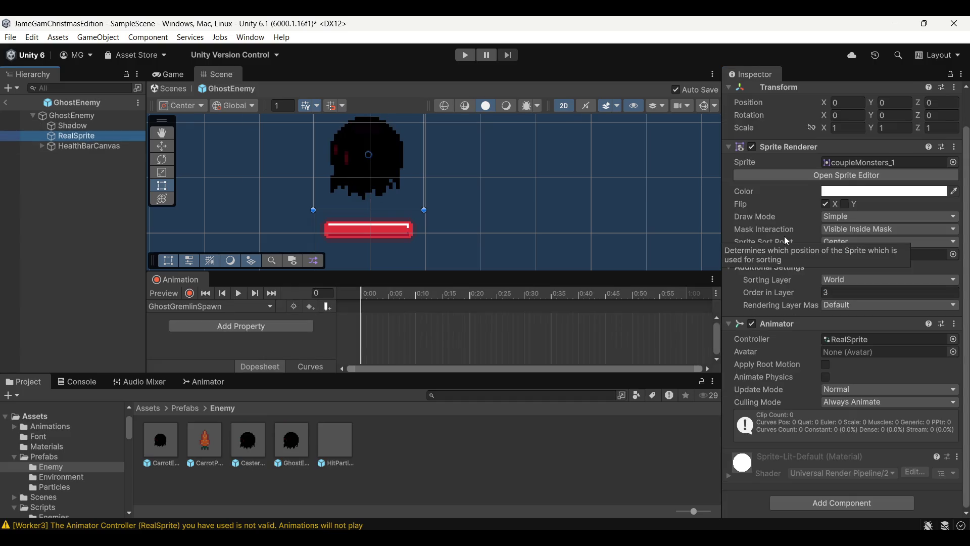
scroll(784, 235, "up", 2)
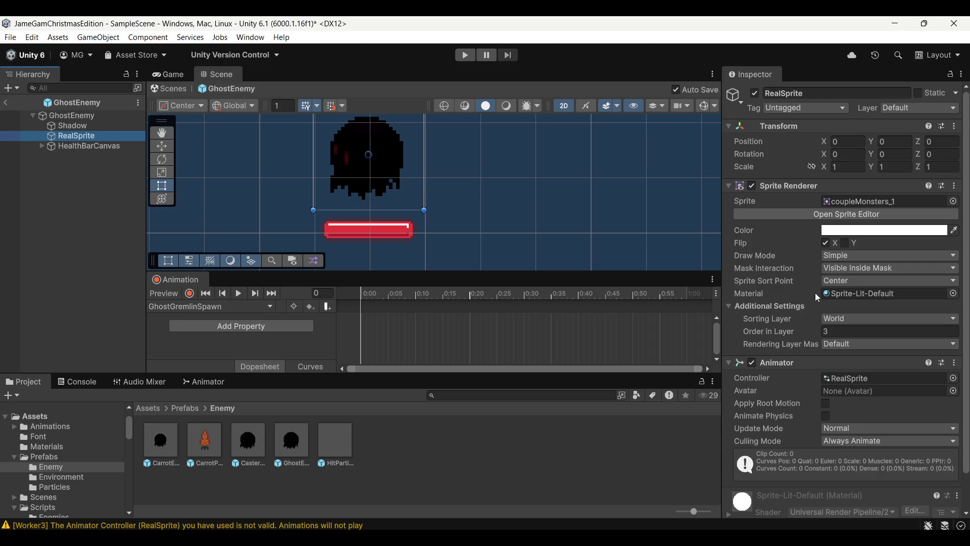
left_click(853, 319)
left_click(857, 317)
left_click(856, 318)
left_click(859, 345)
left_click(872, 268)
left_click(872, 281)
Enable recording, open the Sprites folder, and key gremlinSummon_0 as the first frame at 0:00
mouse_move(465, 167)
left_mouse_down()
mouse_move(507, 289)
mouse_move(512, 181)
left_mouse_up()
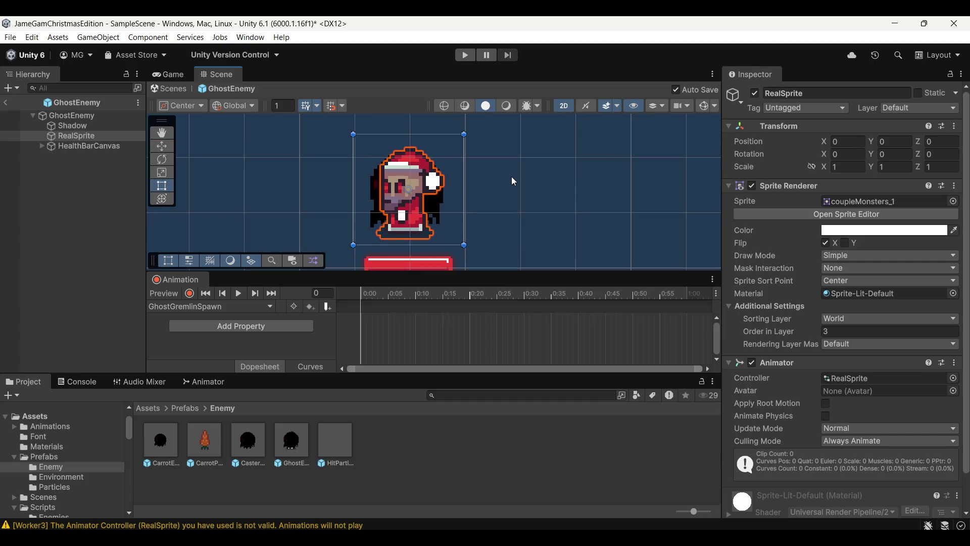
left_click(190, 293)
scroll(65, 495, "down", 3)
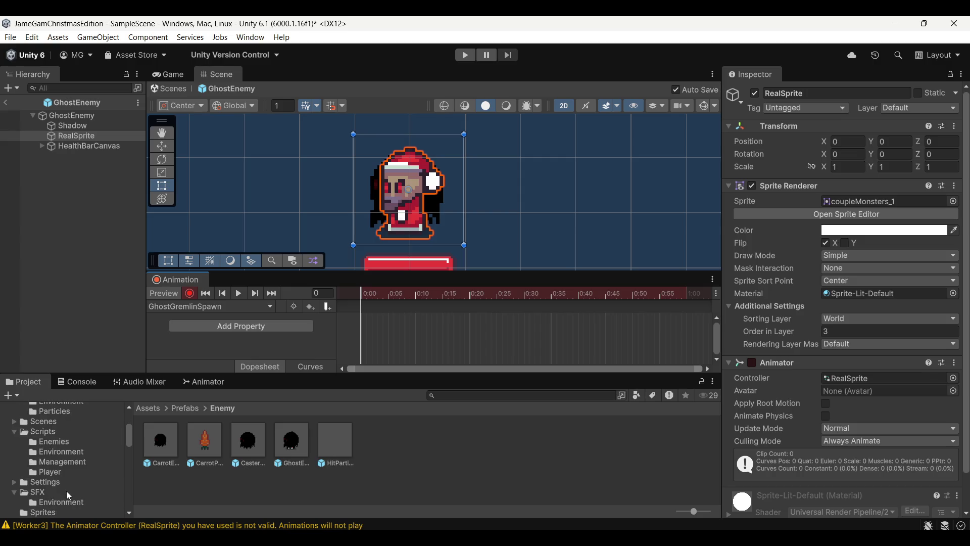
scroll(66, 493, "down", 2)
left_click(60, 476)
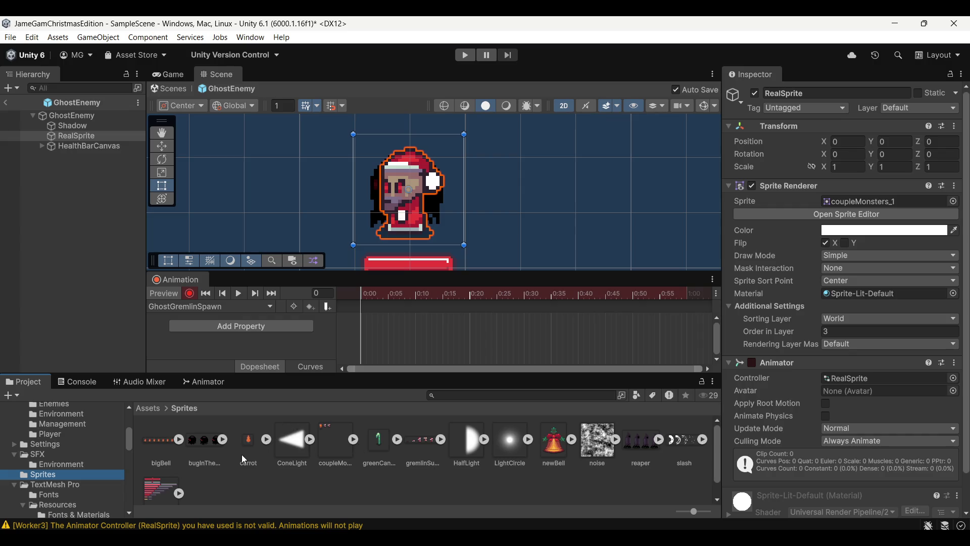
left_click(441, 440)
left_click_drag(462, 439, 361, 317)
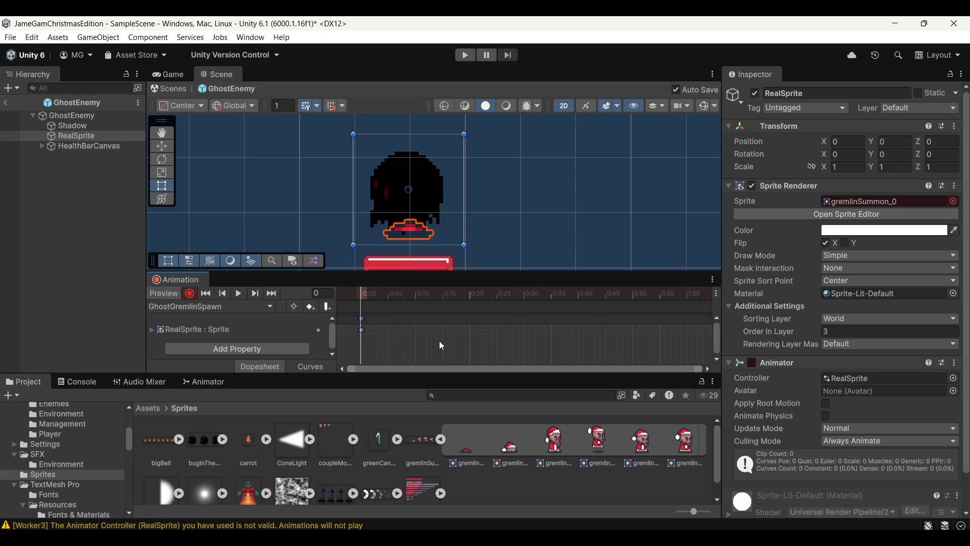
Add the remaining five gremlinSummon frames to the dopesheet, ending at 0:25
mouse_move(515, 451)
left_mouse_down()
mouse_move(410, 329)
mouse_move(389, 330)
left_mouse_up()
mouse_move(563, 453)
left_mouse_down()
mouse_move(454, 337)
mouse_move(425, 323)
left_mouse_up()
left_click_drag(598, 442, 448, 323)
left_click_drag(641, 440, 466, 323)
left_click_drag(684, 443, 499, 323)
Preview the clip and drag keyframes later so the six frames span to about 0:40
left_click(241, 293)
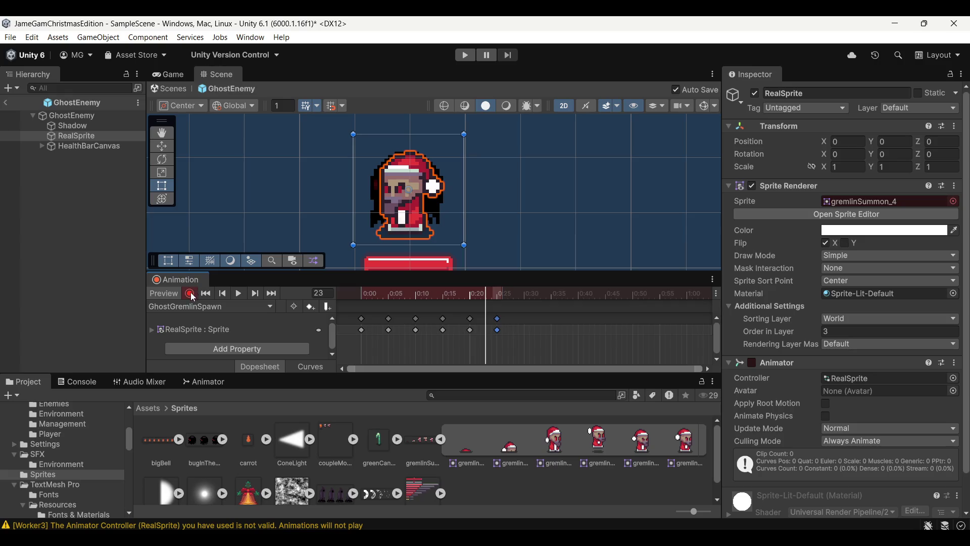
scroll(502, 173, "down", 3)
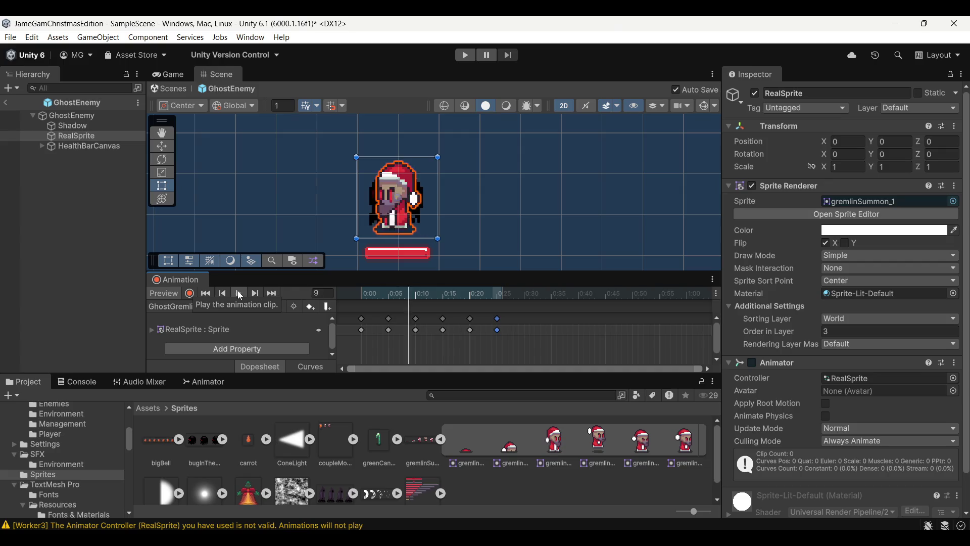
mouse_move(372, 292)
left_mouse_down()
mouse_move(358, 289)
mouse_move(501, 338)
left_mouse_up()
left_click_drag(428, 323, 468, 319)
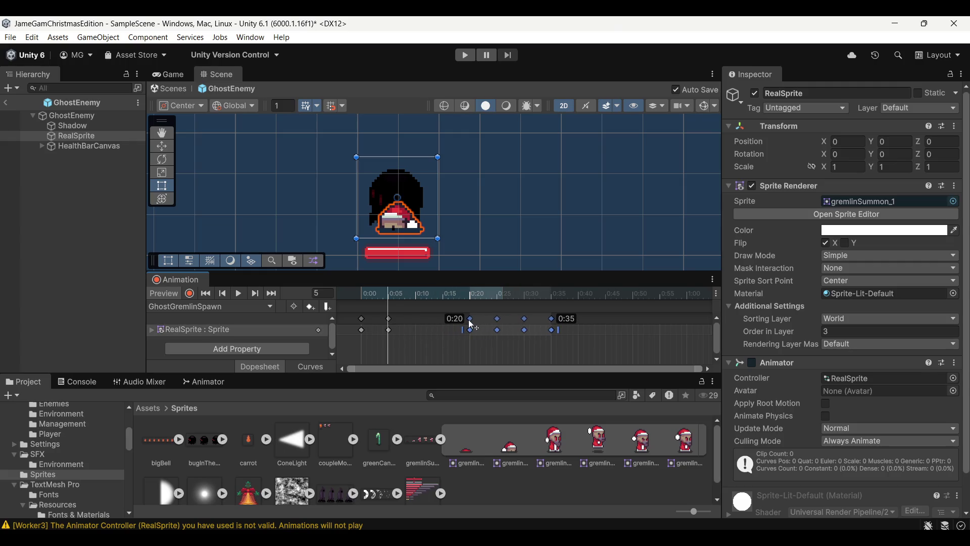
mouse_move(391, 324)
left_mouse_down()
mouse_move(424, 326)
mouse_move(418, 320)
left_mouse_up()
left_click(240, 292)
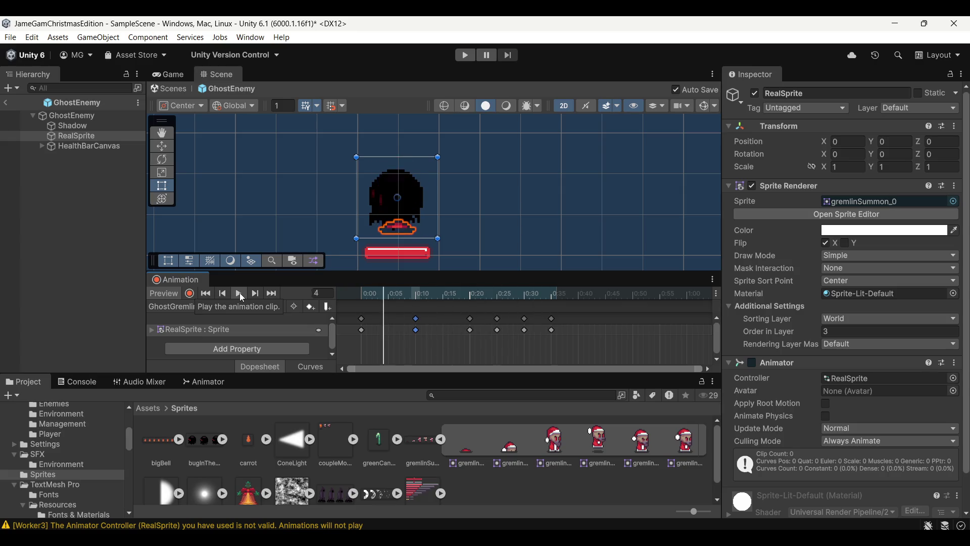
left_click_drag(447, 294, 524, 302)
mouse_move(639, 351)
left_mouse_down()
mouse_move(528, 313)
mouse_move(563, 319)
mouse_move(553, 321)
left_mouse_up()
left_click(562, 342)
left_click(239, 293)
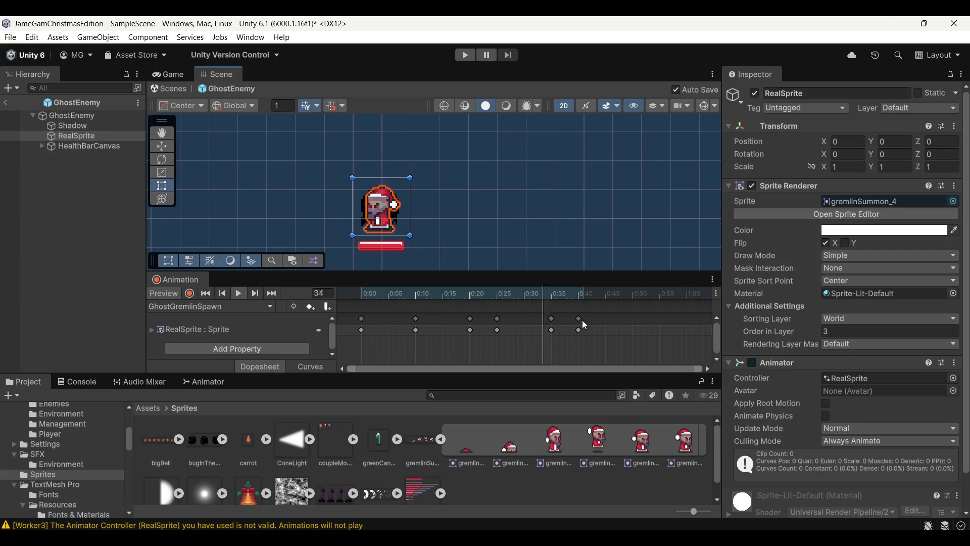
Stop playback, re-dock the Animation timeline, and view the GhostGremlinSpawn state in the Animator
scroll(538, 235, "down", 2)
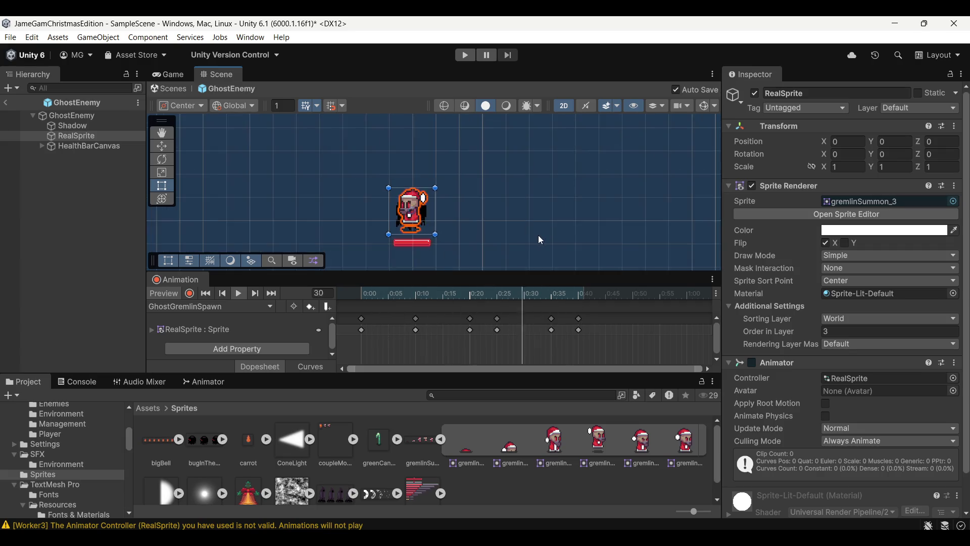
left_click(239, 294)
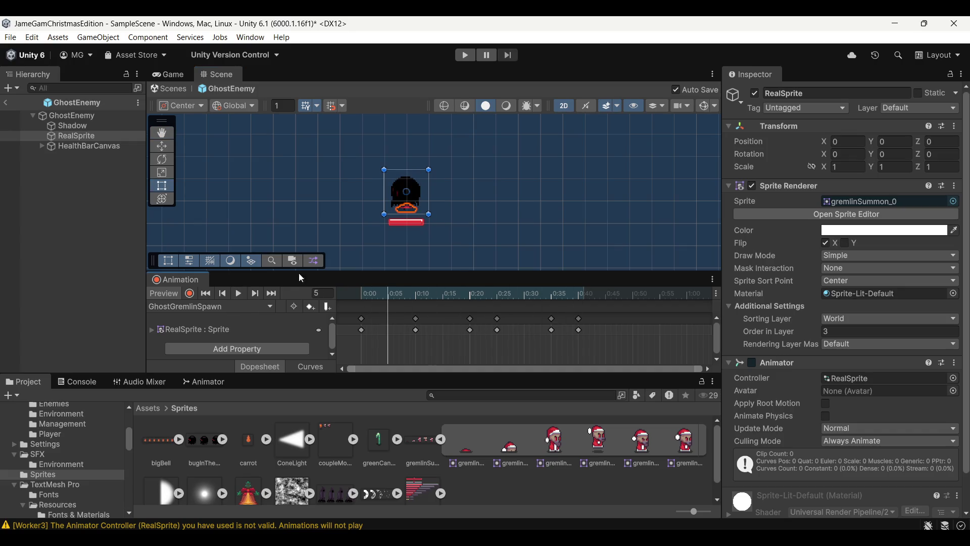
mouse_move(177, 279)
left_mouse_down()
mouse_move(220, 354)
mouse_move(222, 381)
left_mouse_up()
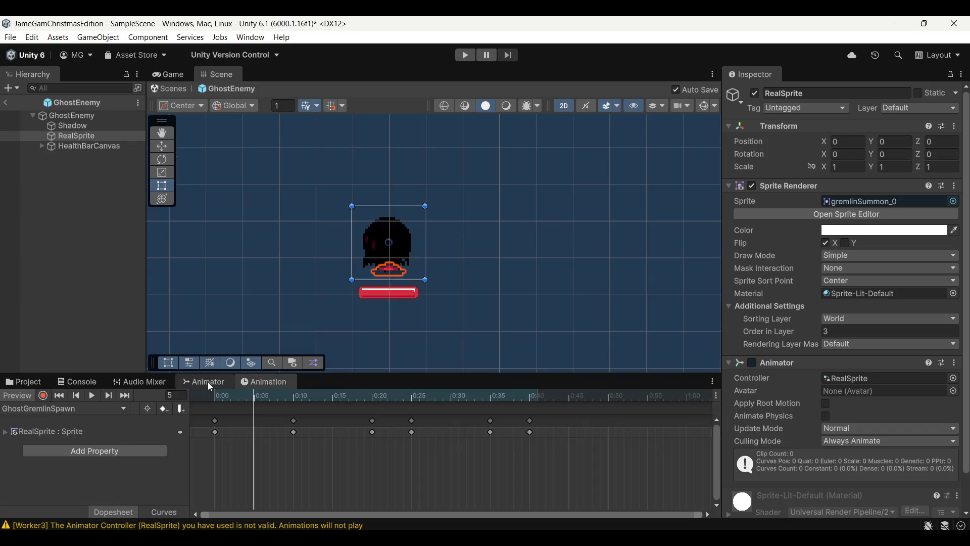
left_click(208, 381)
left_click(372, 489)
Create a new animation clip named GhostGremlinIdle
left_click_drag(372, 491, 368, 479)
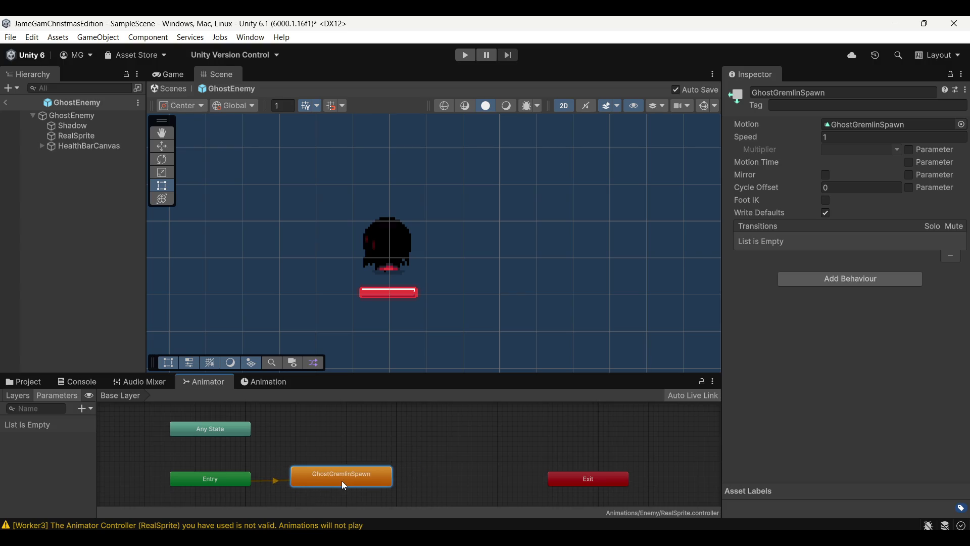
left_click(272, 384)
left_click(124, 409)
left_click(86, 441)
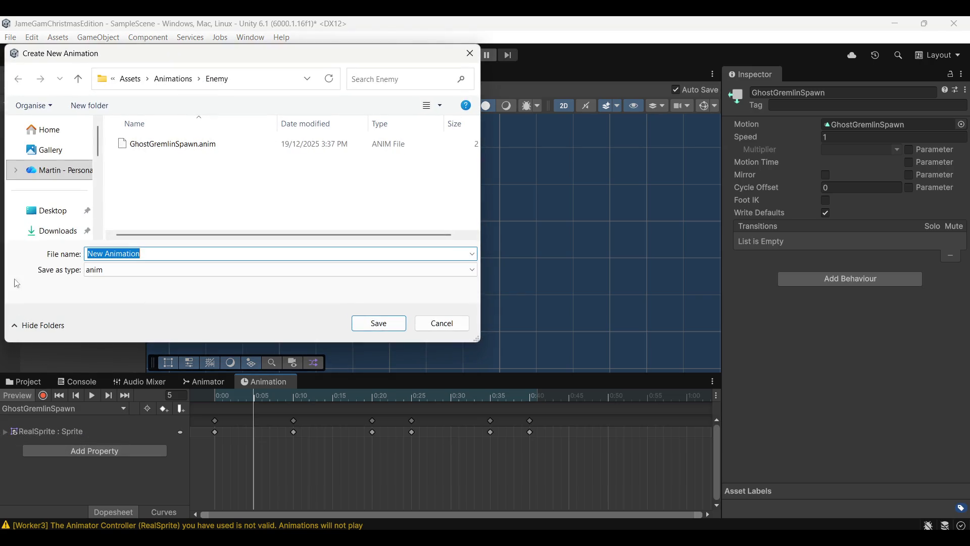
type("GhostGremlin")
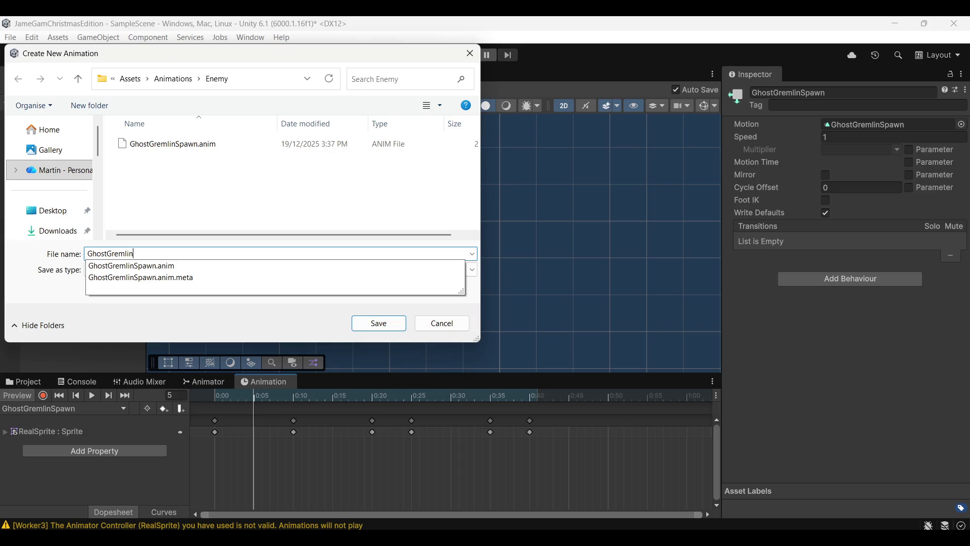
type("Idle")
left_click(371, 326)
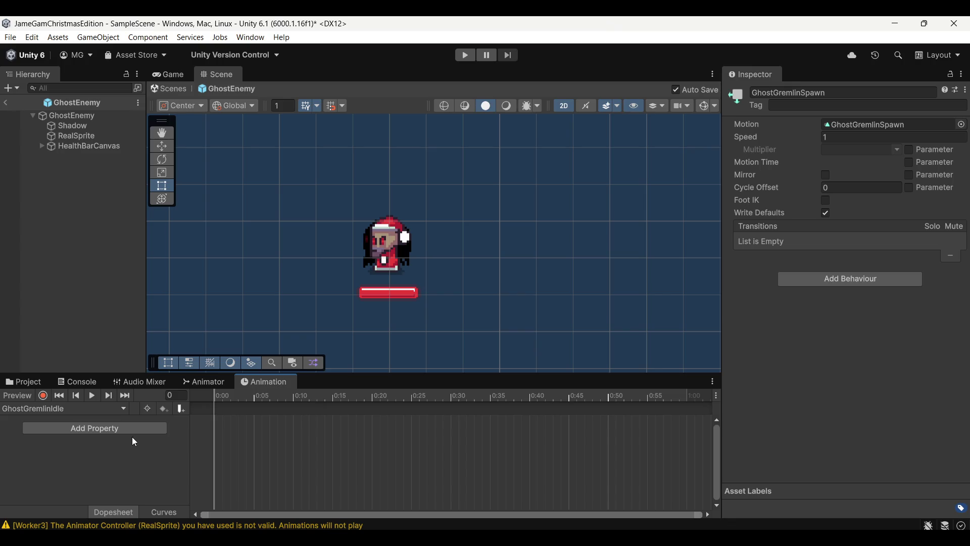
Enable recording and dock the Animation timeline beneath the Scene view, with Project files visible
left_click(43, 396)
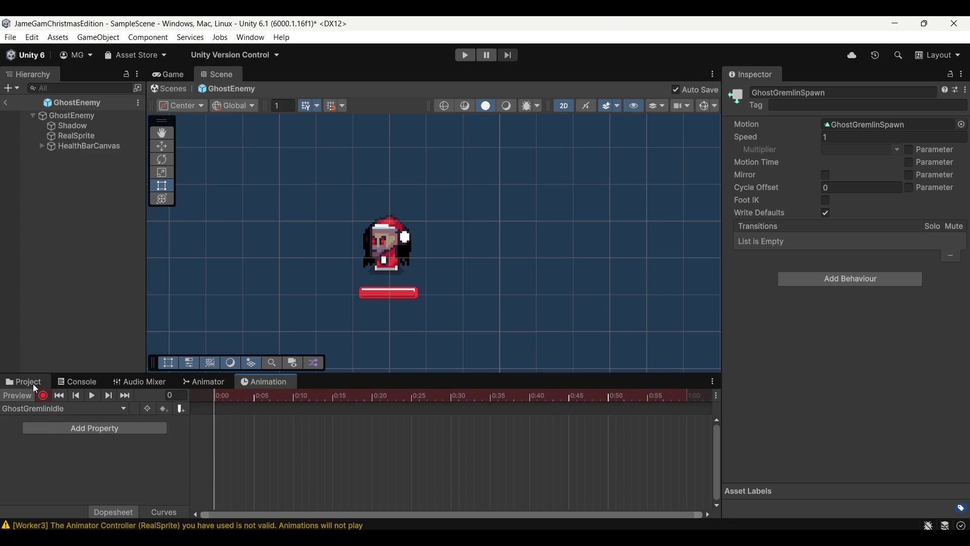
left_click(34, 384)
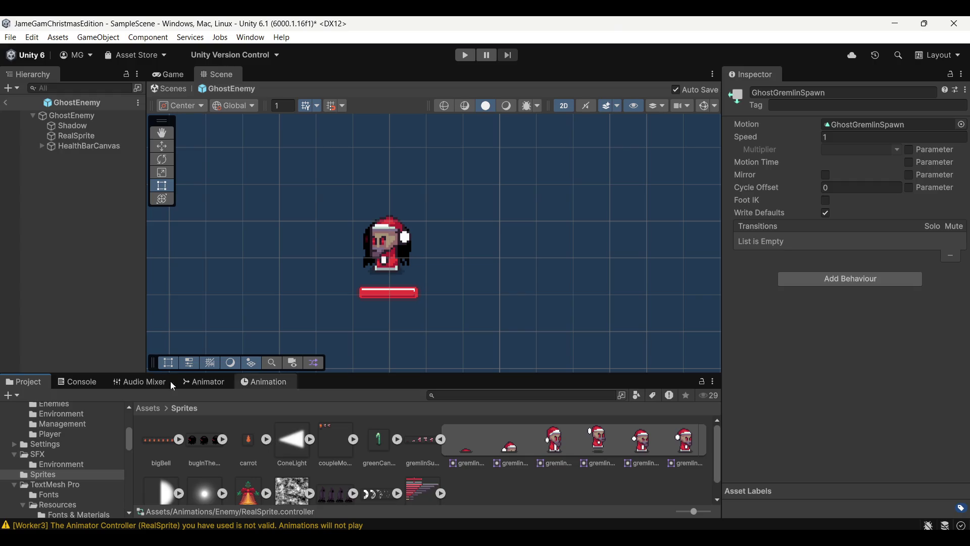
mouse_move(278, 381)
left_mouse_down()
mouse_move(232, 333)
mouse_move(314, 189)
left_mouse_up()
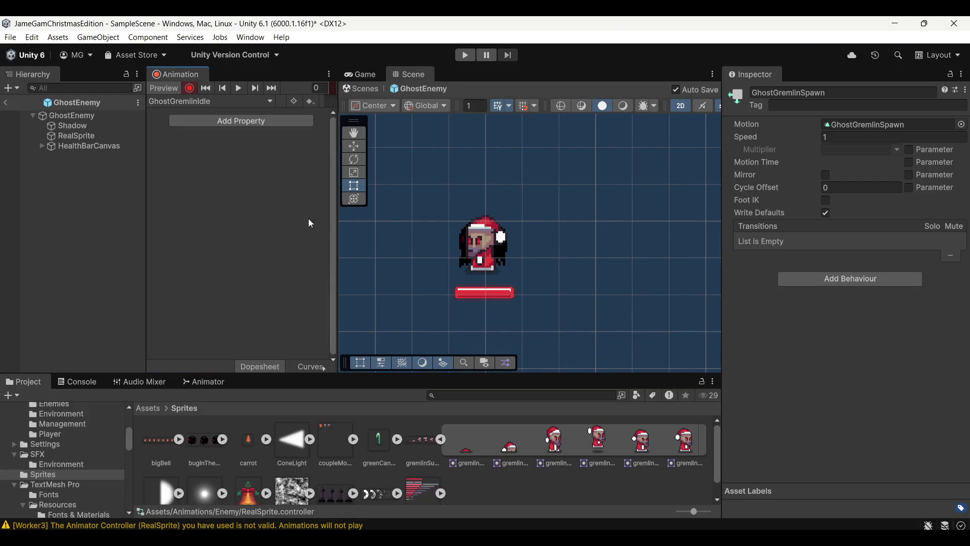
mouse_move(177, 74)
left_mouse_down()
mouse_move(253, 195)
mouse_move(419, 347)
mouse_move(390, 341)
left_mouse_up()
left_click_drag(298, 81, 577, 313)
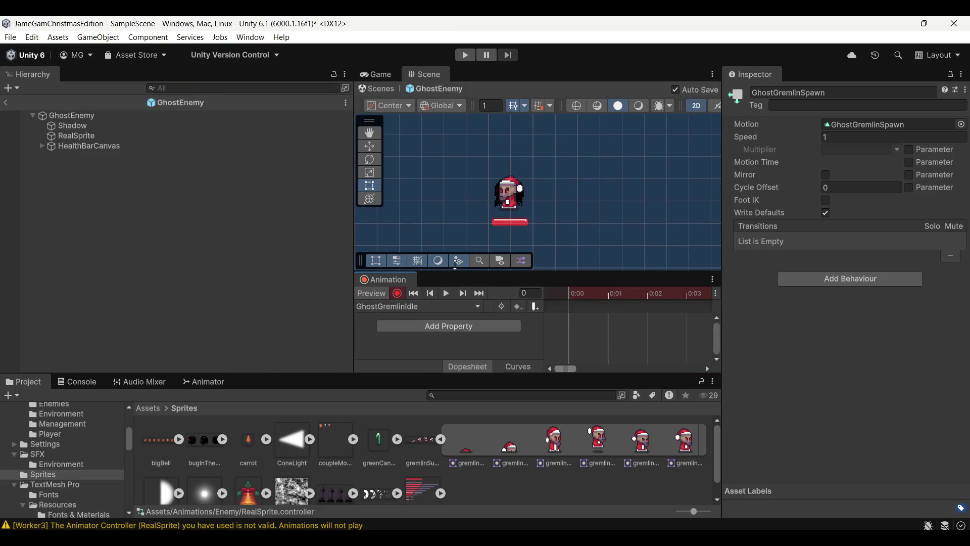
left_click_drag(354, 201, 177, 200)
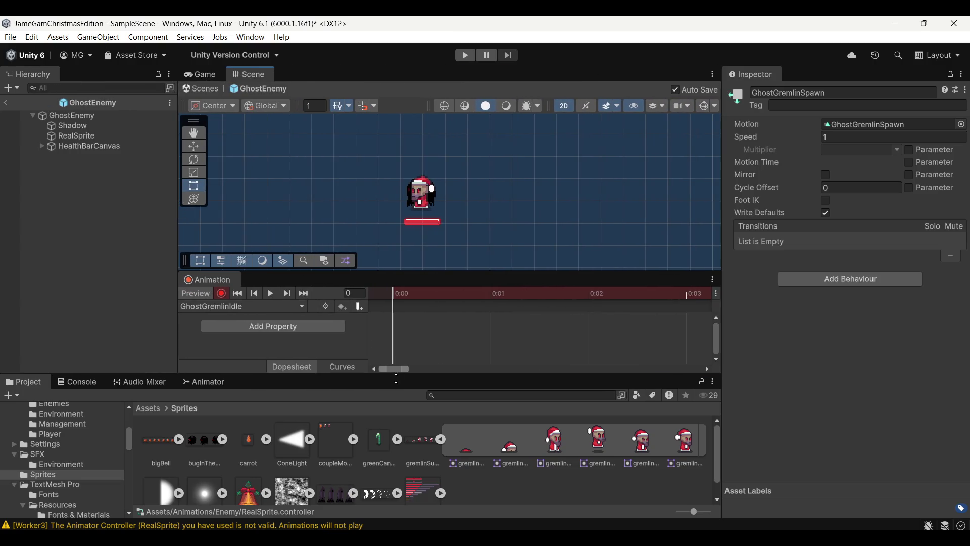
left_click_drag(367, 377, 370, 388)
Key three gremlin sprite frames at 0:00, 0:05 and 0:10, then shift the middle key later
left_click_drag(685, 453, 394, 334)
scroll(511, 338, "down", 5)
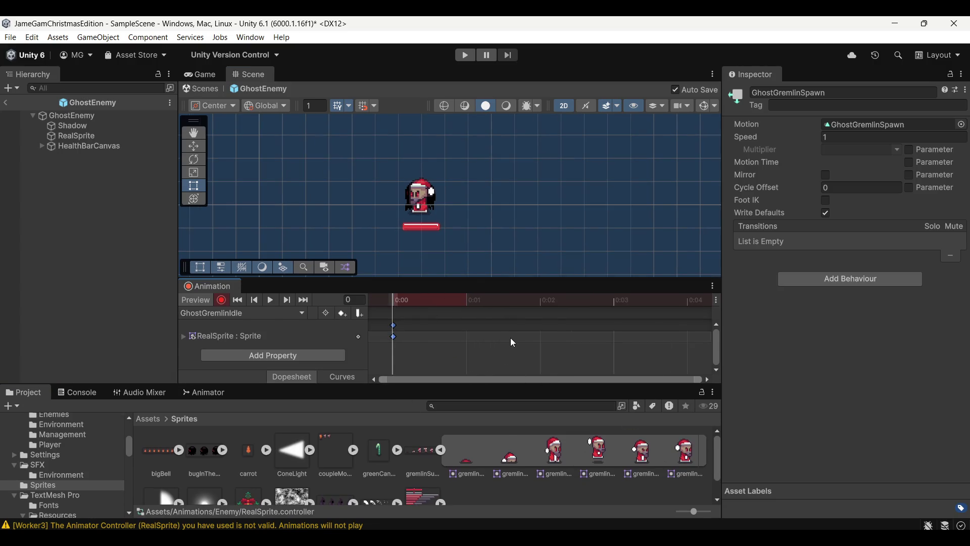
left_click_drag(486, 280, 474, 251)
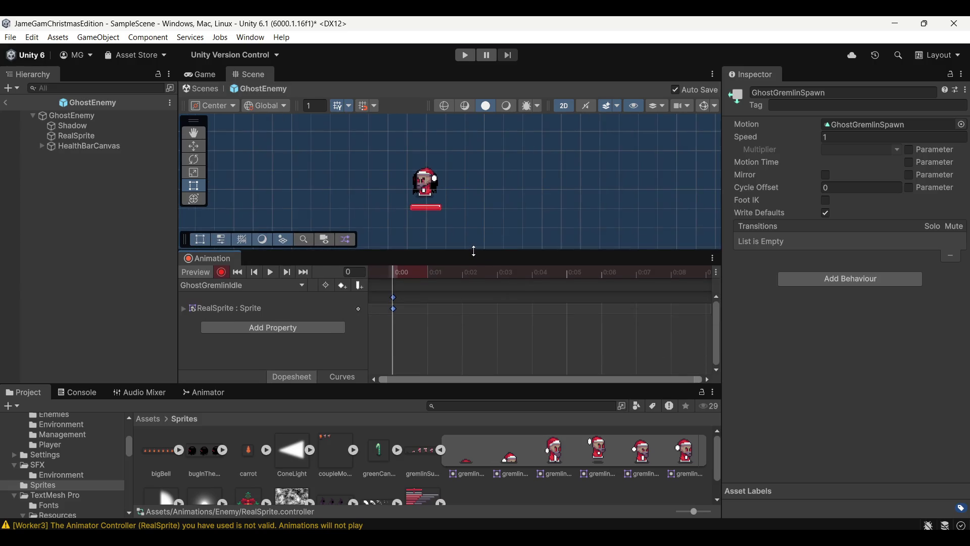
scroll(527, 324, "down", 3)
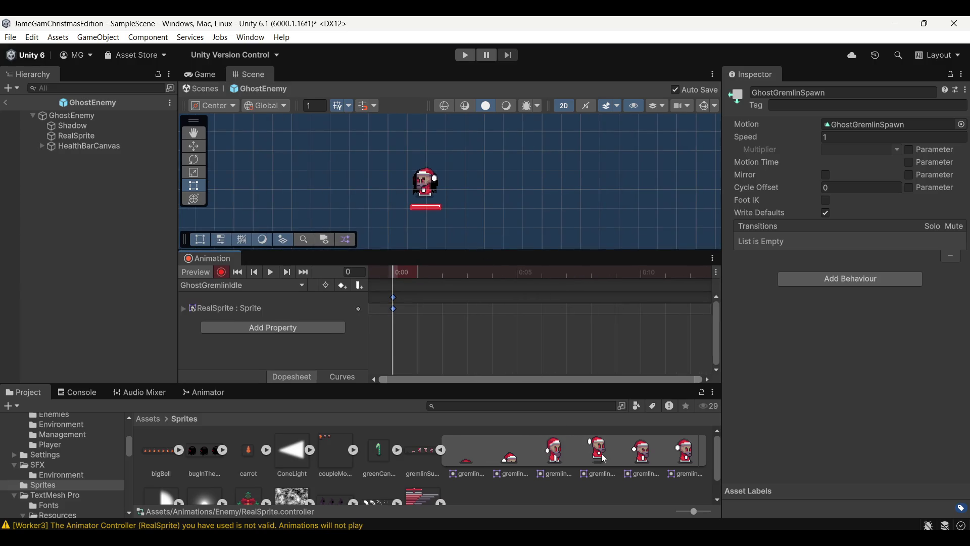
mouse_move(641, 459)
left_mouse_down()
mouse_move(537, 305)
mouse_move(517, 302)
left_mouse_up()
mouse_move(692, 458)
left_mouse_down()
mouse_move(632, 301)
mouse_move(642, 301)
left_mouse_up()
scroll(650, 320, "down", 5)
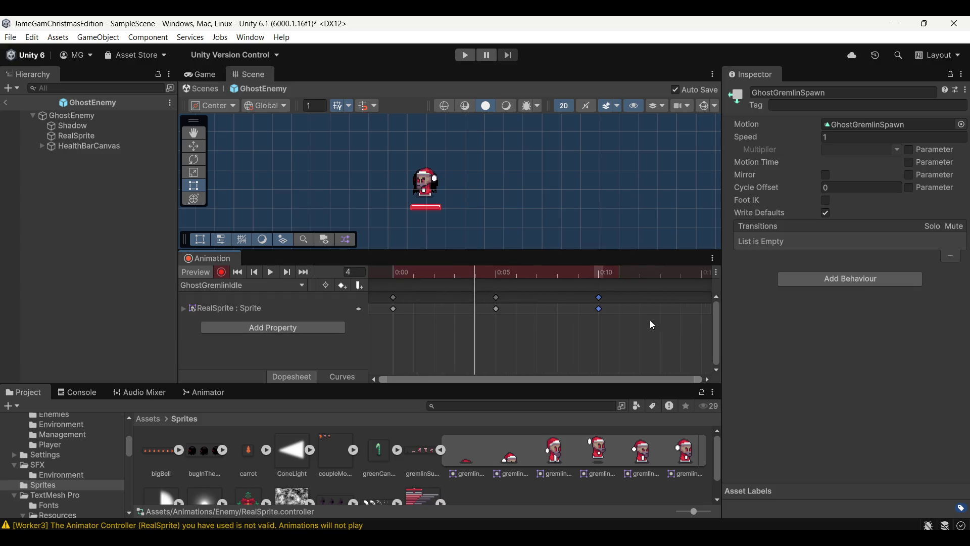
left_click(500, 300)
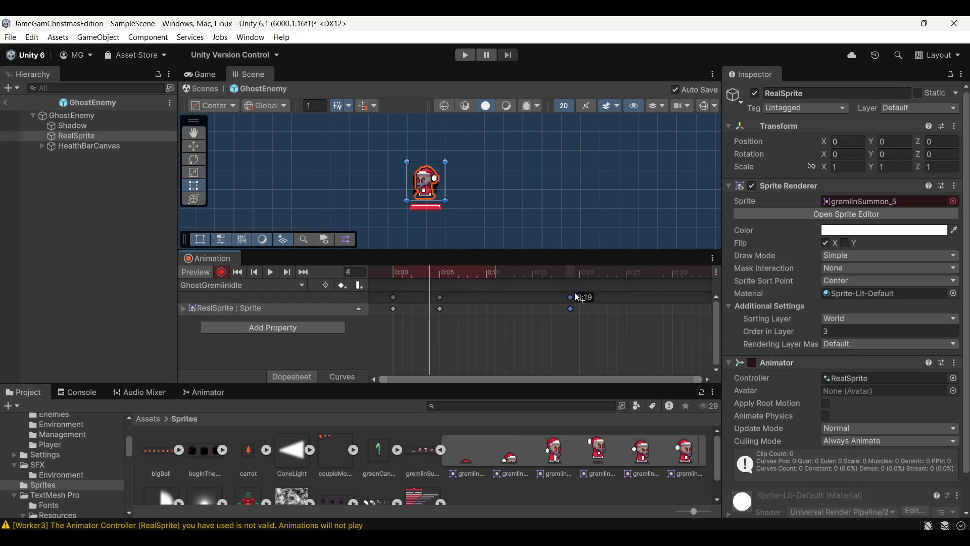
left_click_drag(441, 297, 489, 302)
Preview the idle animation and return the playhead to the clip start
left_click(272, 270)
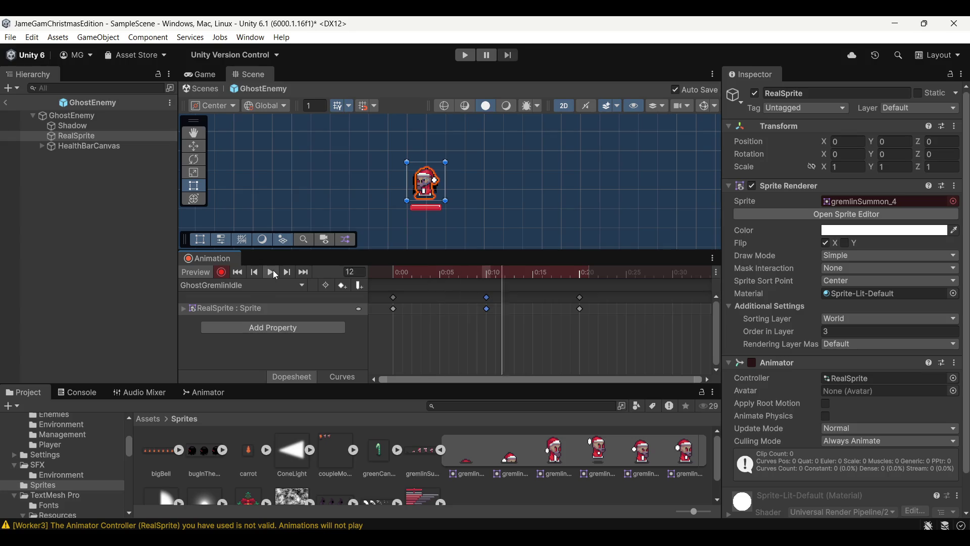
scroll(564, 329, "down", 3)
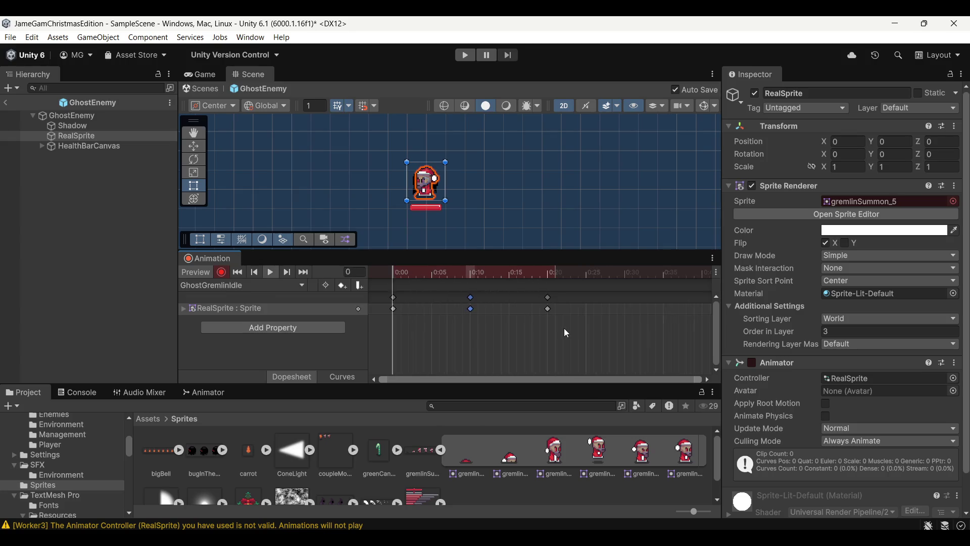
left_click(274, 271)
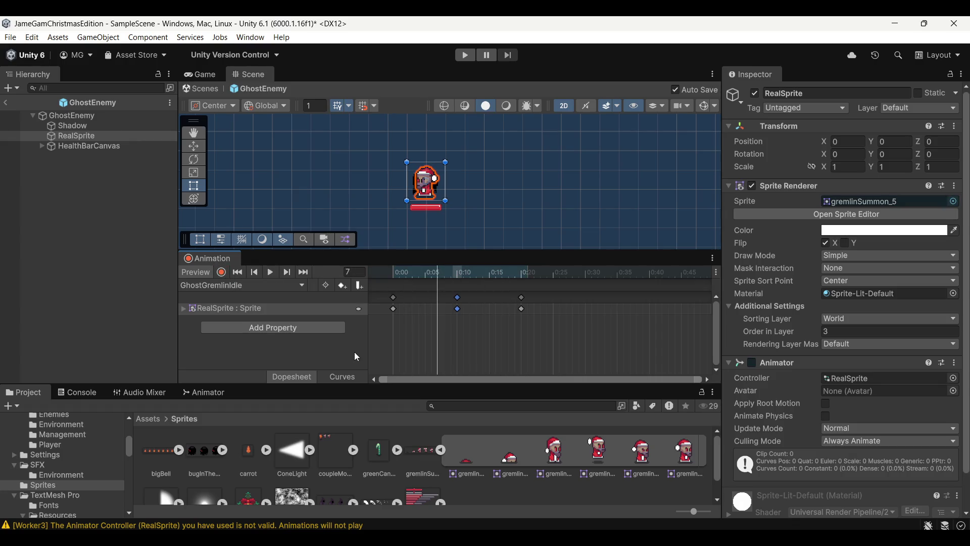
left_click(387, 274)
Dock the Animation timeline beside the Animator and line GhostGremlinSpawn up with Entry
mouse_move(207, 259)
left_mouse_down()
mouse_move(341, 414)
mouse_move(262, 394)
left_mouse_up()
left_click(209, 395)
mouse_move(331, 386)
left_mouse_down()
mouse_move(331, 297)
mouse_move(334, 401)
left_mouse_up()
left_click_drag(249, 401, 241, 399)
left_click_drag(312, 400, 311, 395)
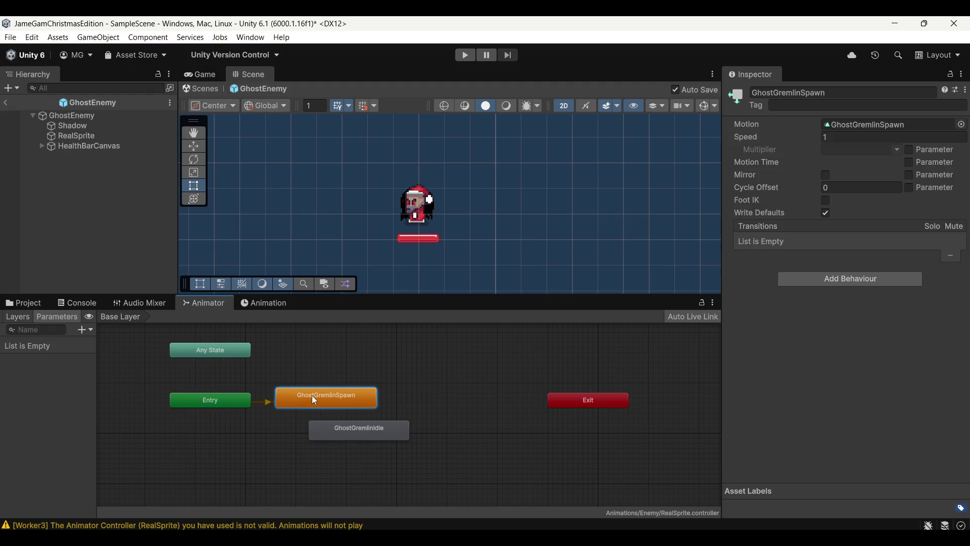
Place GhostGremlinIdle right of GhostGremlinSpawn and make a transition from Spawn to Idle
left_click_drag(363, 429, 456, 396)
left_click(368, 404)
right_click(368, 404)
left_click(397, 406)
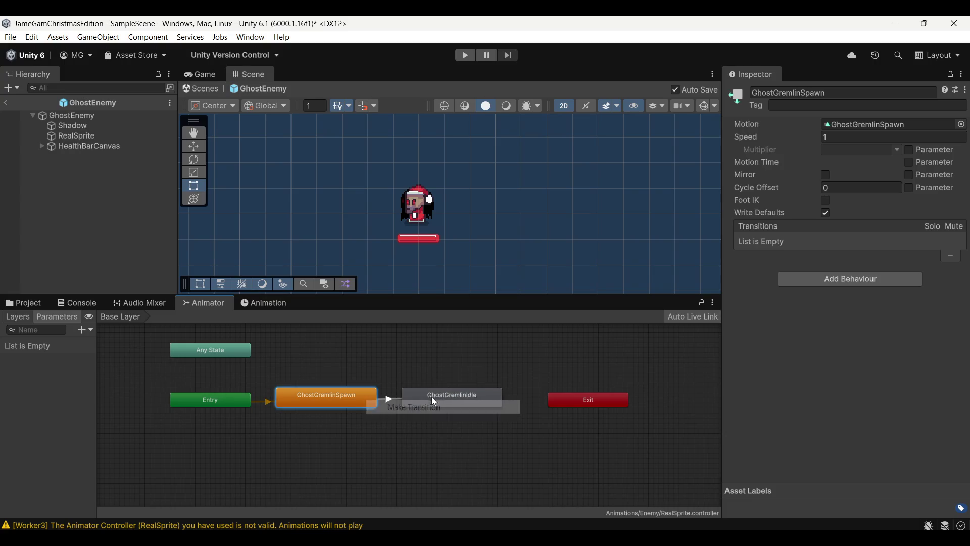
left_click(434, 396)
Select the Spawn-to-Idle transition and expand its exit-time Settings
left_click(424, 399)
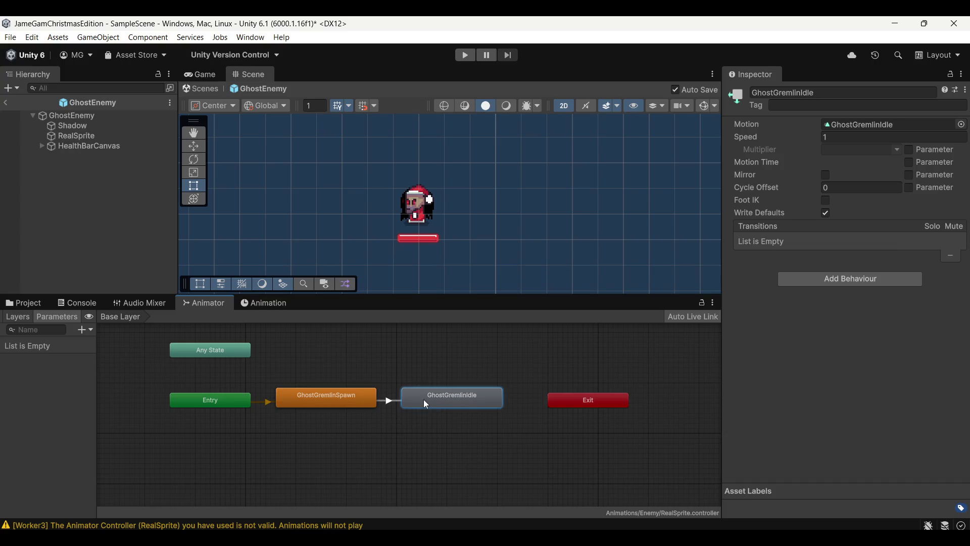
left_click(385, 405)
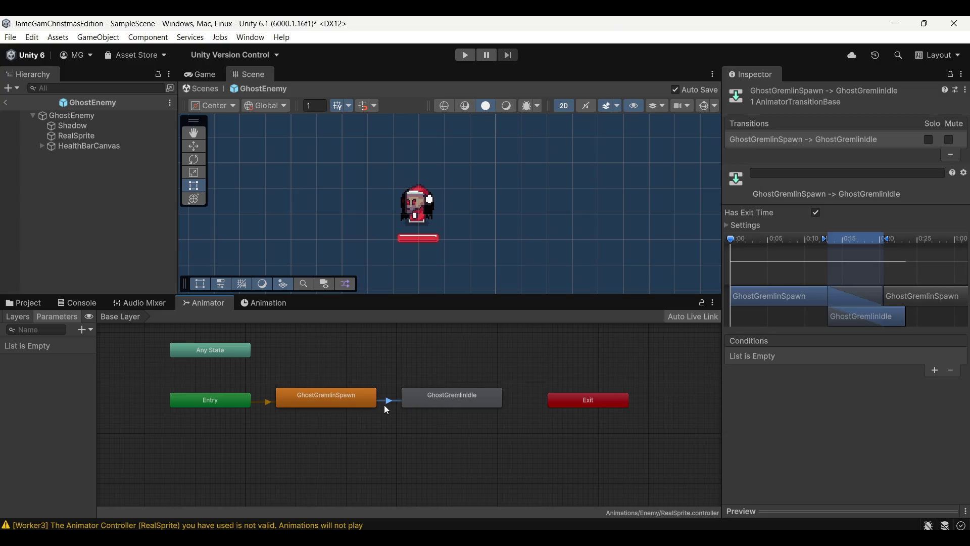
left_click(726, 227)
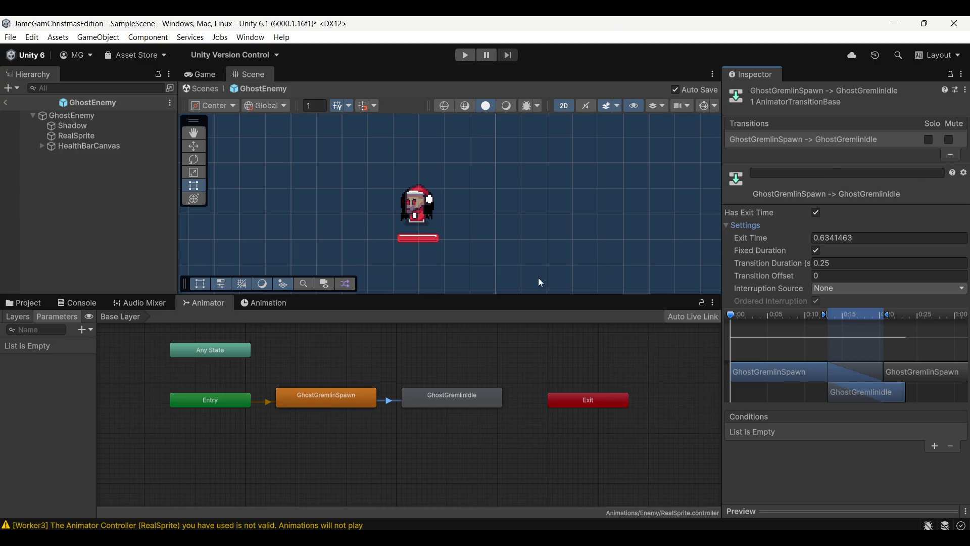
left_click(114, 136)
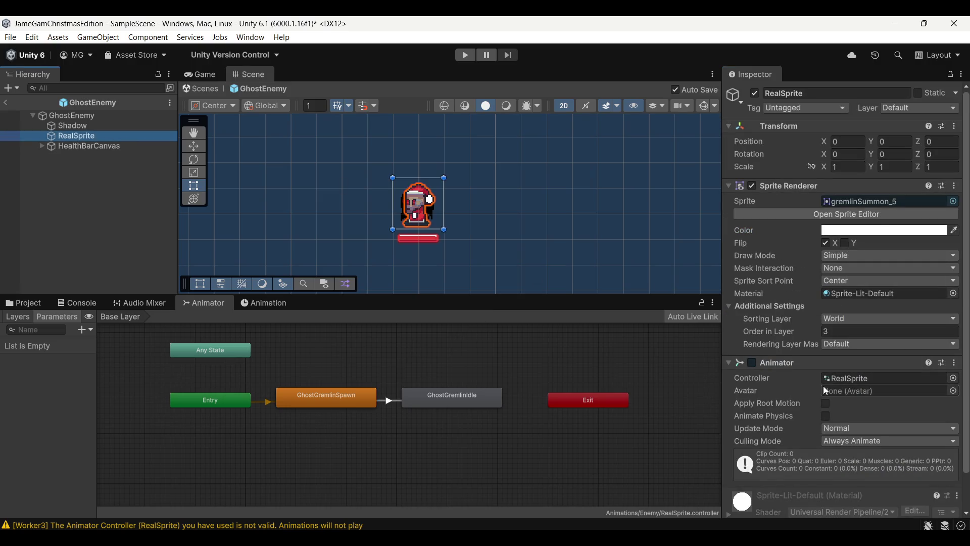
Set RealSprite's Mask Interaction to Visible Inside Mask
scroll(833, 412, "down", 2)
scroll(821, 422, "up", 2)
left_click(848, 280)
left_click(857, 271)
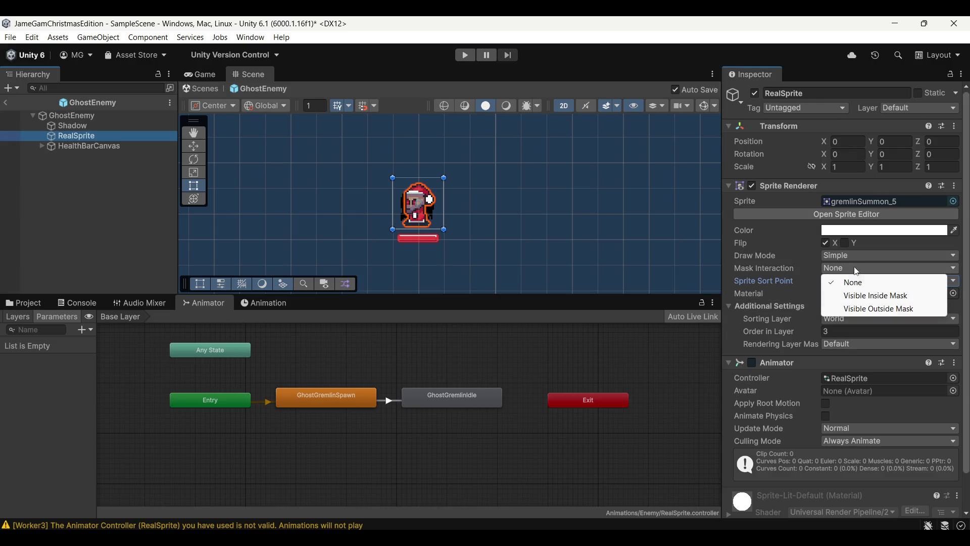
left_click(866, 298)
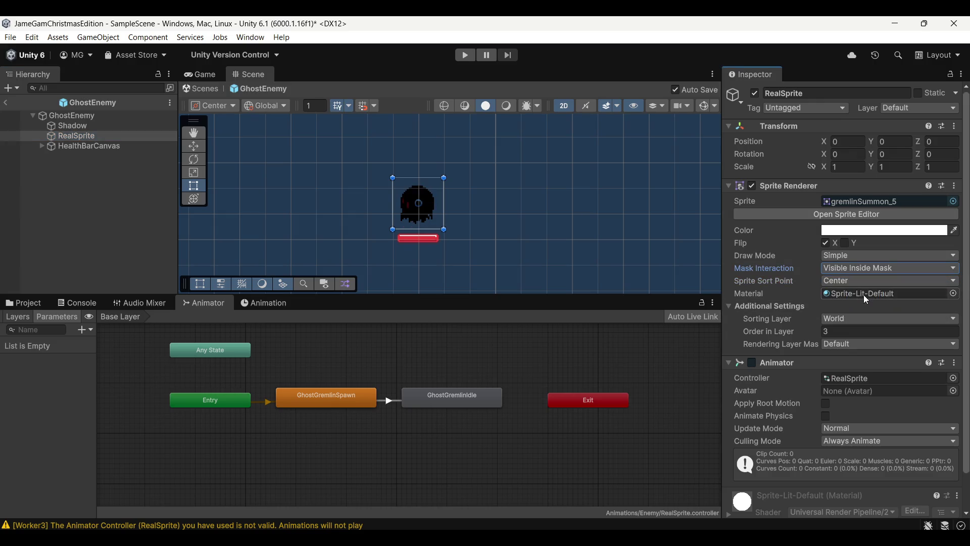
Leave prefab mode and set FogMid, FogUpper and FogBack to Visible Outside Mask
left_click(7, 104)
left_click(59, 131)
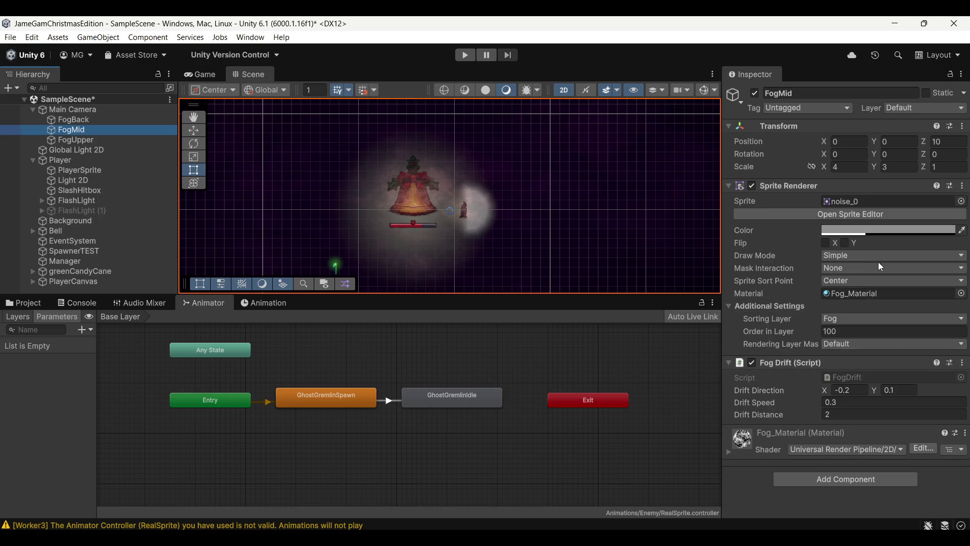
left_click(880, 269)
left_click(887, 309)
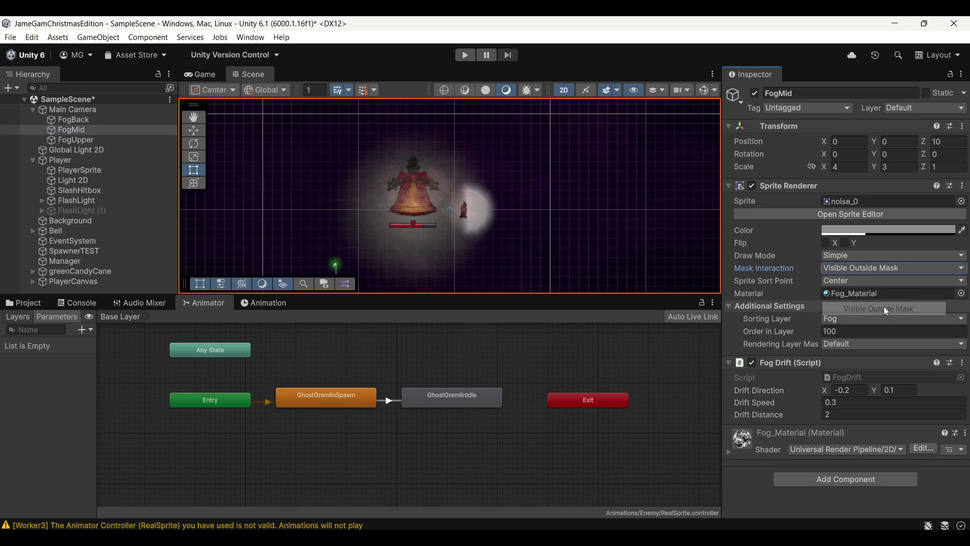
key("Down")
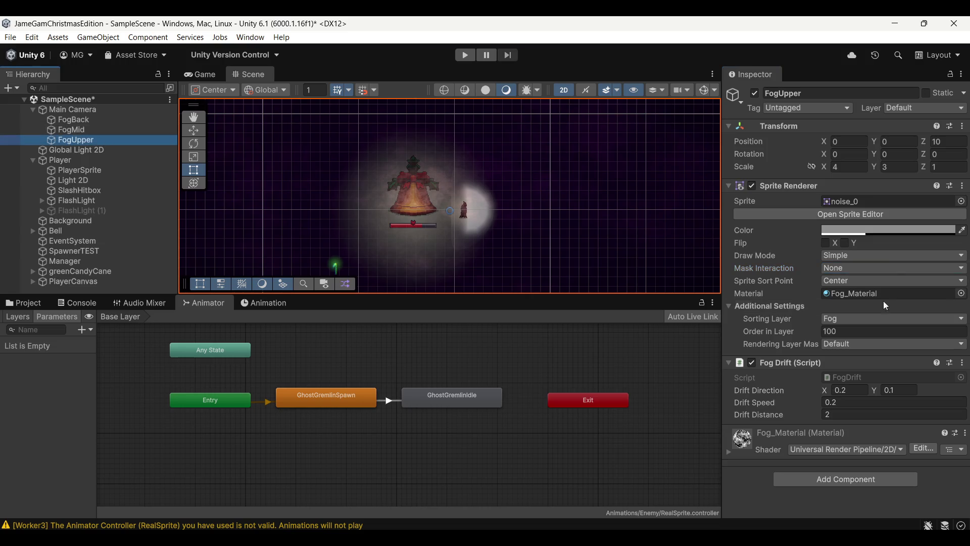
left_click(877, 272)
left_click(885, 308)
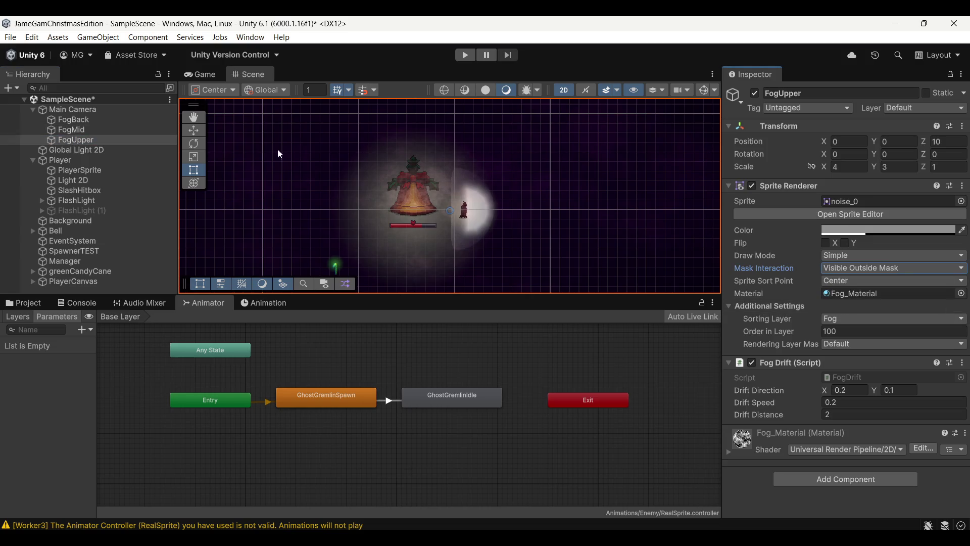
left_click(109, 120)
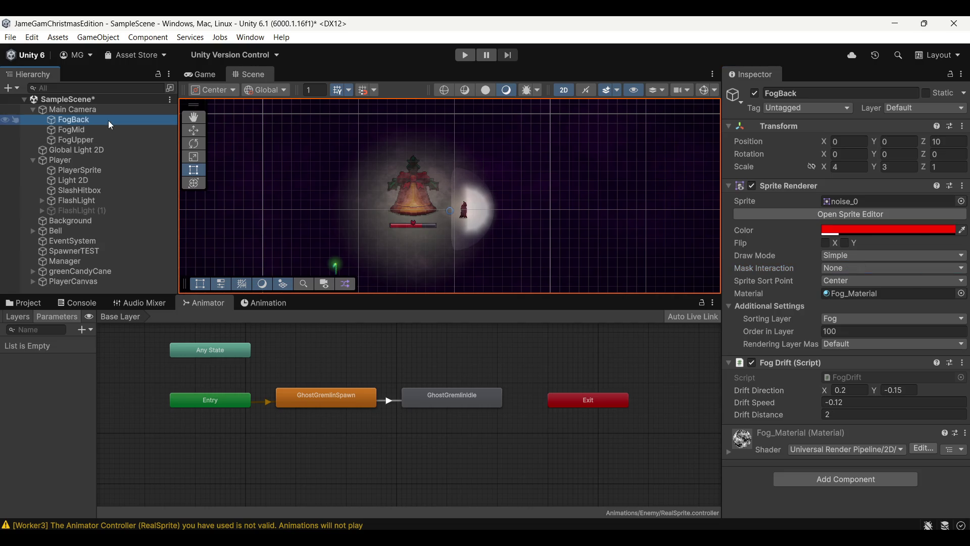
left_click(877, 268)
left_click(877, 308)
Shift the scene so the bell sits left, show the Game view, and select FlashLight
scroll(454, 211, "up", 5)
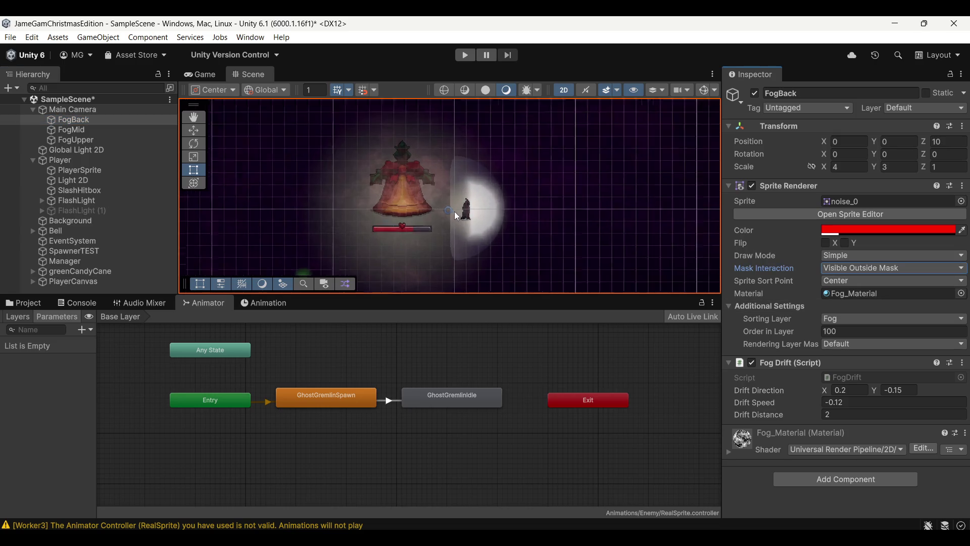
left_click_drag(509, 199, 425, 198)
left_click(204, 75)
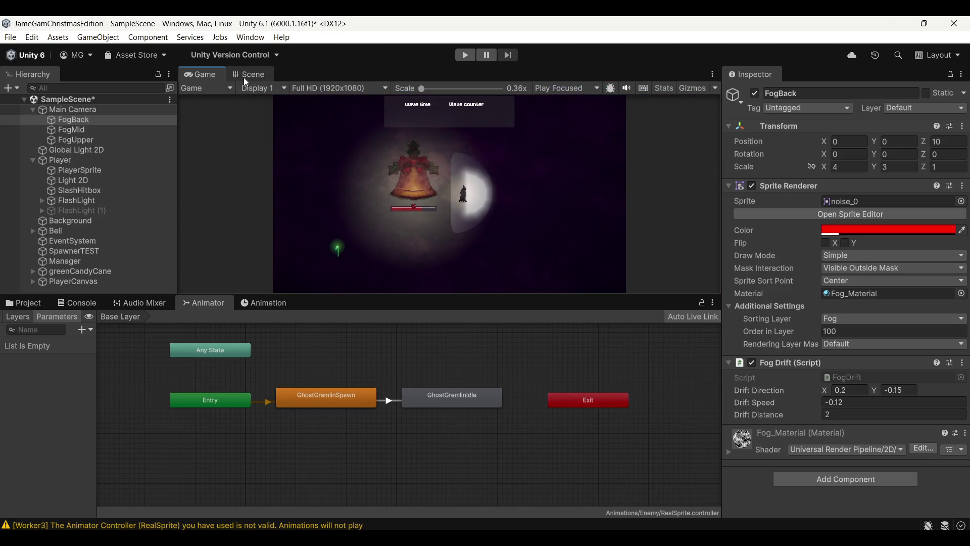
left_click(114, 170)
left_click(106, 142)
left_click(115, 190)
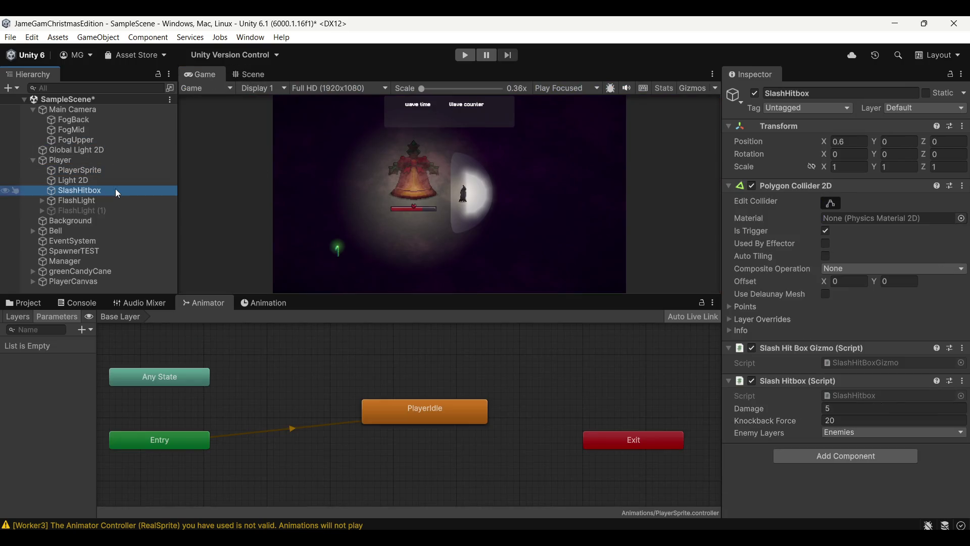
left_click(107, 198)
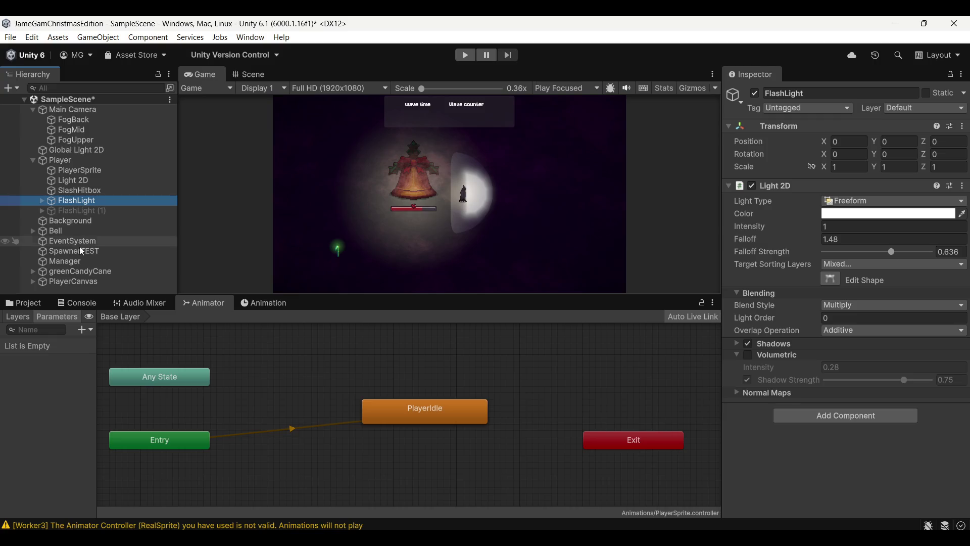
Select the SpriteMask under FlashLight, after briefly toggling FlashLight (1) on and off
left_click(81, 211)
left_click(755, 94)
left_click(756, 94)
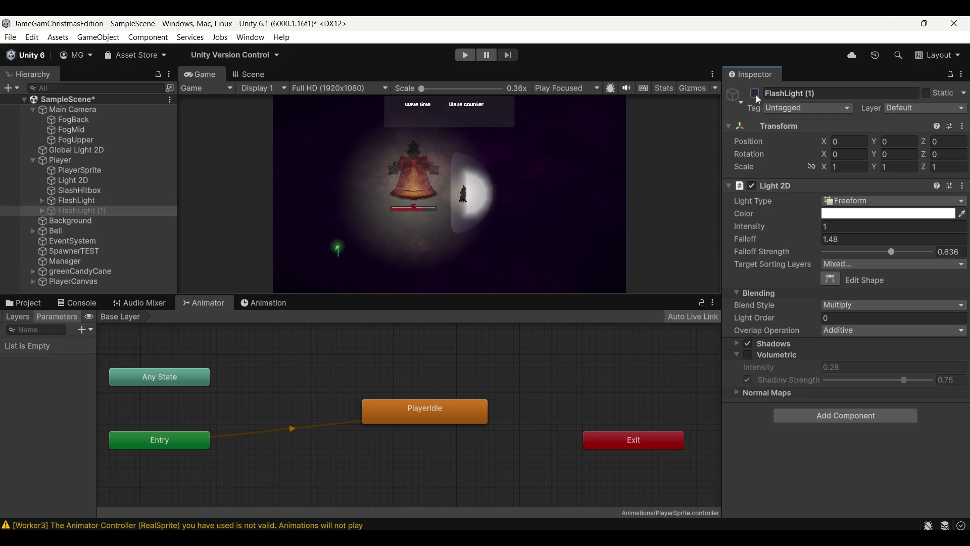
left_click(55, 200)
left_click(40, 200)
left_click(84, 210)
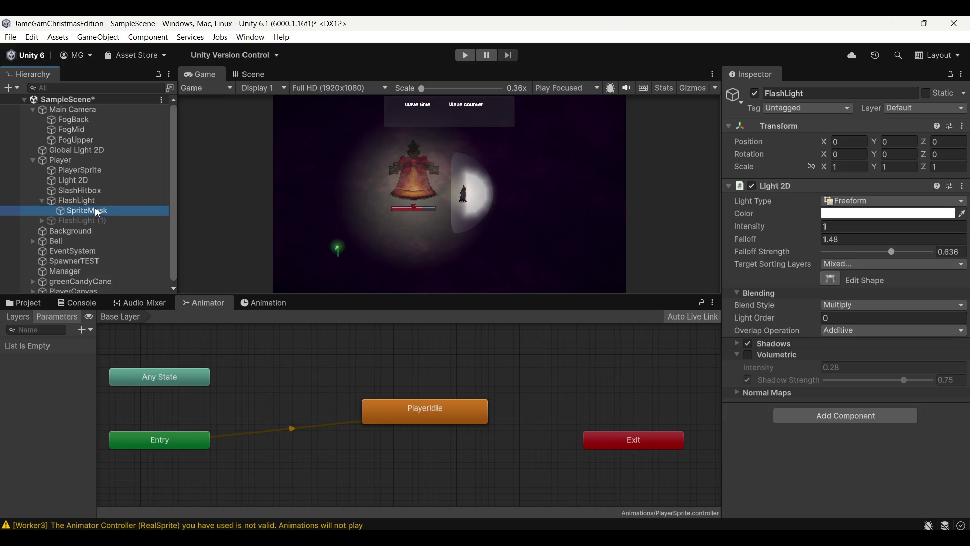
Shrink the SpriteMask with the Rect tool to scale 0.672 × 0.6254 at X 1.48
left_click(249, 75)
mouse_move(405, 202)
left_mouse_down()
mouse_move(480, 209)
mouse_move(400, 197)
left_mouse_up()
key("t")
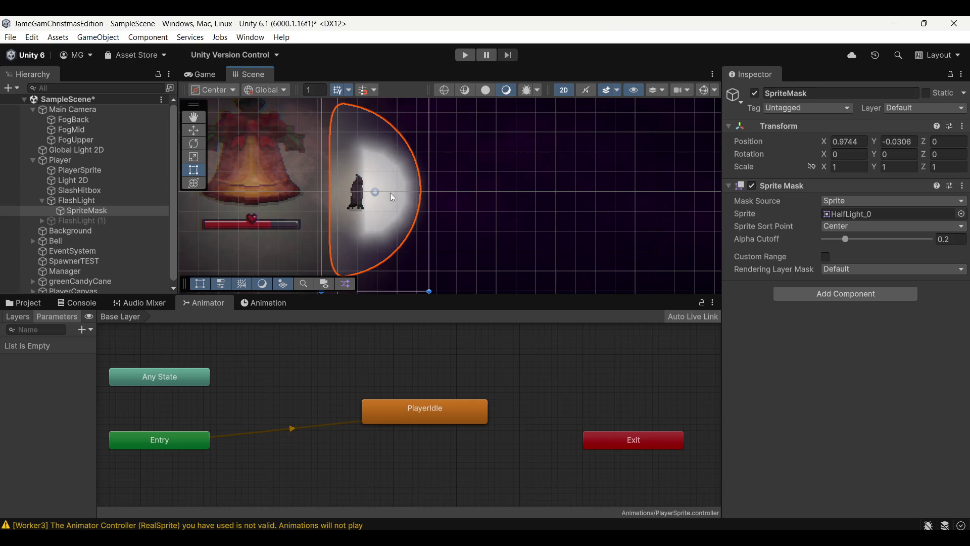
scroll(371, 188, "down", 3)
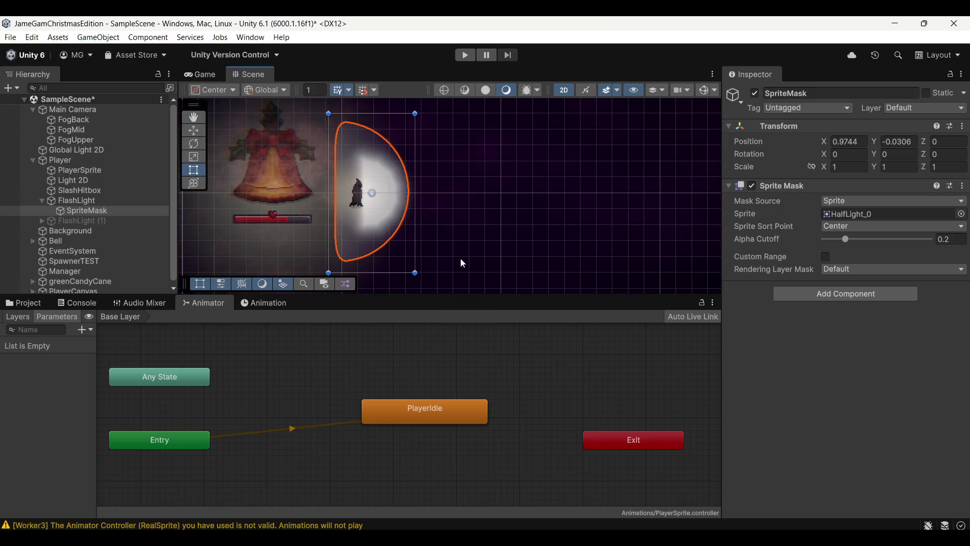
mouse_move(329, 272)
left_mouse_down()
mouse_move(340, 240)
mouse_move(393, 217)
left_mouse_up()
Check the smaller light cone in the Game view
left_click(217, 73)
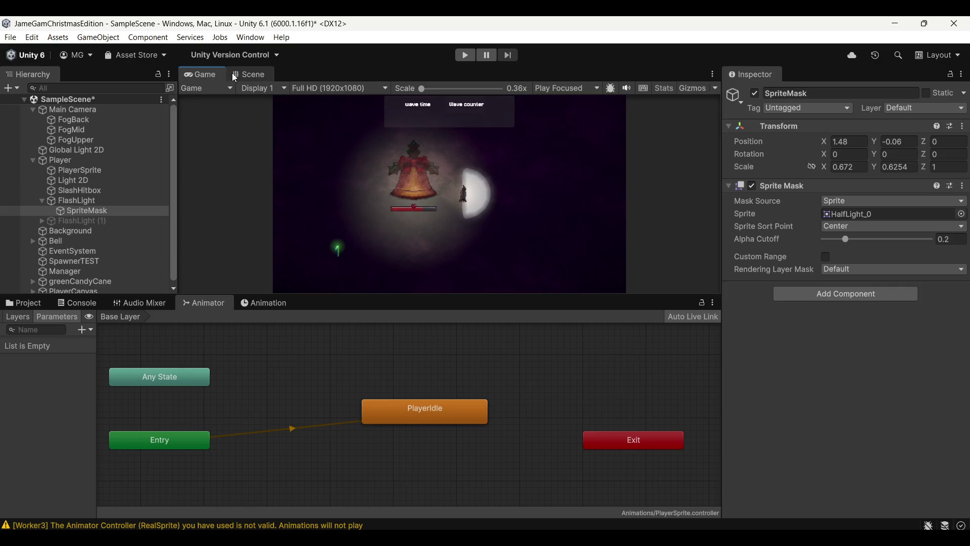
left_click(235, 78)
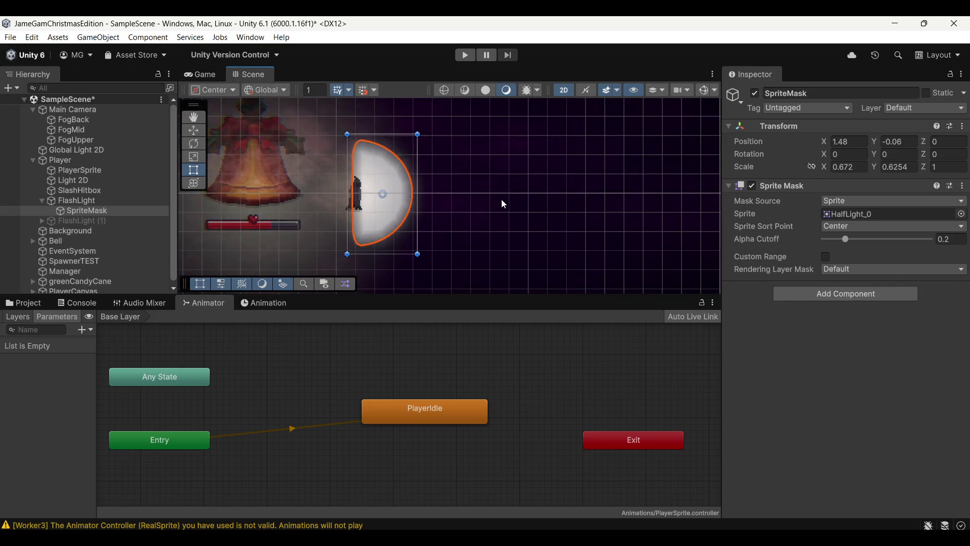
left_click(265, 120)
left_click(216, 78)
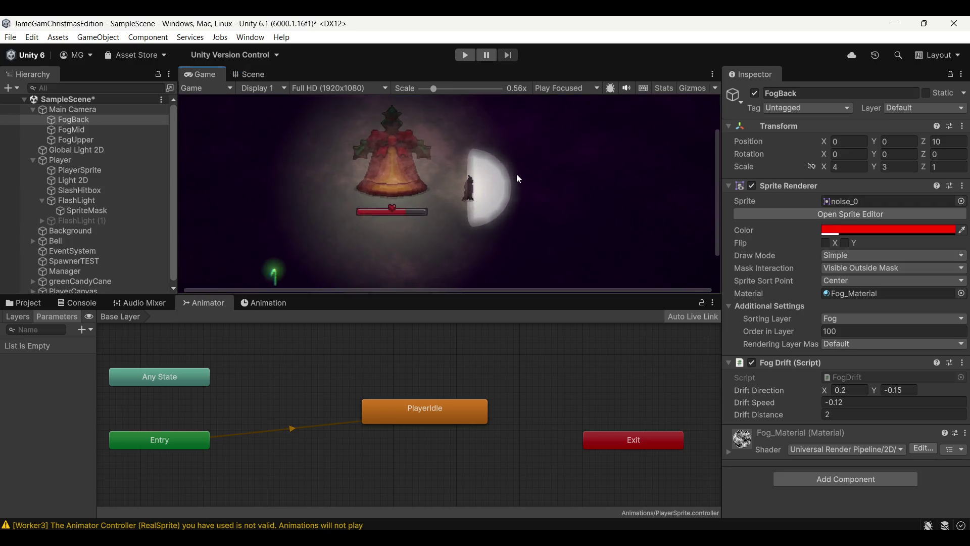
scroll(521, 176, "down", 5)
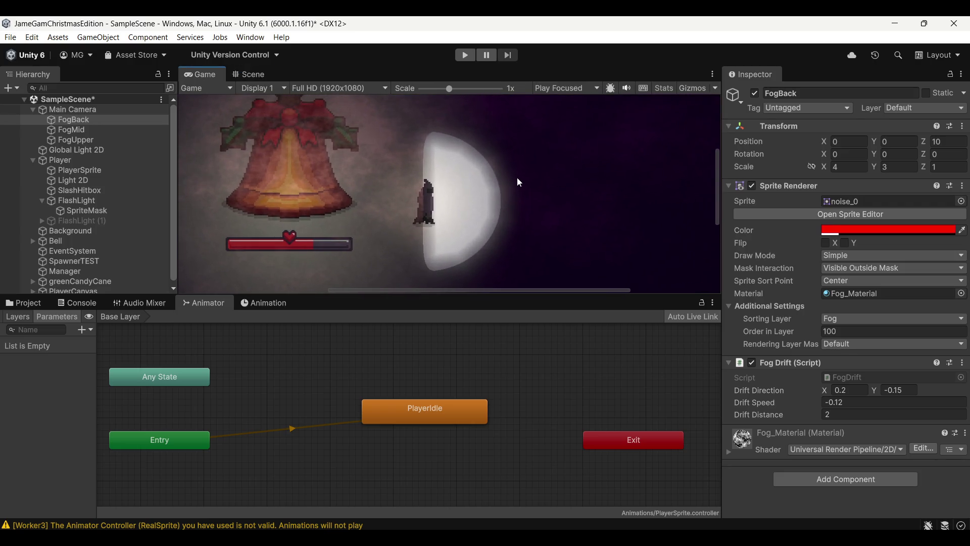
scroll(522, 190, "down", 1)
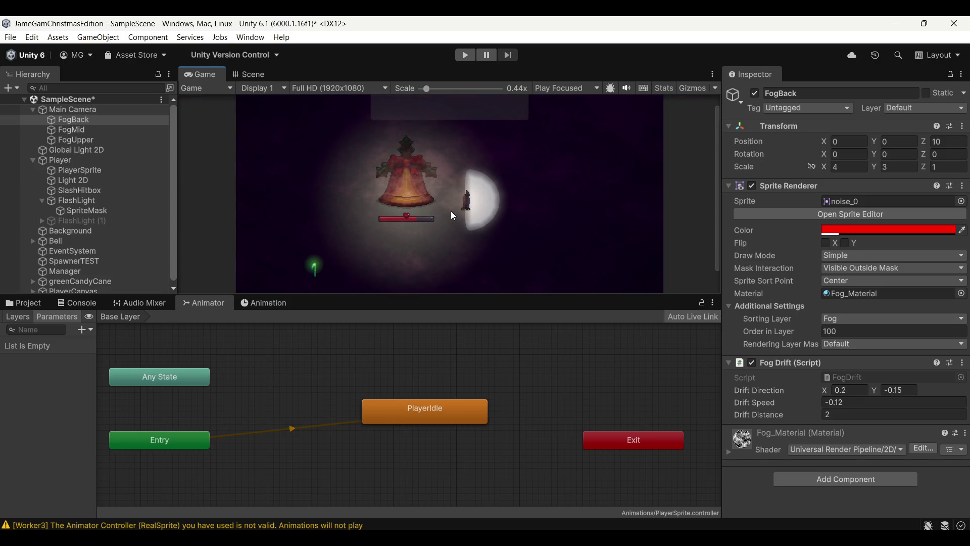
left_click(464, 59)
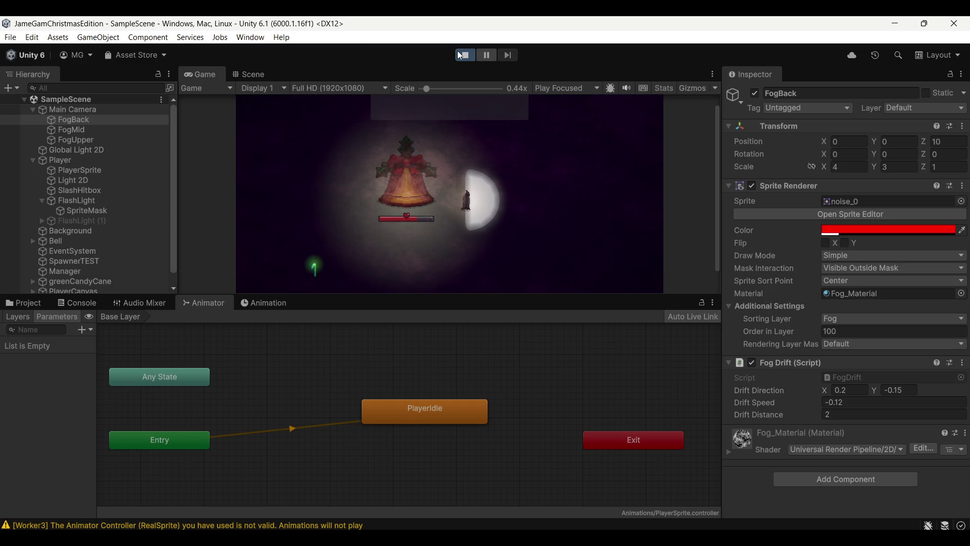
key("d")
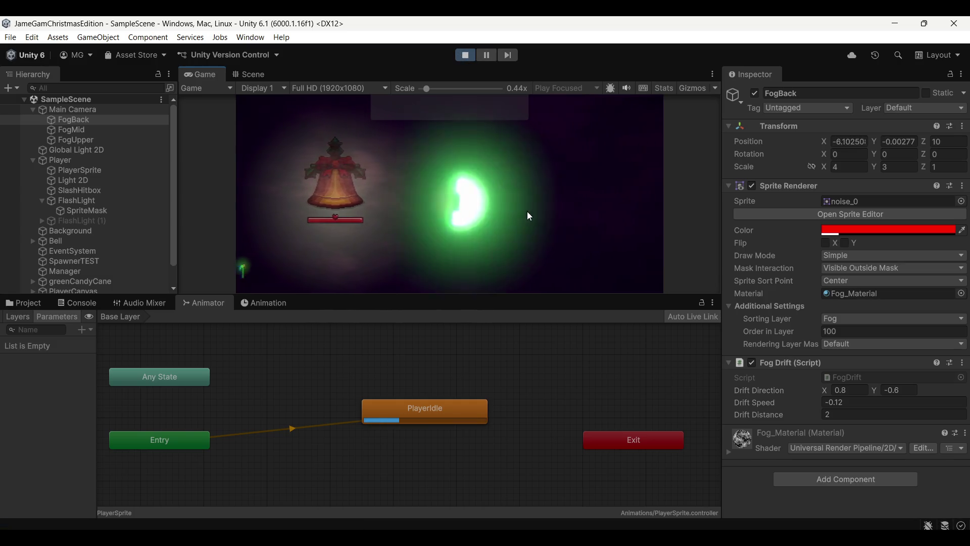
key("a")
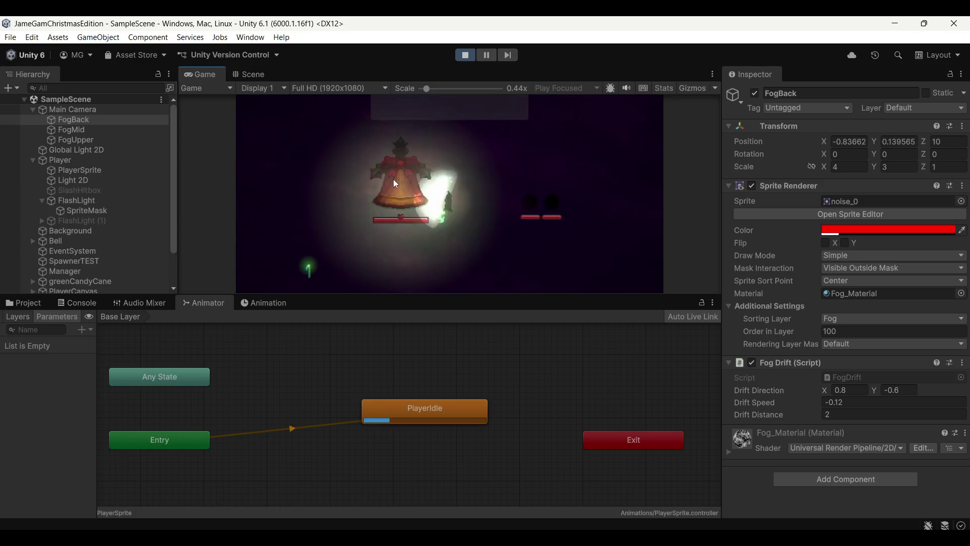
left_click(395, 180)
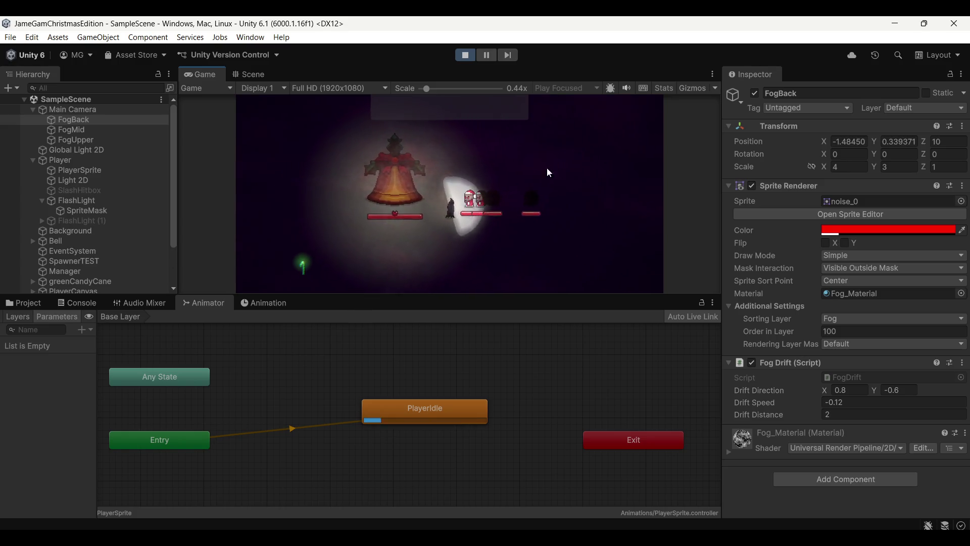
key("d")
key("d")
key("d")
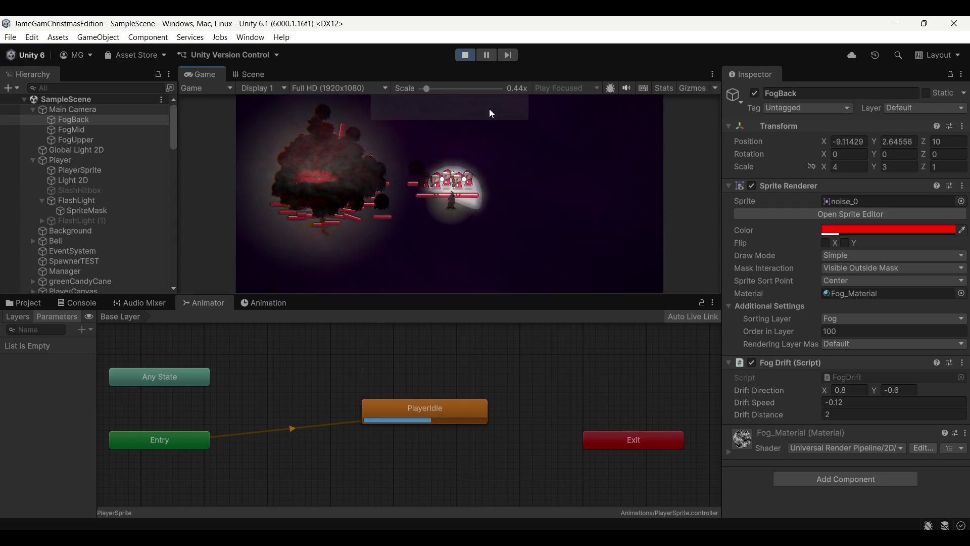
key("ctrl+p")
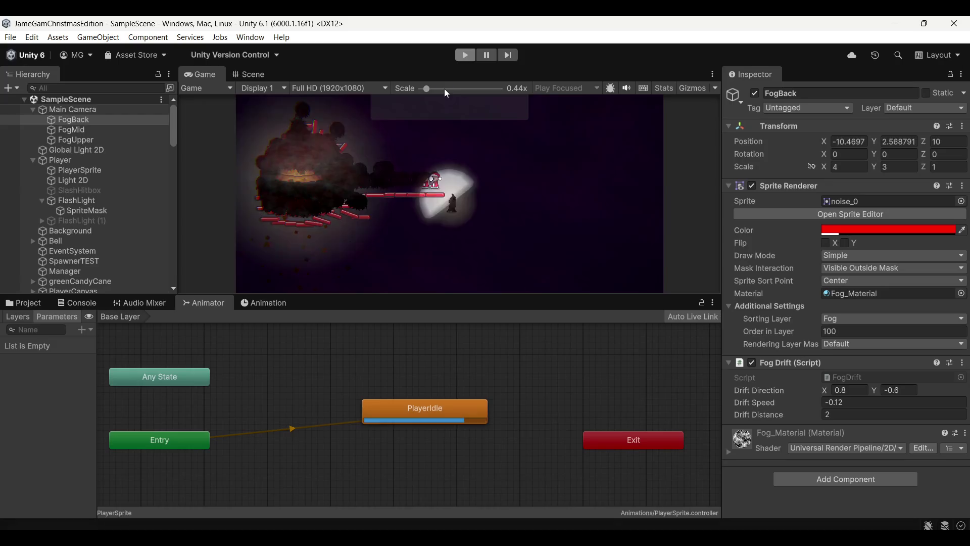
left_click(33, 306)
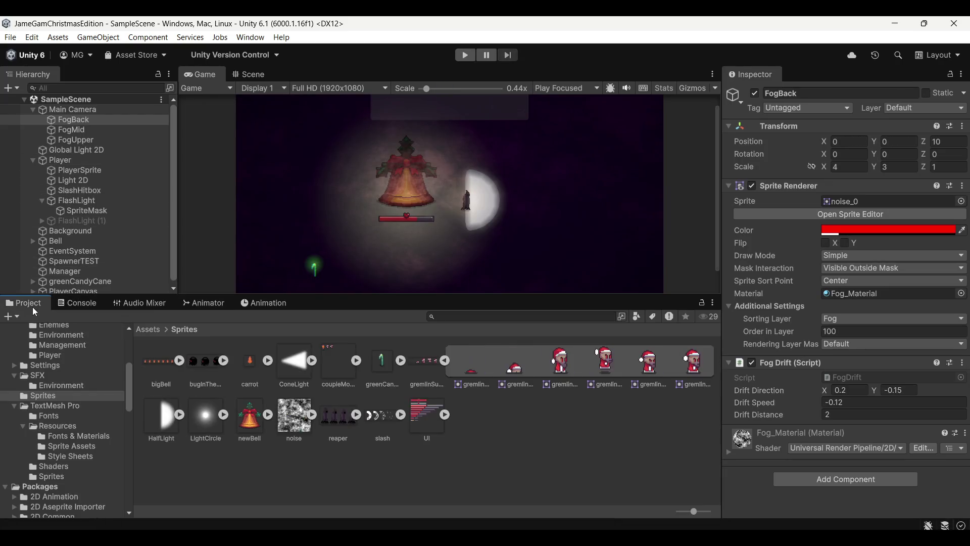
Go to Assets > Prefabs > Enemy and open the GhostEnemy prefab in the Scene view
left_click(152, 330)
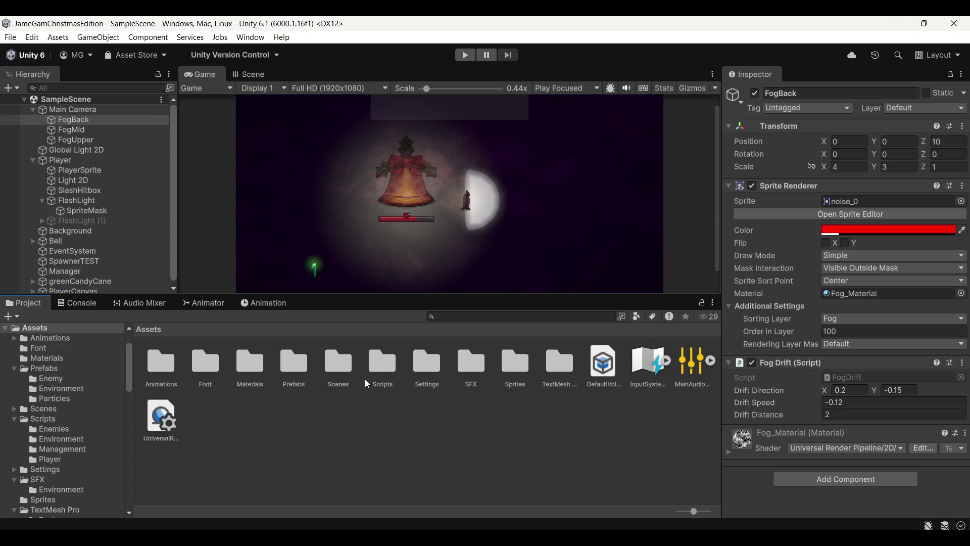
double_click(305, 372)
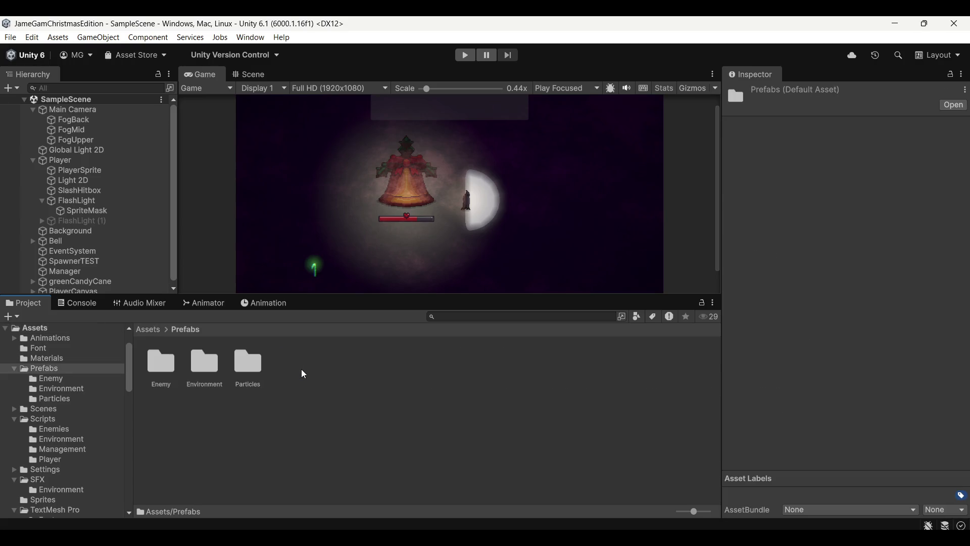
double_click(171, 366)
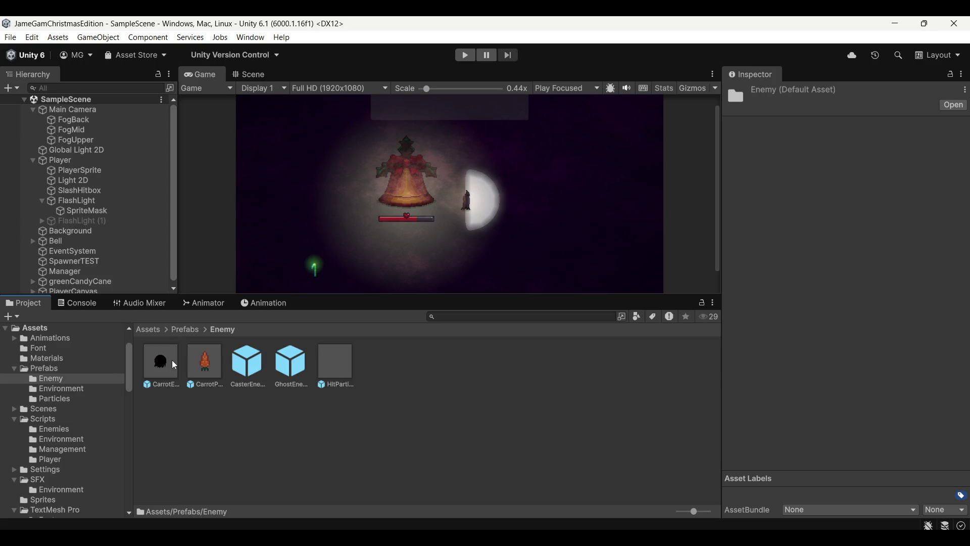
double_click(287, 368)
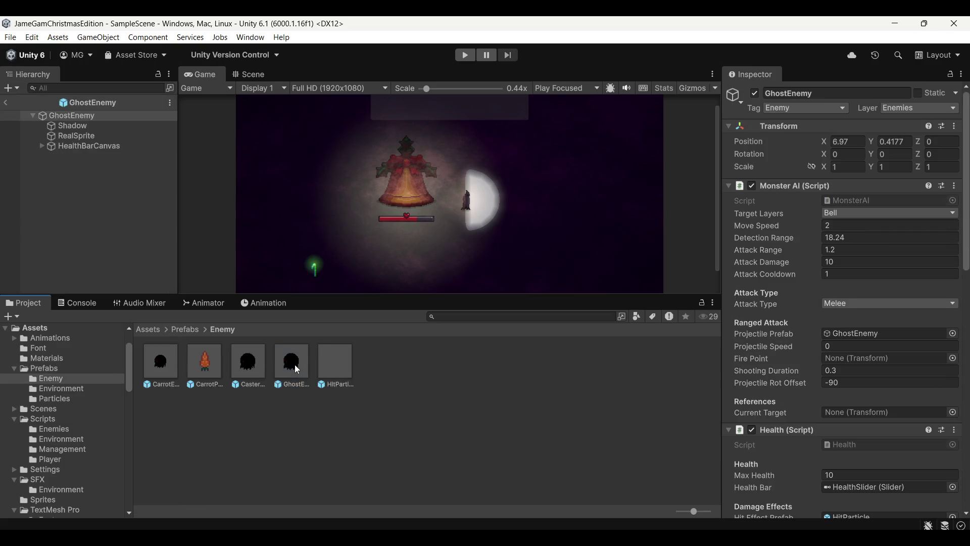
left_click(85, 115)
left_click(250, 74)
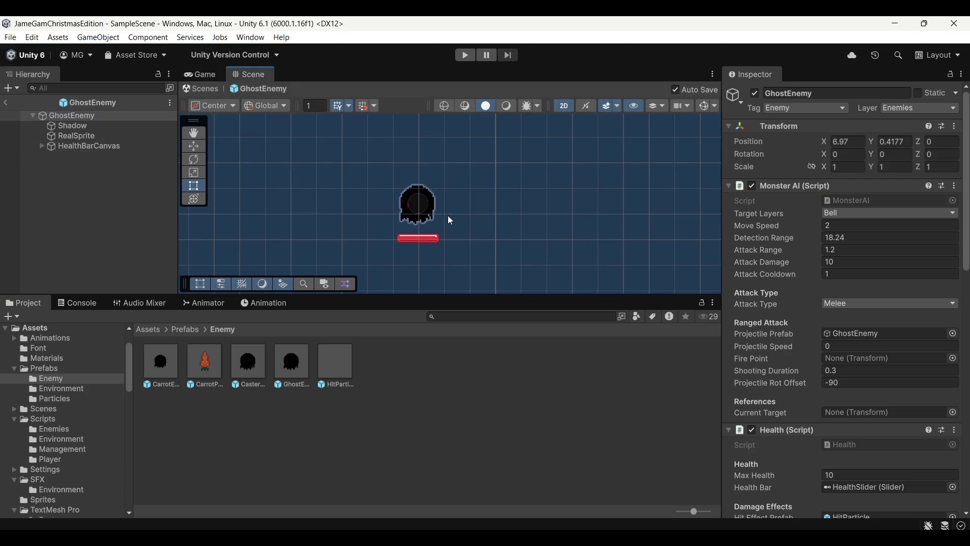
scroll(445, 218, "up", 4)
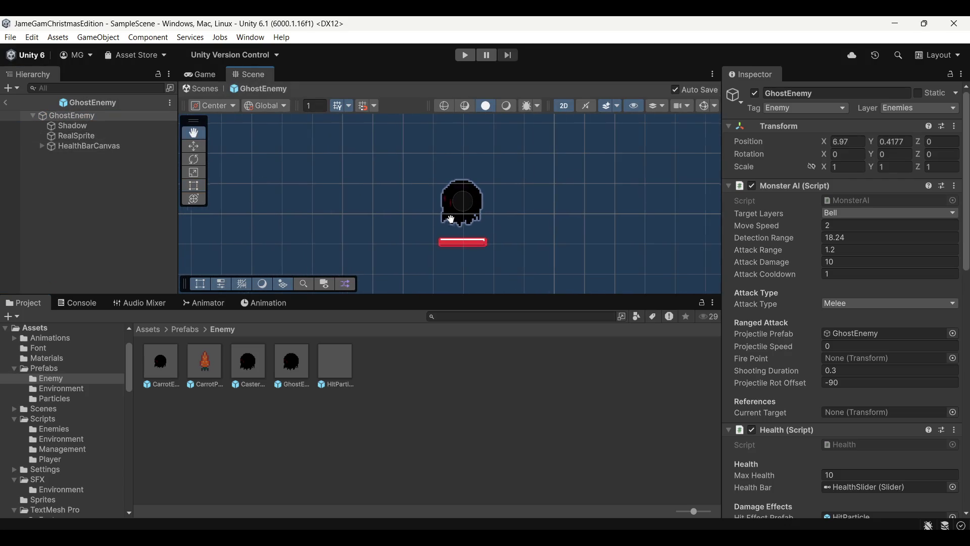
Open the CasterEnemy prefab in prefab mode and select its root object
left_click(106, 116)
double_click(248, 364)
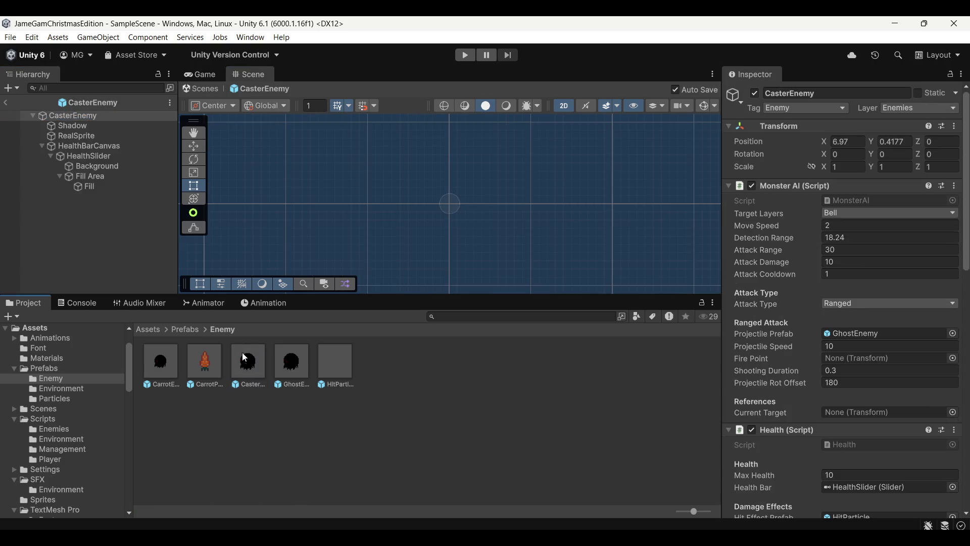
left_click(48, 140)
Add a new empty child object under the CasterEnemy prefab
right_click(74, 116)
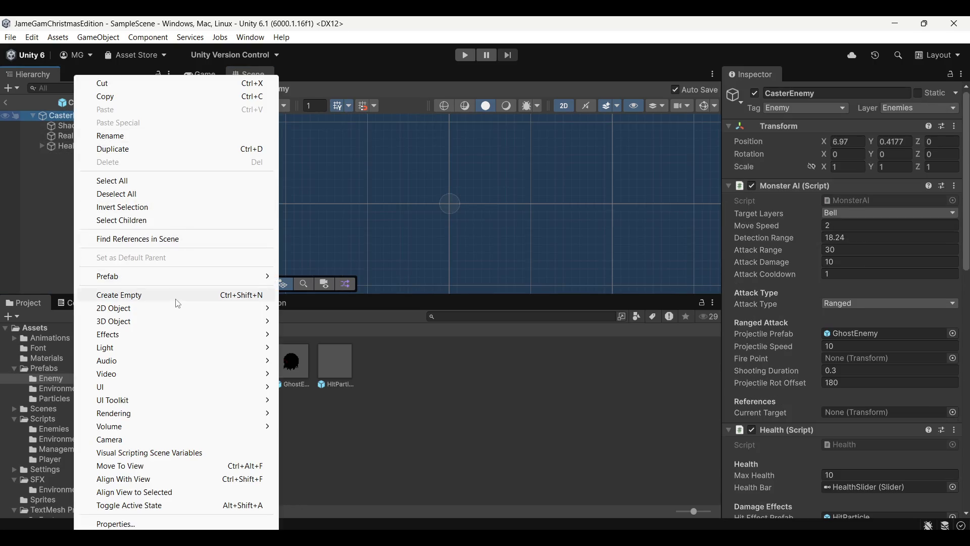
left_click(177, 295)
left_click(99, 117)
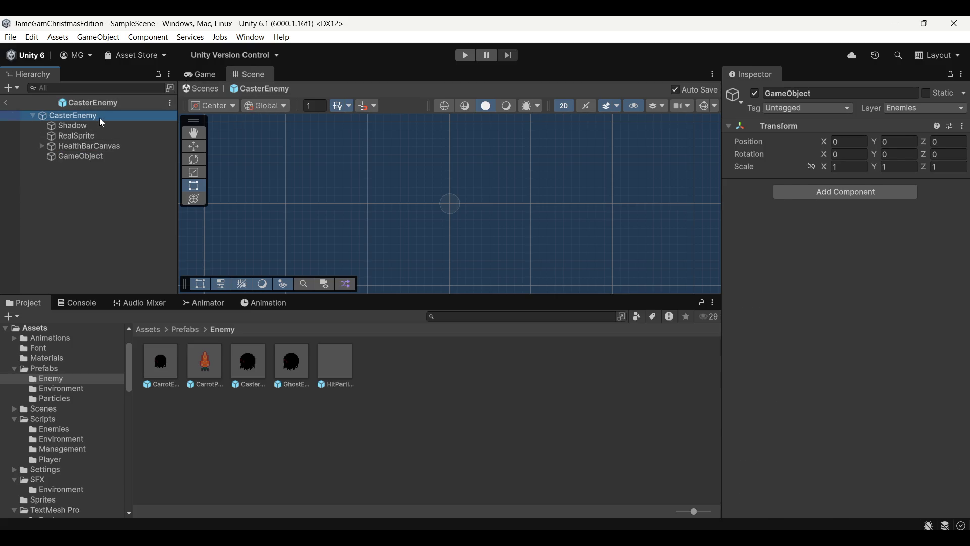
left_click(493, 209)
left_click(205, 74)
left_click(250, 74)
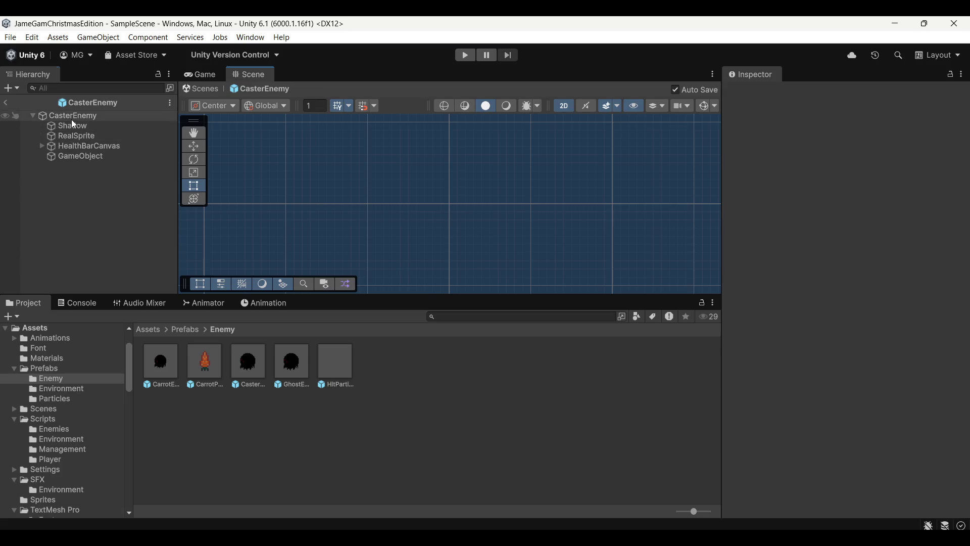
left_click(72, 119)
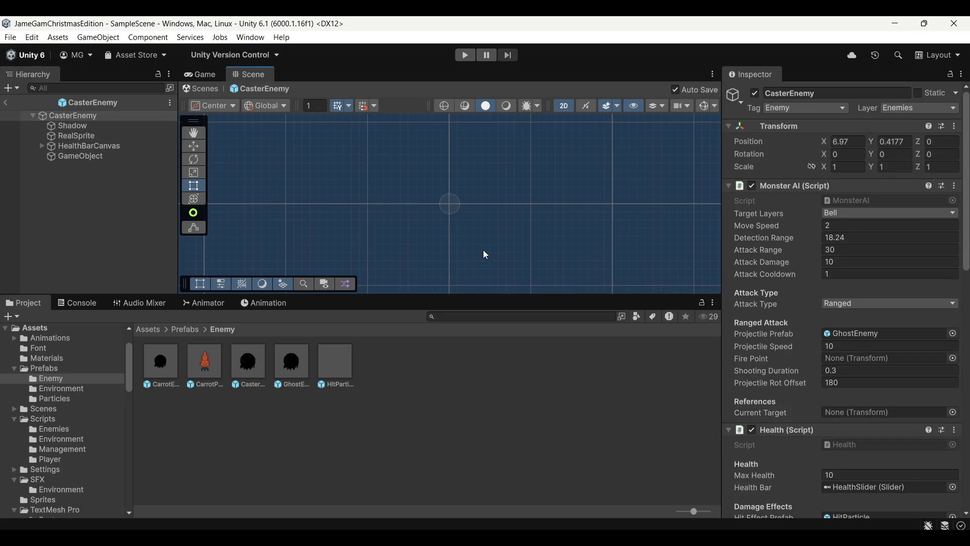
Move the new empty object left of the ghost to X -2.97
left_click(106, 126)
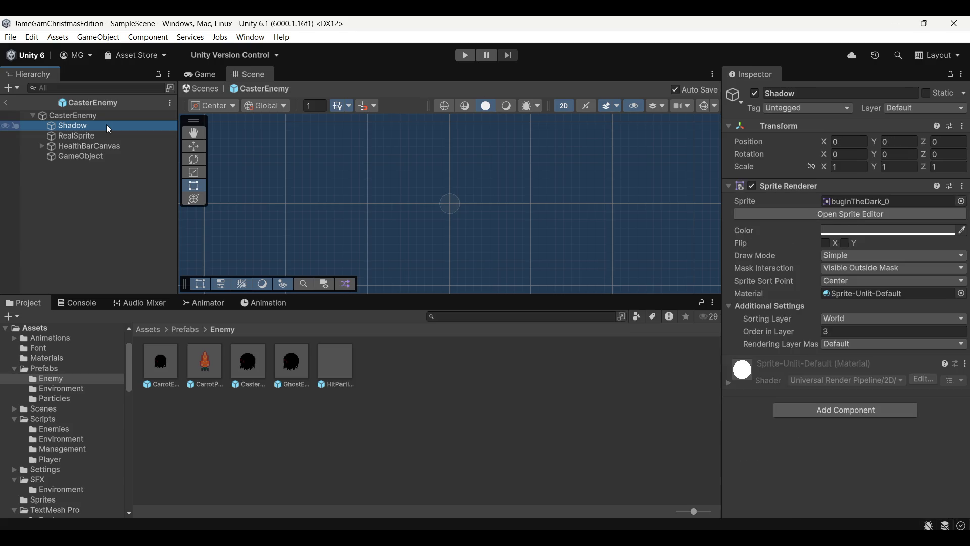
left_click(490, 204)
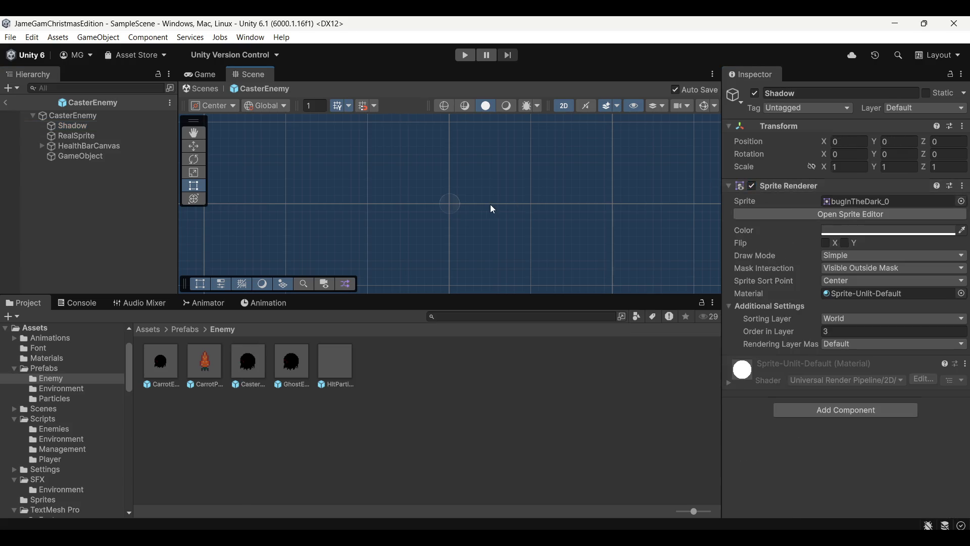
double_click(59, 125)
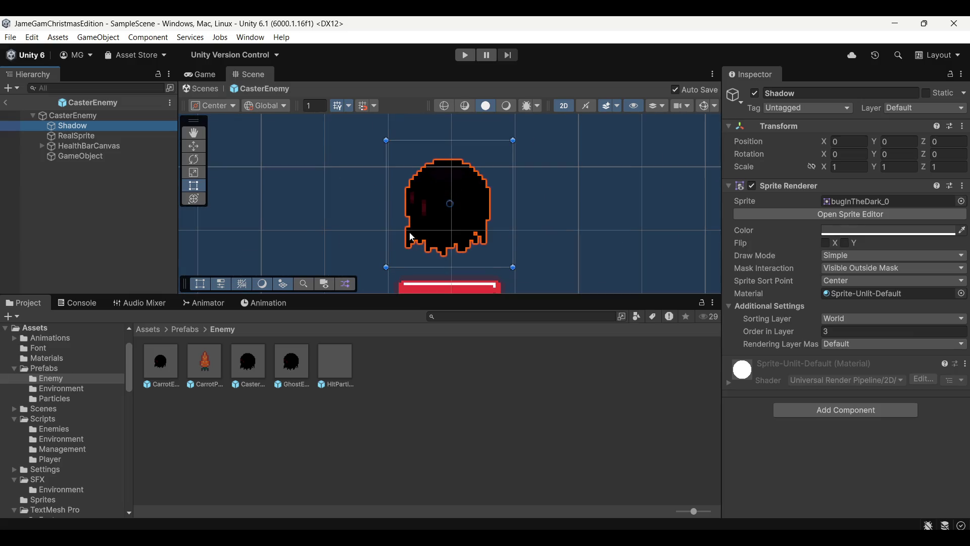
double_click(72, 157)
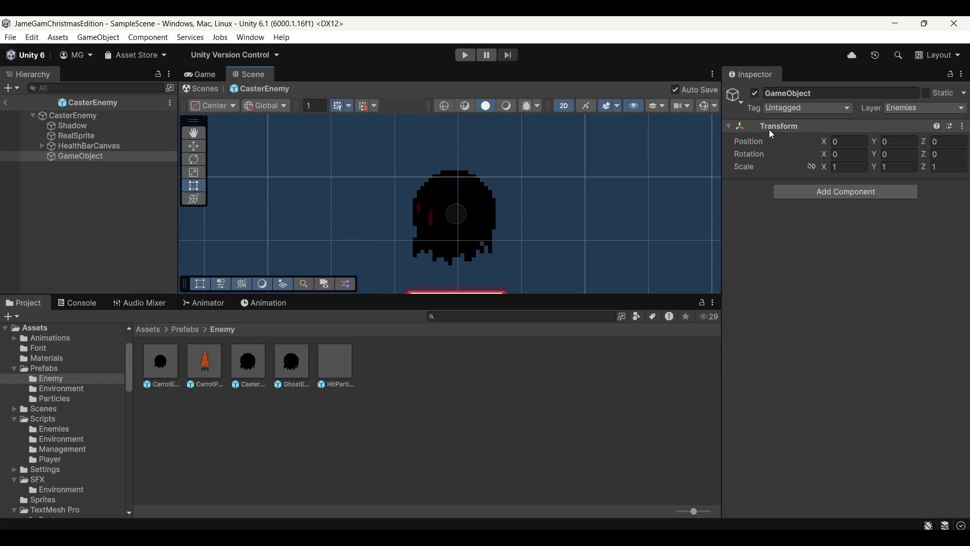
left_click_drag(824, 142, 759, 152)
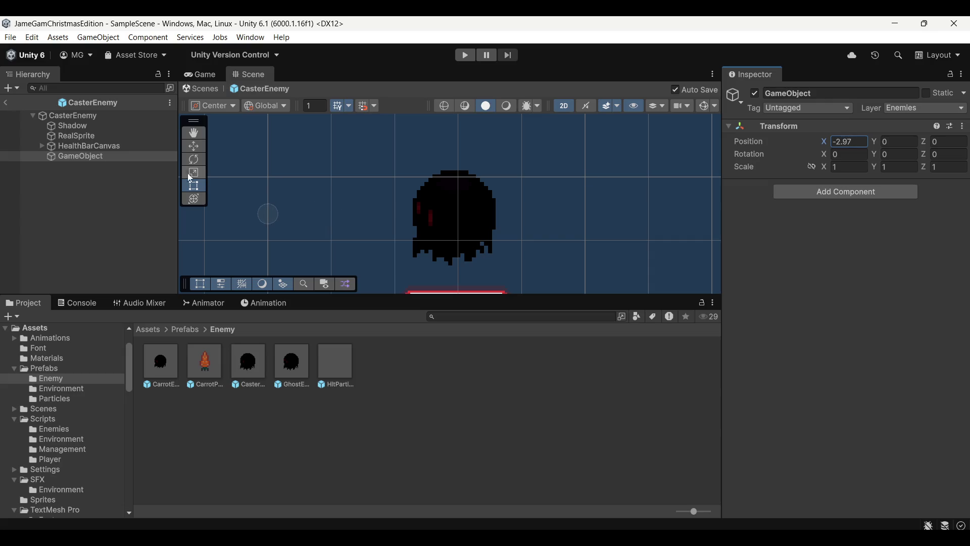
double_click(115, 157)
Rename the empty object to SpawnPoint and reselect CasterEnemy
key("F2")
type("SpawnPoint")
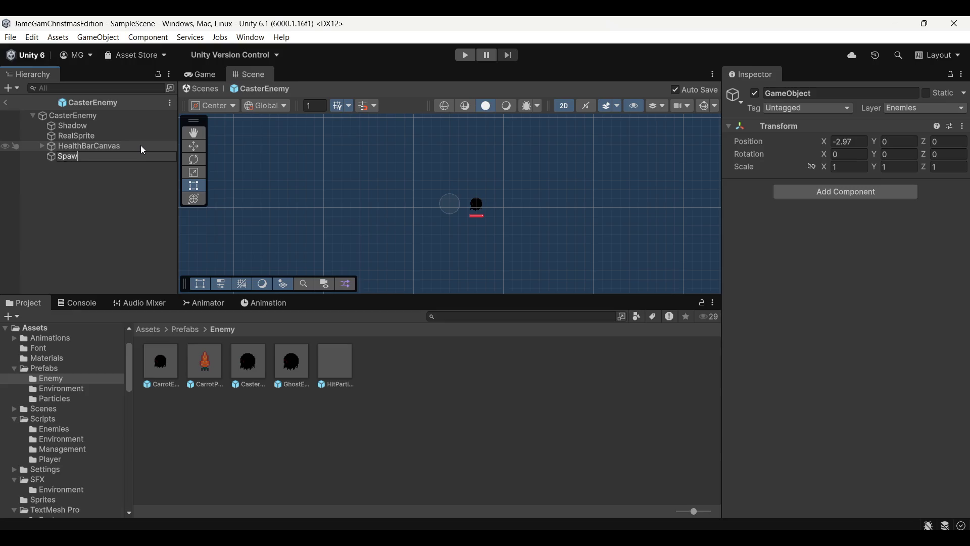
key("Return")
scroll(427, 202, "up", 4)
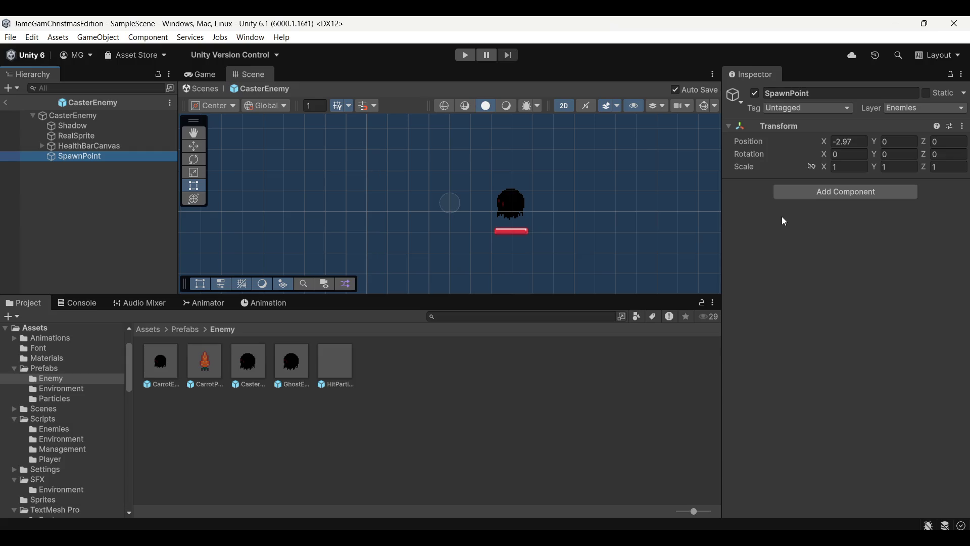
left_click(94, 122)
left_click(95, 117)
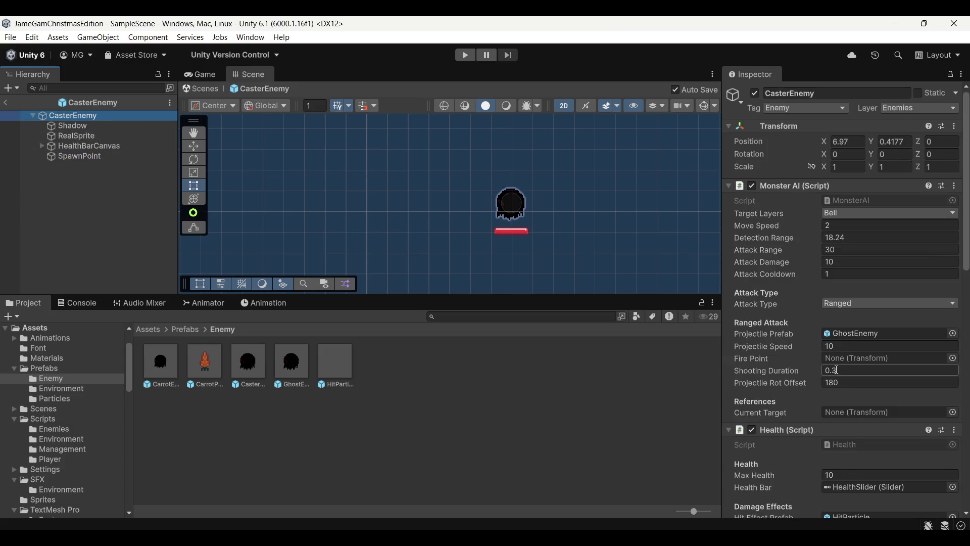
Assign SpawnPoint as the Monster AI's Fire Point and check its position
scroll(811, 357, "down", 5)
scroll(796, 306, "up", 3)
mouse_move(96, 160)
left_mouse_down()
mouse_move(878, 276)
mouse_move(862, 290)
left_mouse_up()
left_click(247, 78)
left_click(450, 203)
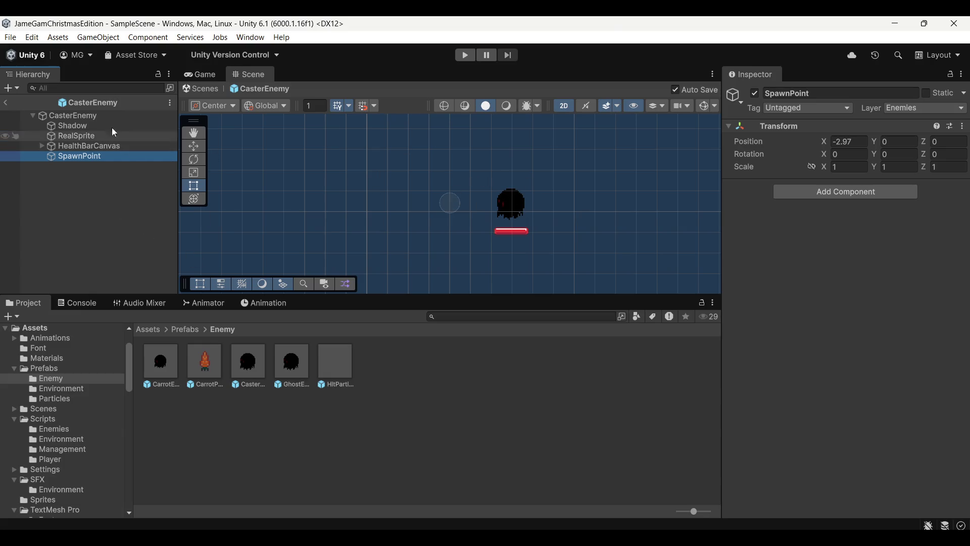
Change CasterEnemy's Projectile Speed to -1, then deselect it
left_click(96, 115)
scroll(807, 406, "down", 7)
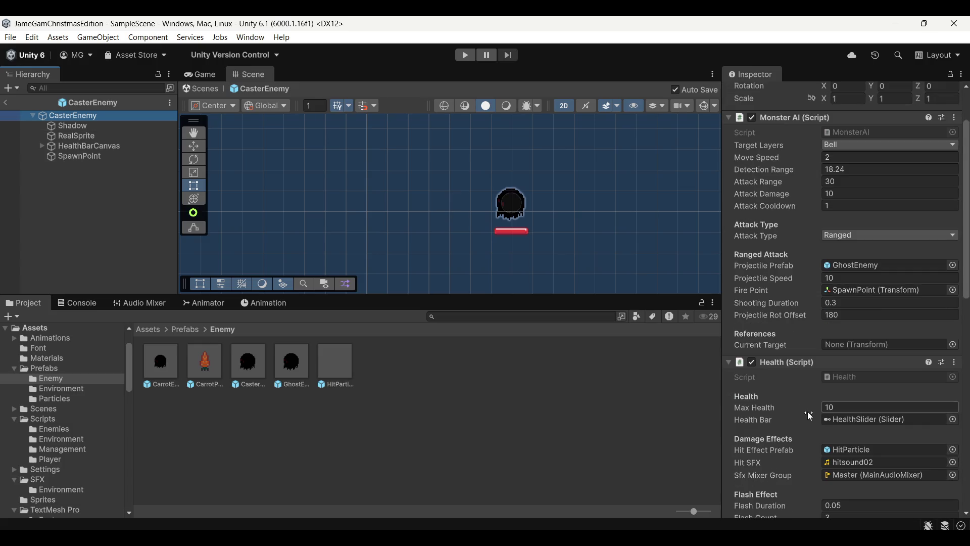
scroll(798, 442, "down", 4)
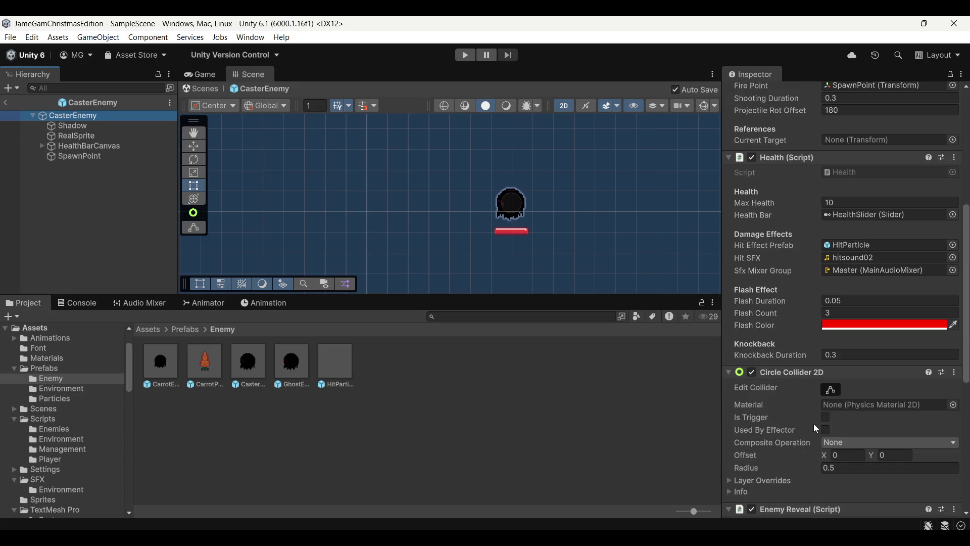
scroll(811, 425, "up", 8)
scroll(809, 412, "down", 4)
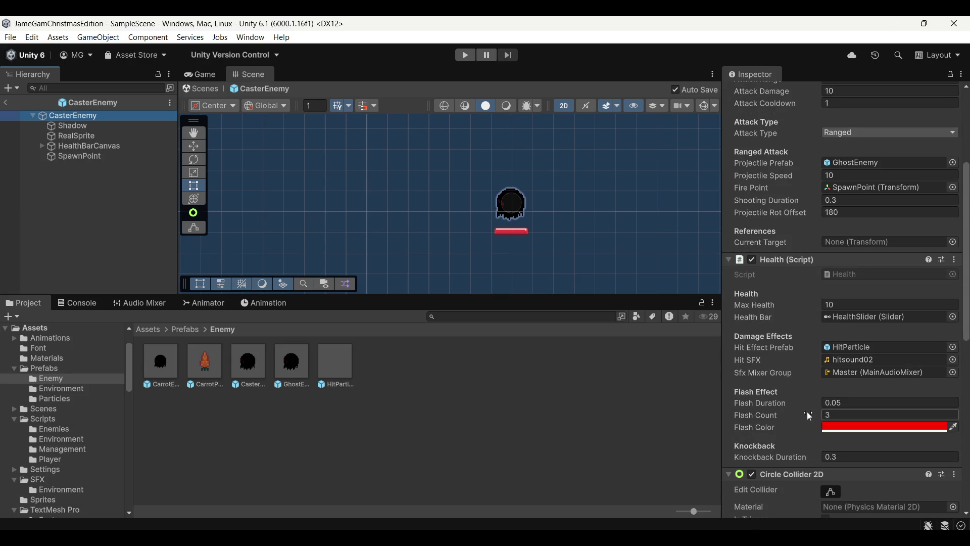
scroll(807, 411, "up", 7)
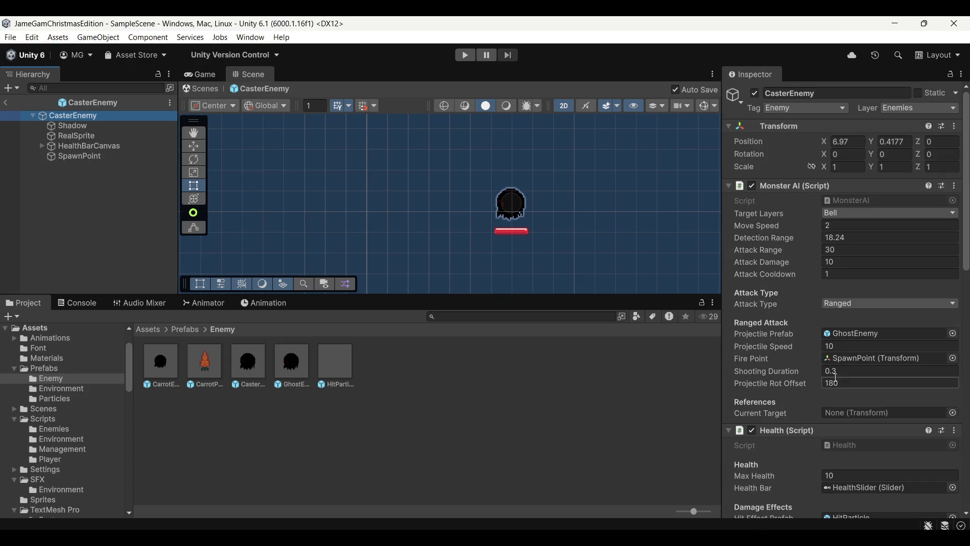
left_click(844, 347)
type("-1")
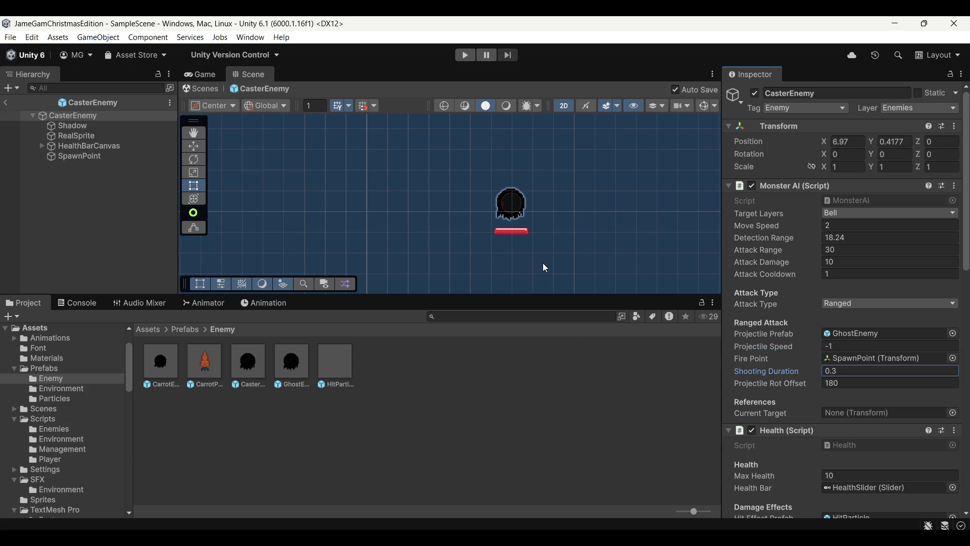
left_click(129, 230)
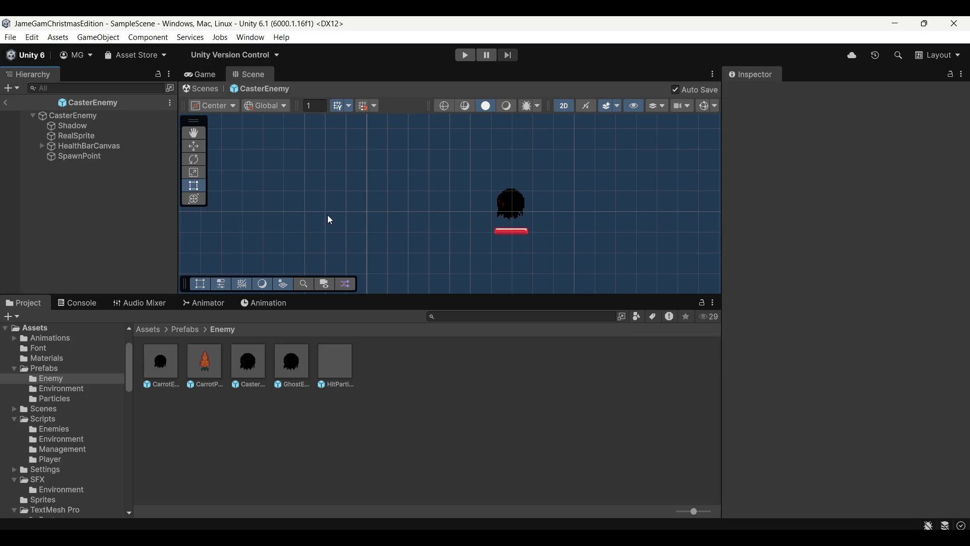
Back in the scene, enable Volumetric on the player's FlashLight and lower its intensity to 0.1
left_click(8, 104)
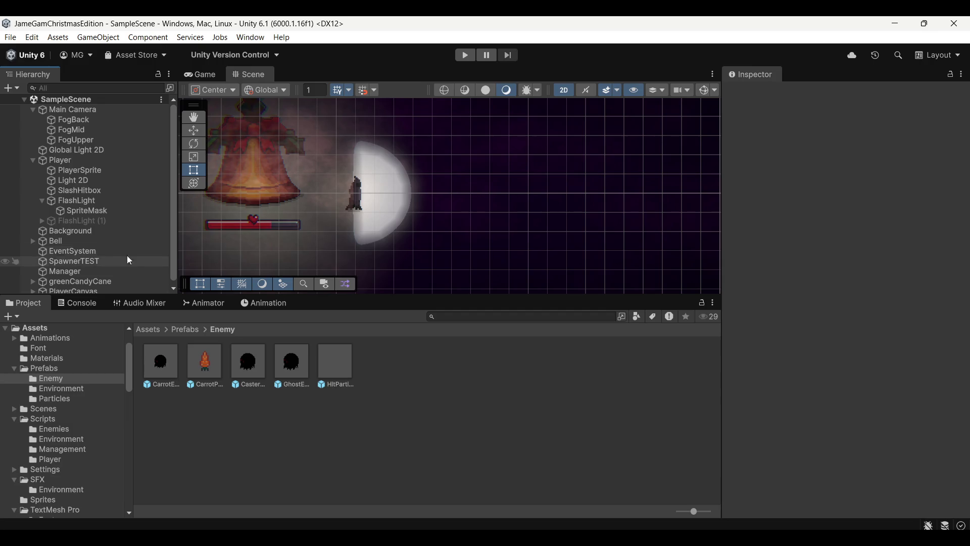
left_click(114, 204)
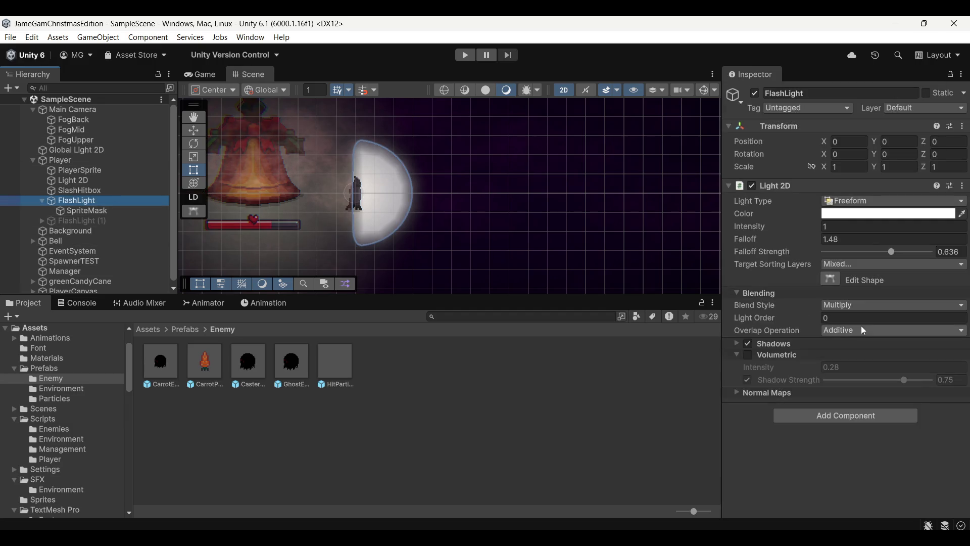
left_click(748, 355)
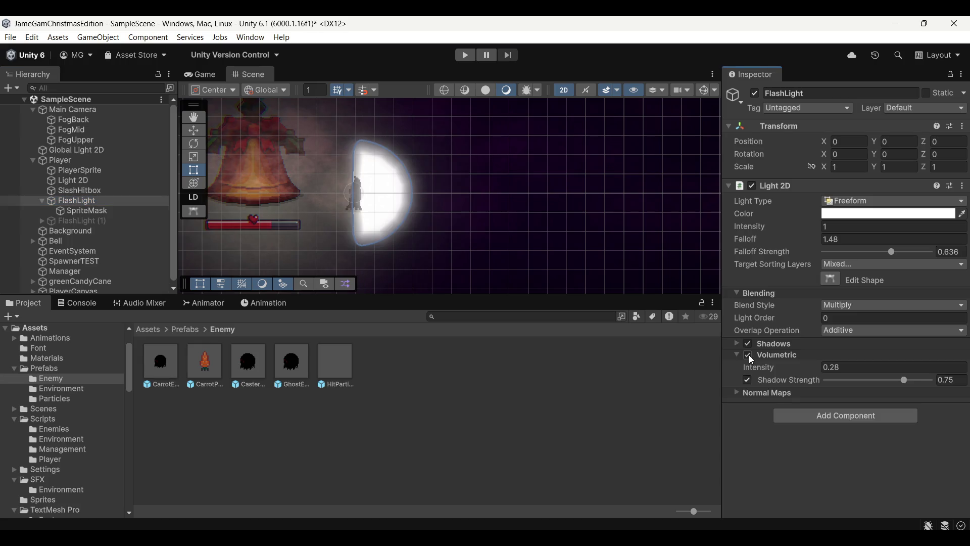
left_click(749, 355)
left_click(749, 355)
left_click_drag(760, 231, 738, 231)
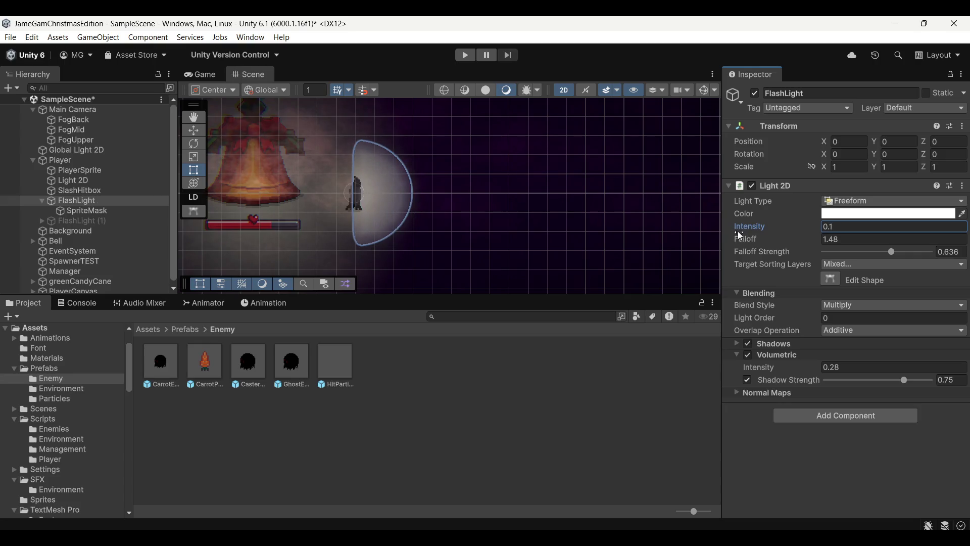
left_click(214, 82)
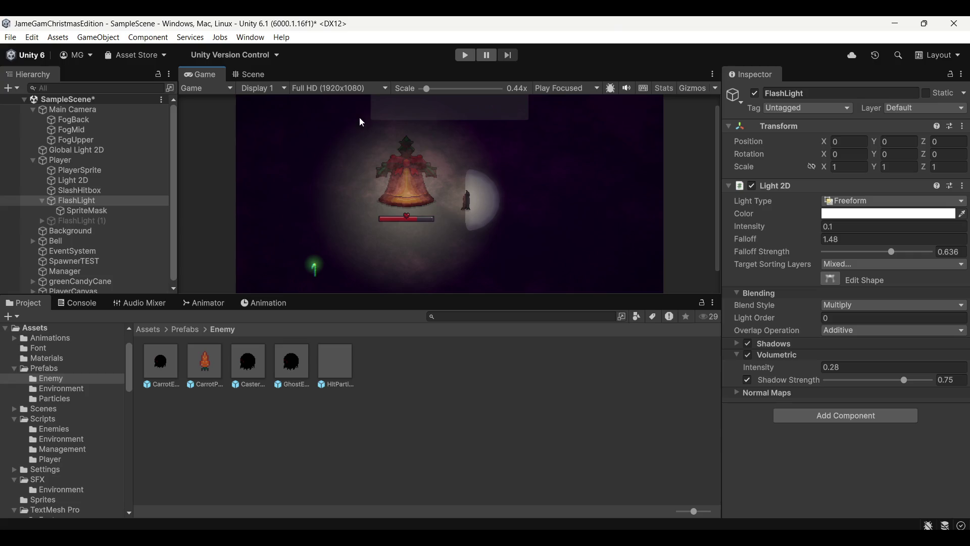
Set FlashLight Falloff to 3.49 and Volumetric Intensity to 0.36, then start play mode
mouse_move(801, 238)
left_mouse_down()
mouse_move(750, 245)
mouse_move(877, 251)
mouse_move(782, 238)
mouse_move(799, 239)
left_mouse_up()
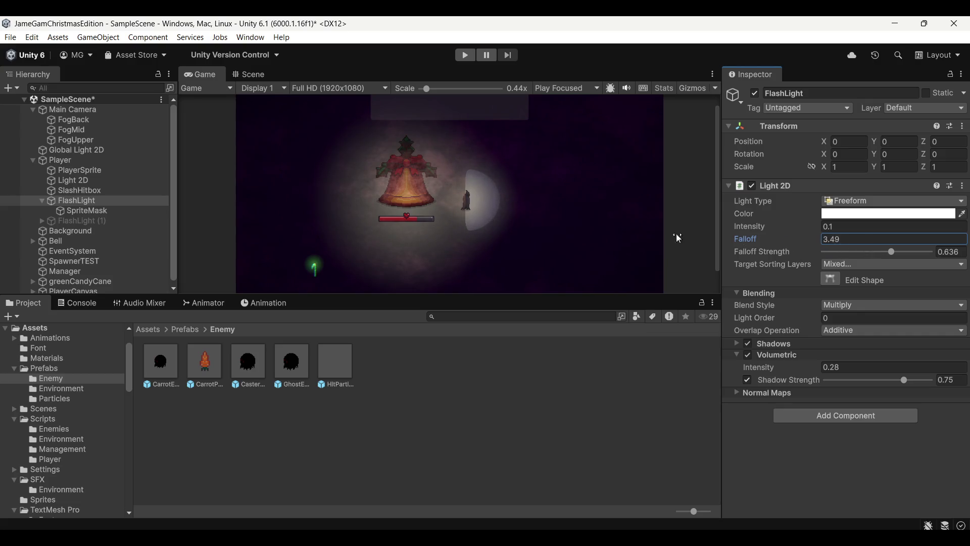
scroll(494, 189, "up", 5)
left_click_drag(764, 368, 768, 370)
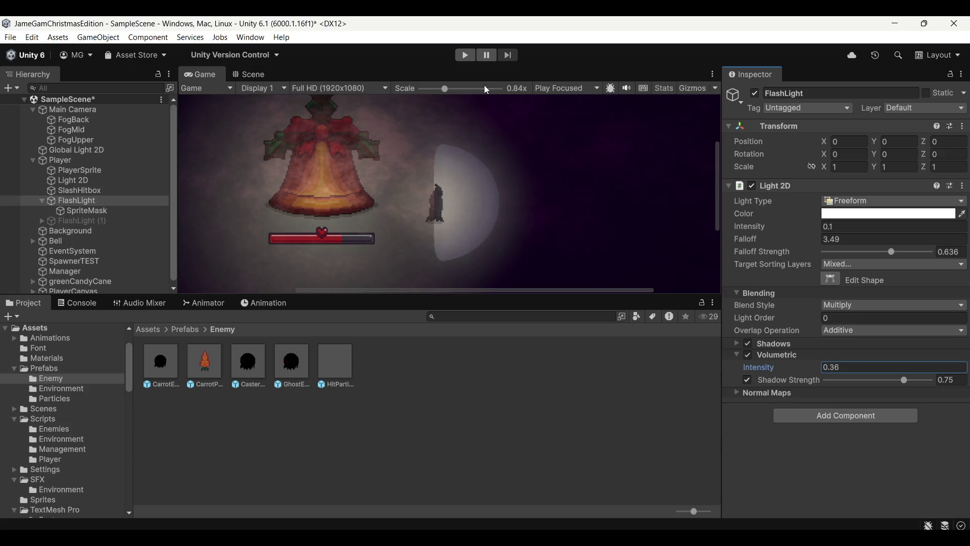
left_click(466, 55)
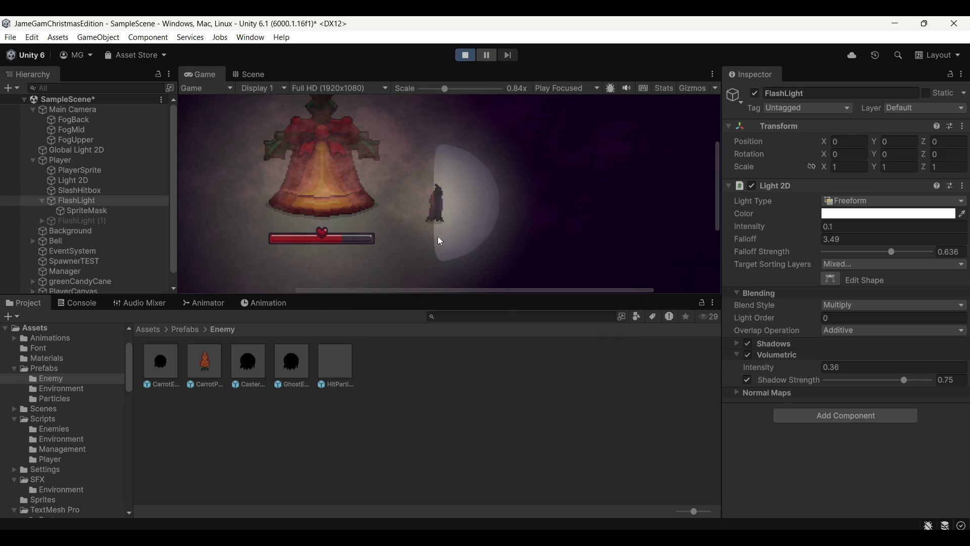
Move the player left and right with A and D, slashing at nearby enemies
key("a")
key("a")
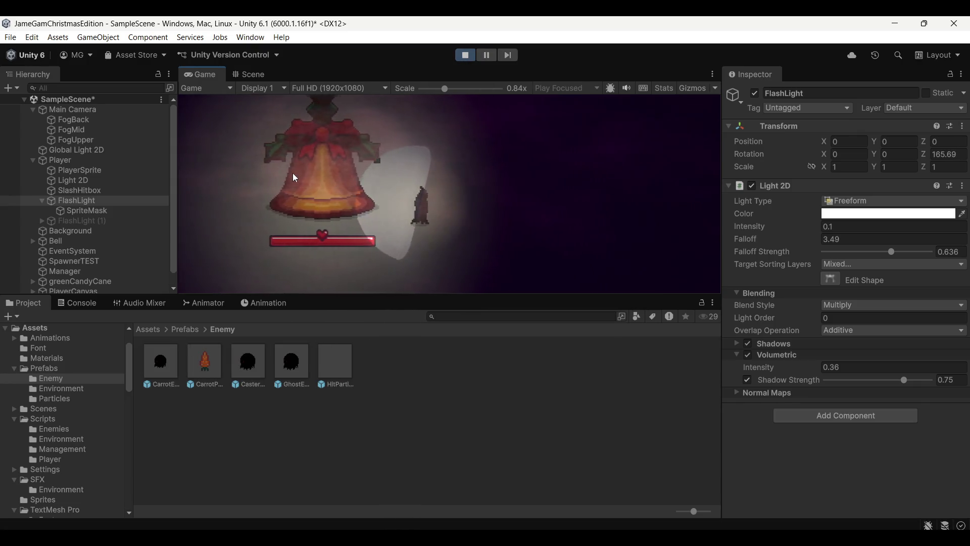
key("d")
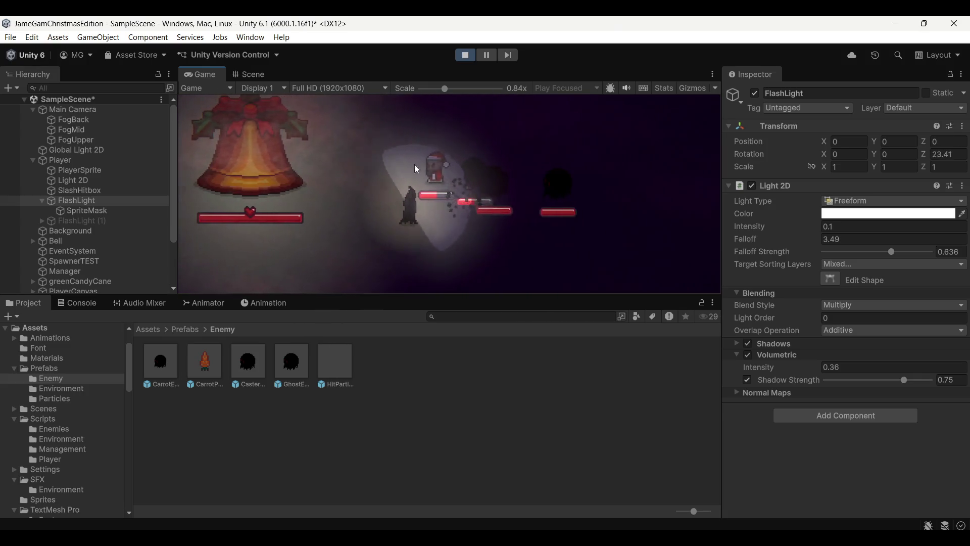
left_click(513, 189)
key("d")
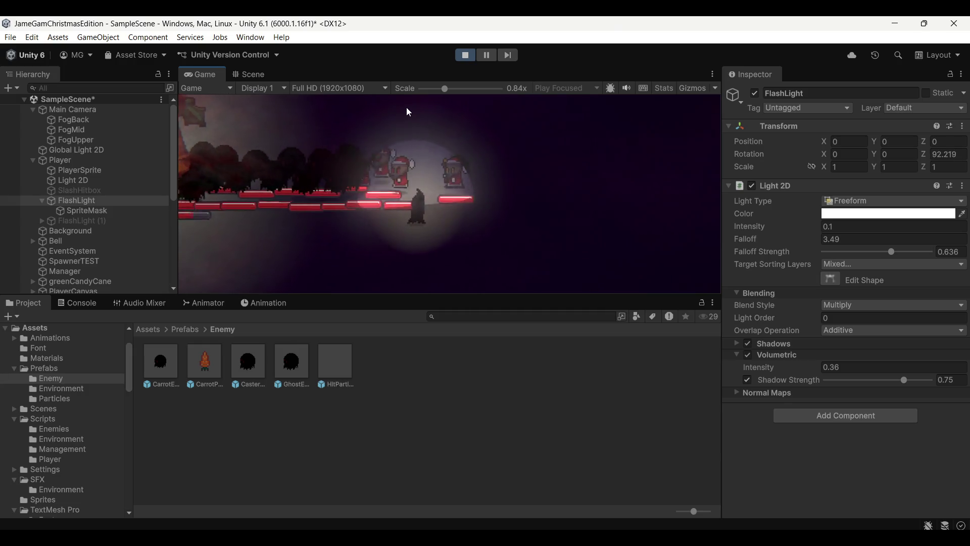
left_click(422, 125)
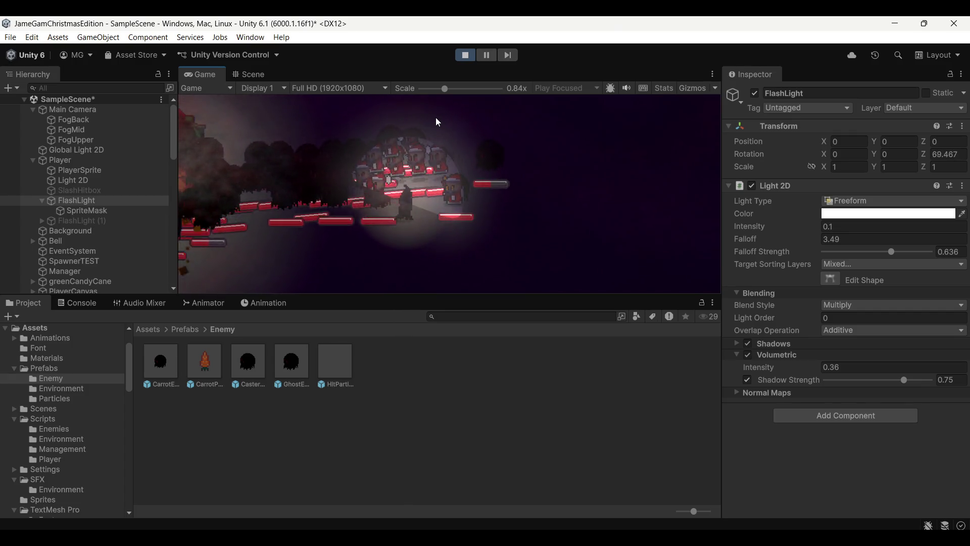
left_click(364, 131)
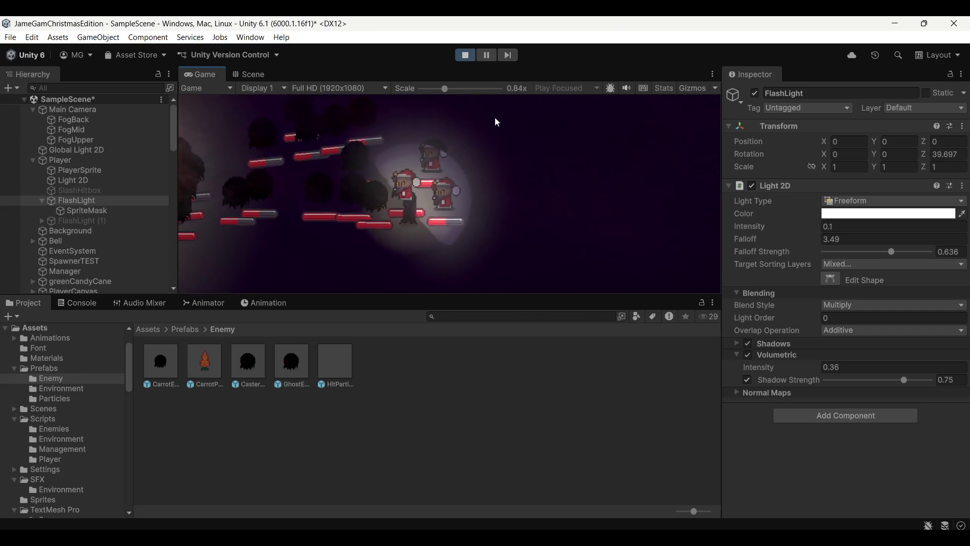
left_click(436, 107)
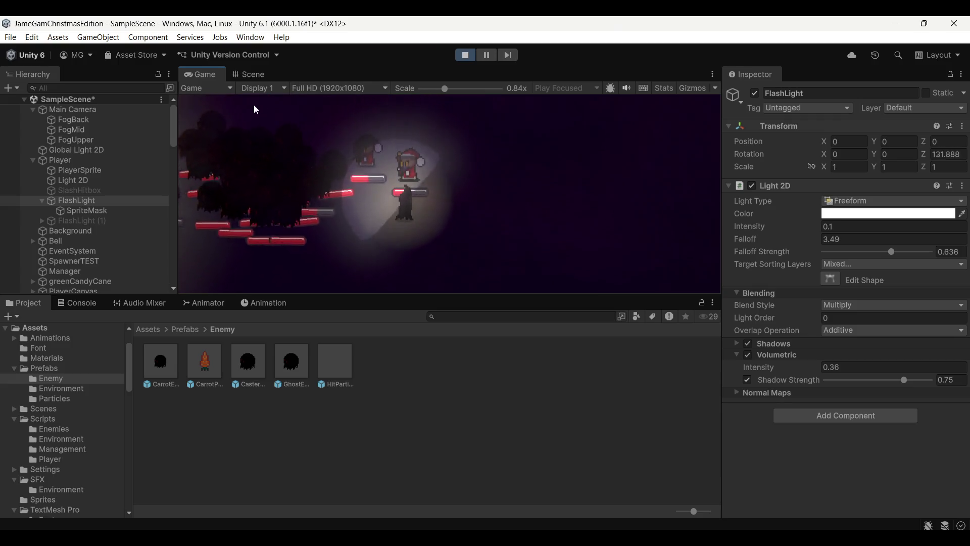
left_click(372, 107)
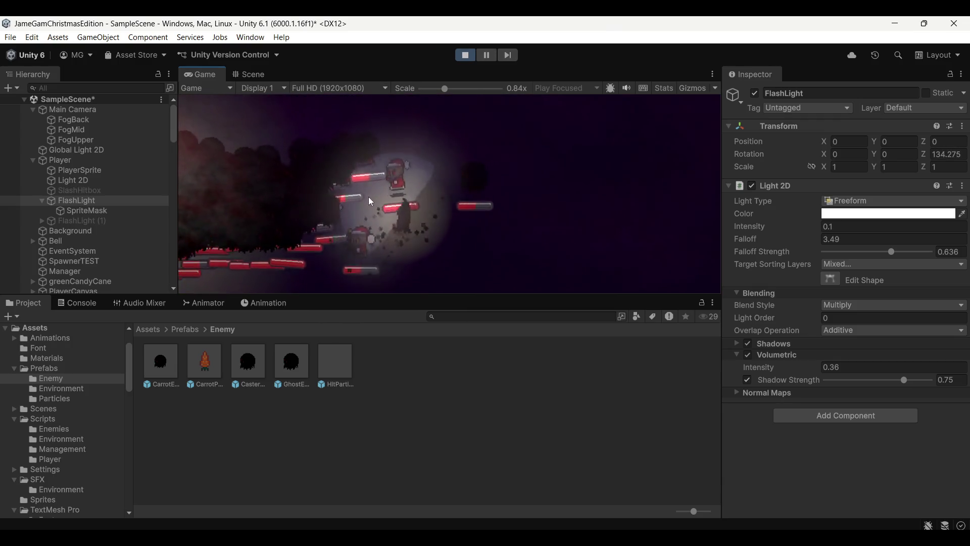
Keep slashing at the approaching enemies, then stop the play test
left_click(351, 163)
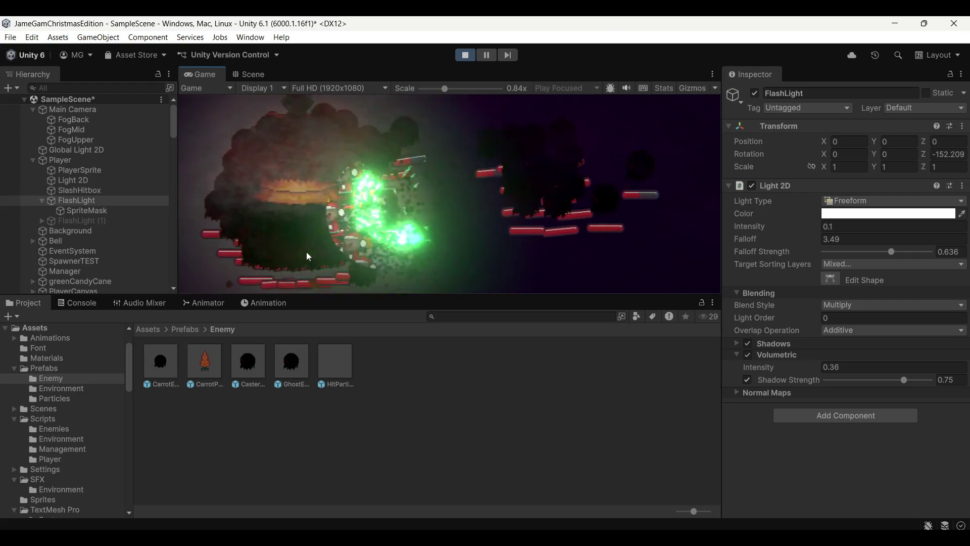
left_click(300, 185)
left_click(475, 133)
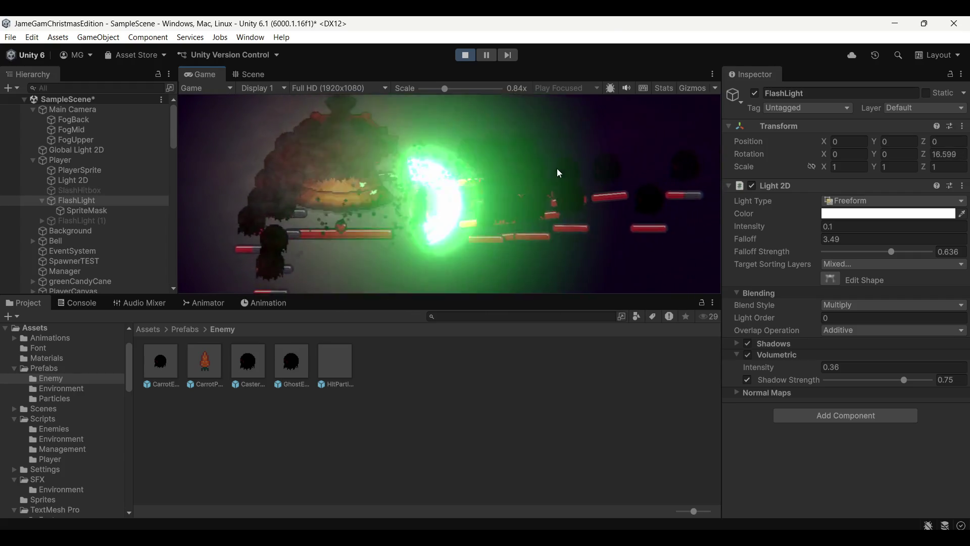
left_click(557, 169)
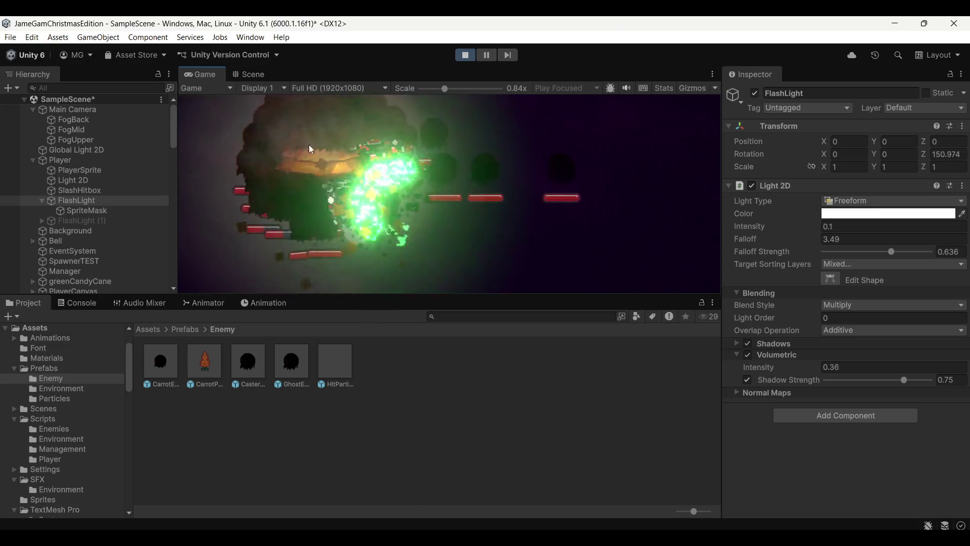
left_click(356, 135)
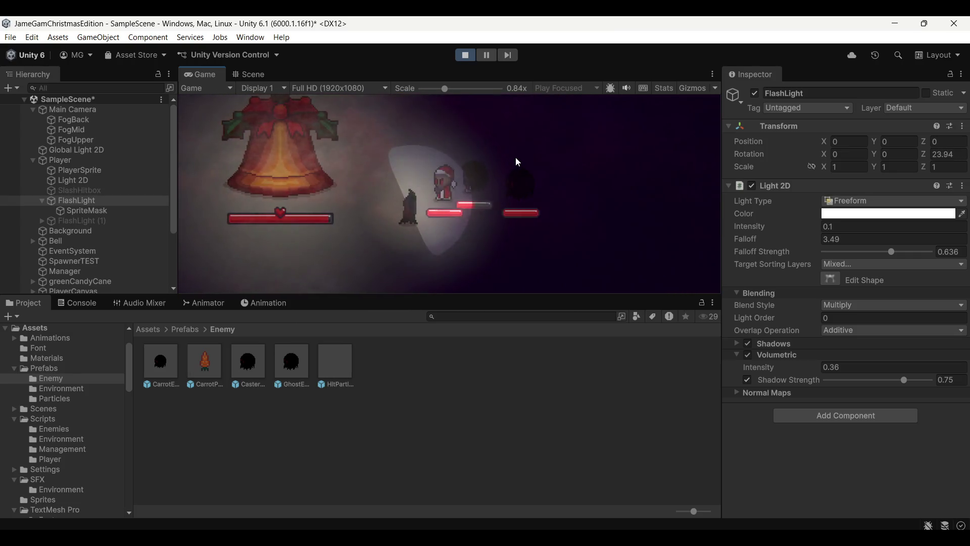
left_click(515, 157)
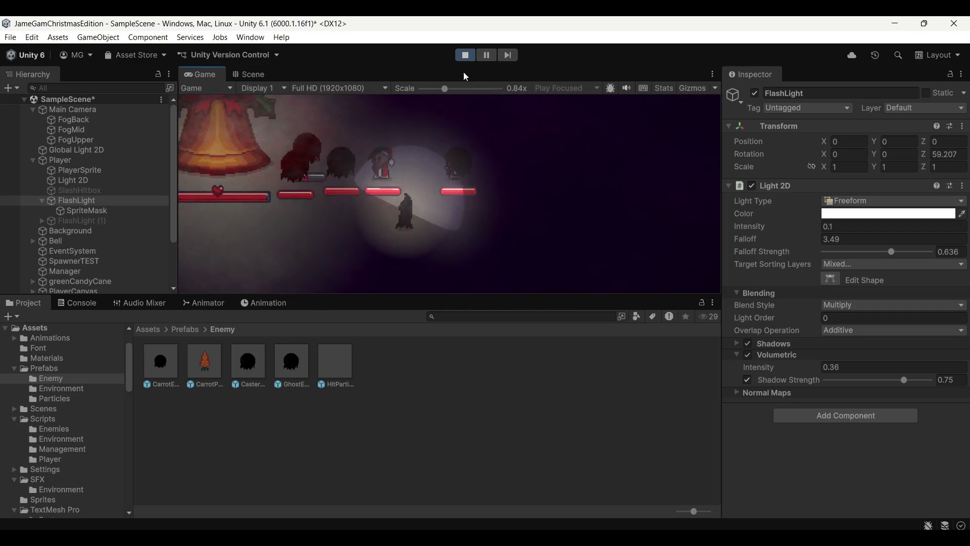
left_click(465, 55)
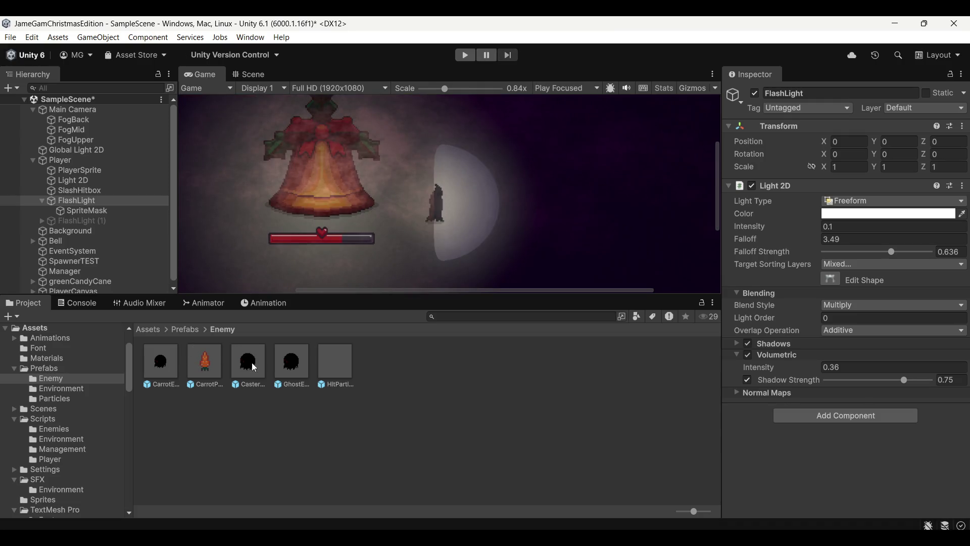
Open CasterEnemy from Assets > Prefabs > Enemy, select its Shadow child, and show the Animator
left_click(149, 329)
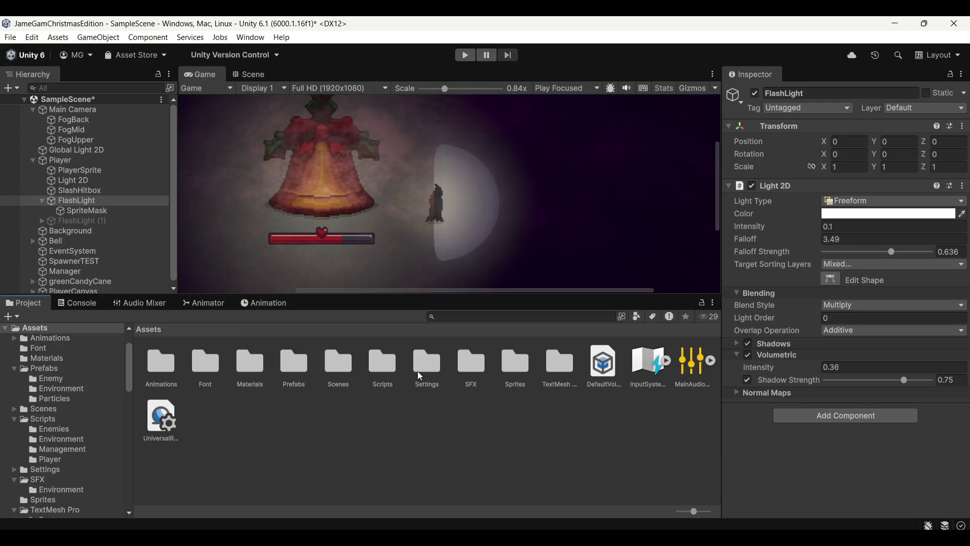
double_click(300, 375)
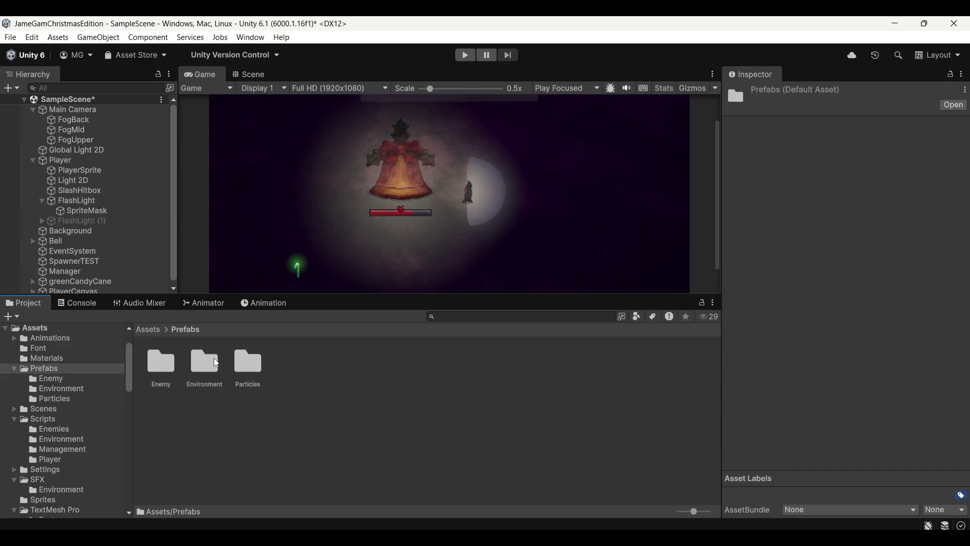
double_click(153, 366)
left_click(171, 360)
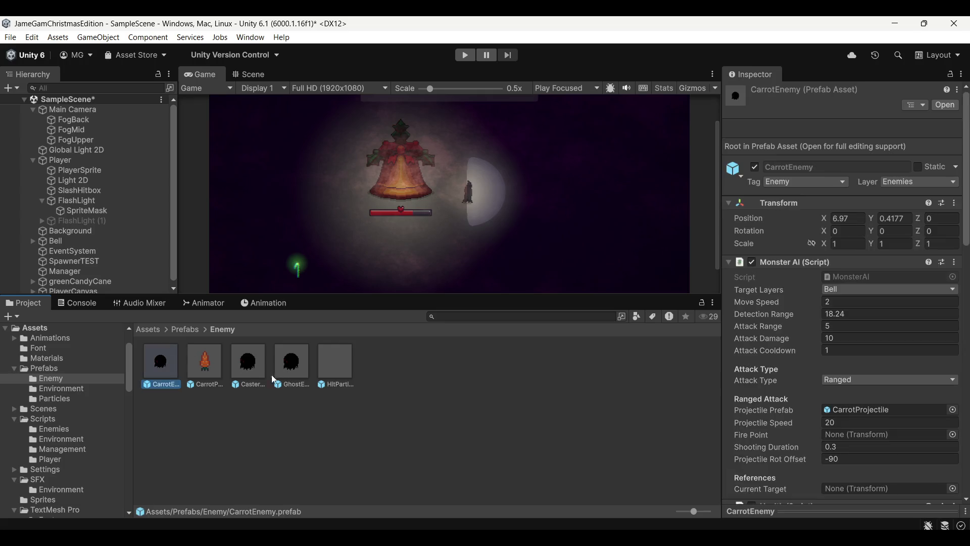
left_click(289, 369)
double_click(249, 366)
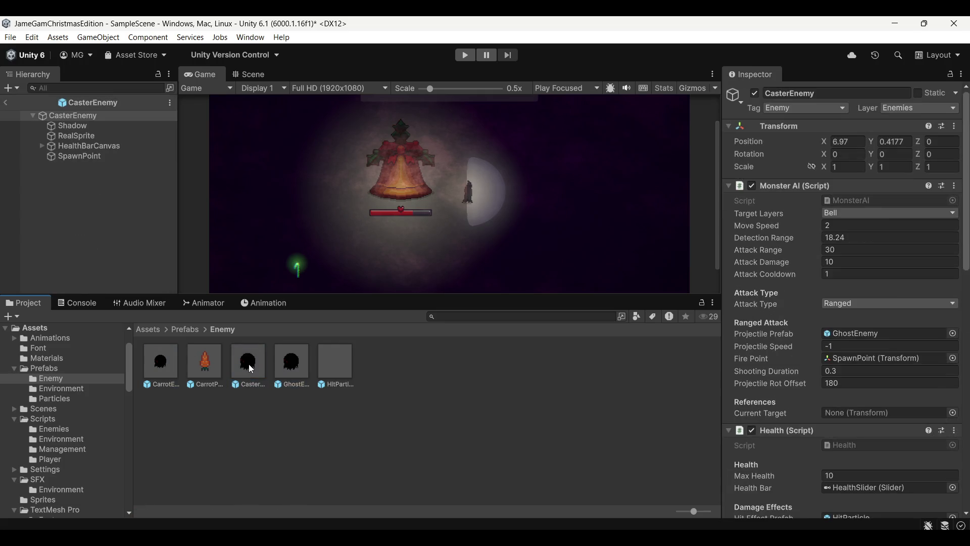
left_click(90, 126)
left_click(198, 306)
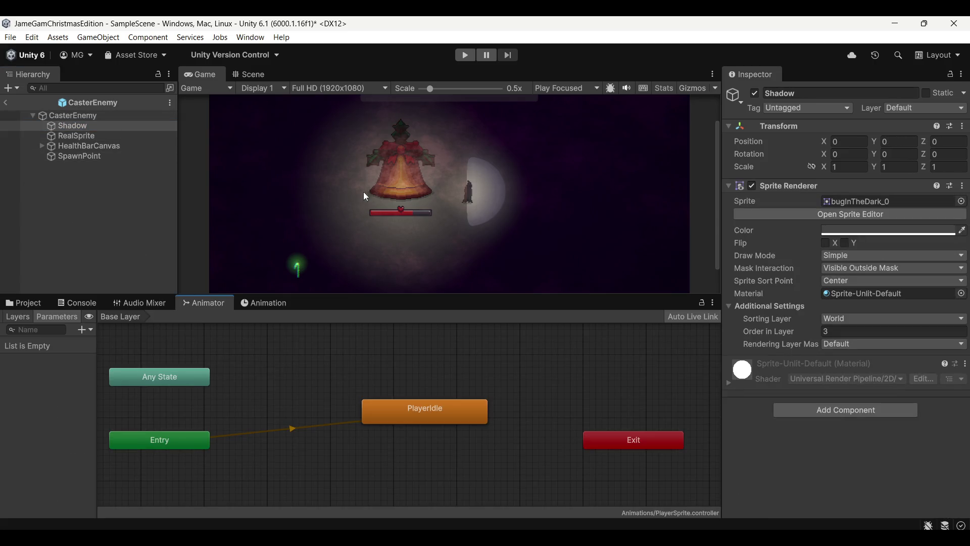
Create a ShadowIdle animation clip for Shadow and dock the Animation timeline separately
left_click(265, 303)
left_click(468, 435)
type("ShadowIdle")
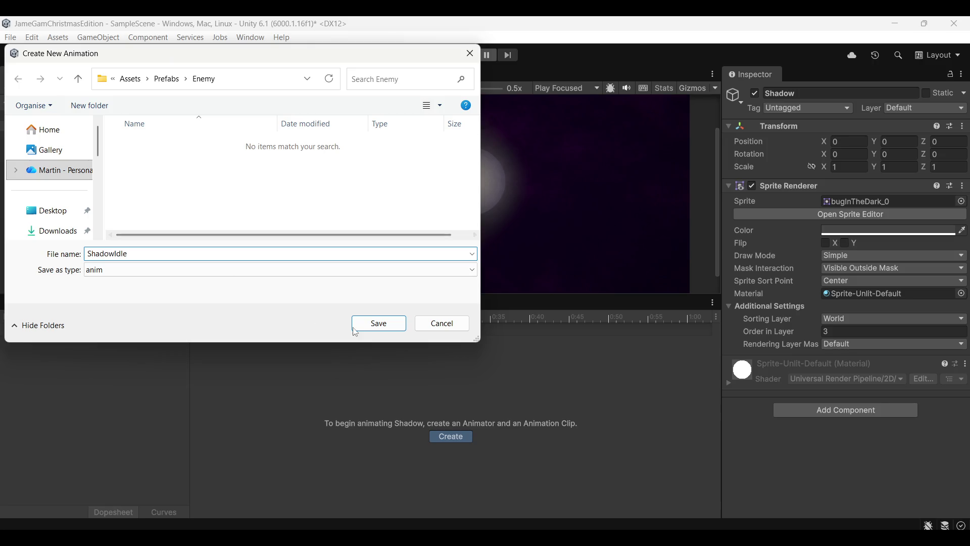
left_click(355, 329)
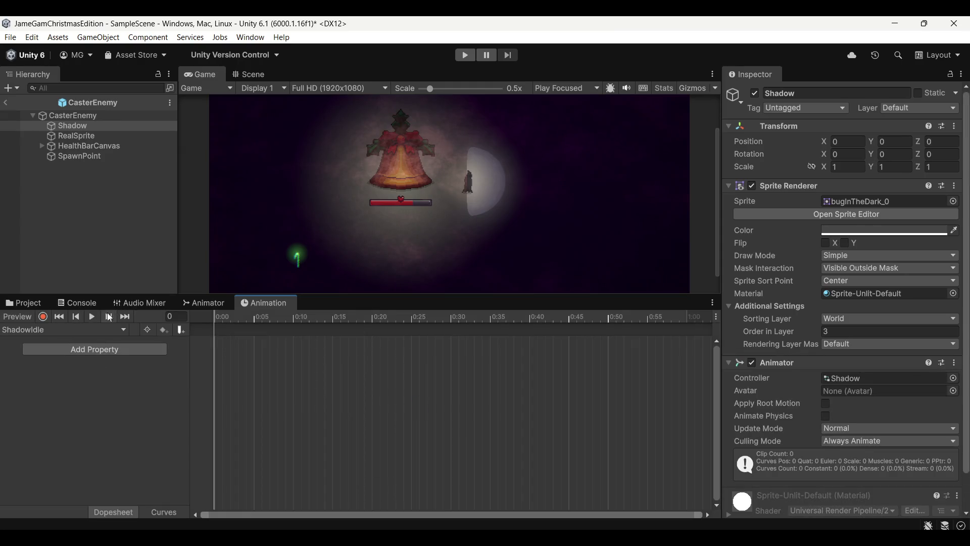
left_click_drag(253, 303, 240, 285)
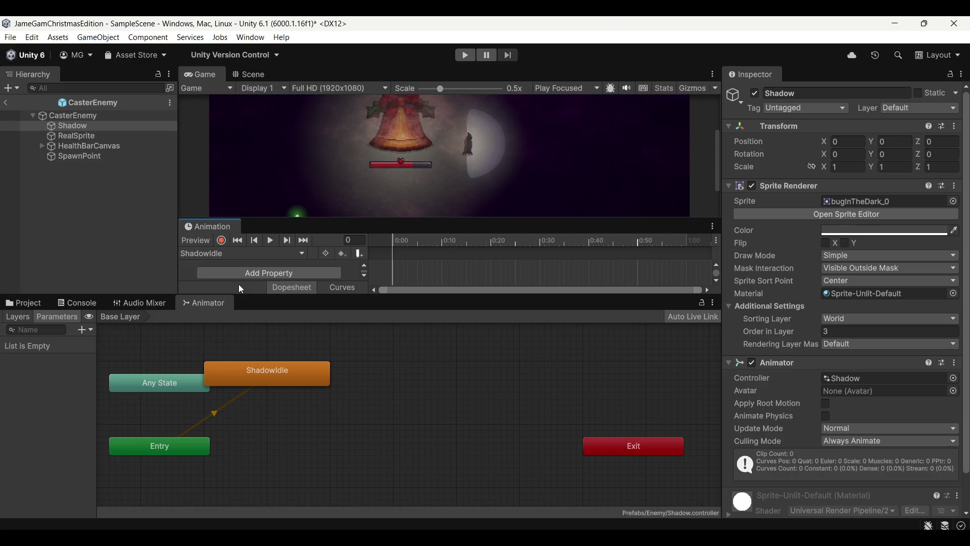
Enlarge the animation timeline, open Assets > Sprites and expand the bugInTheDark sheet
left_click(25, 303)
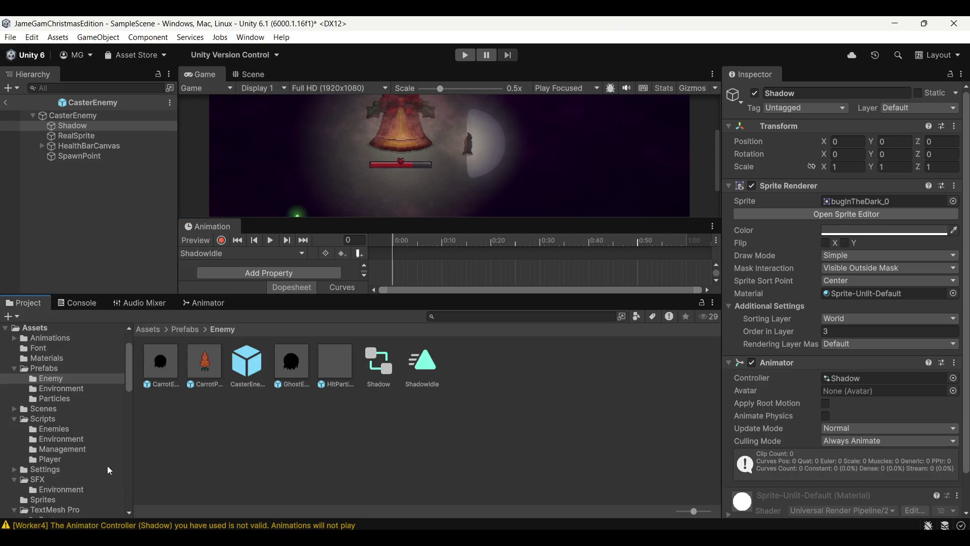
scroll(87, 463, "down", 2)
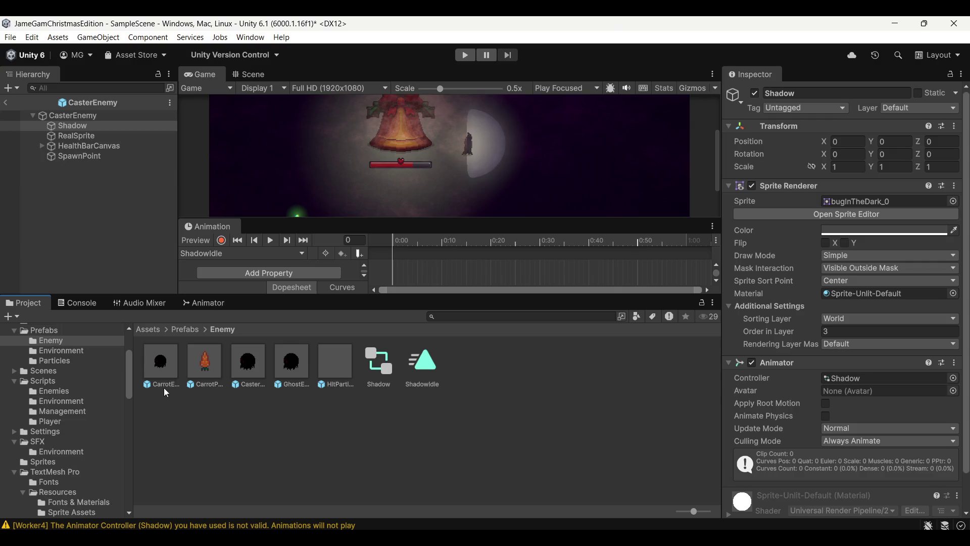
left_click_drag(309, 298, 232, 348)
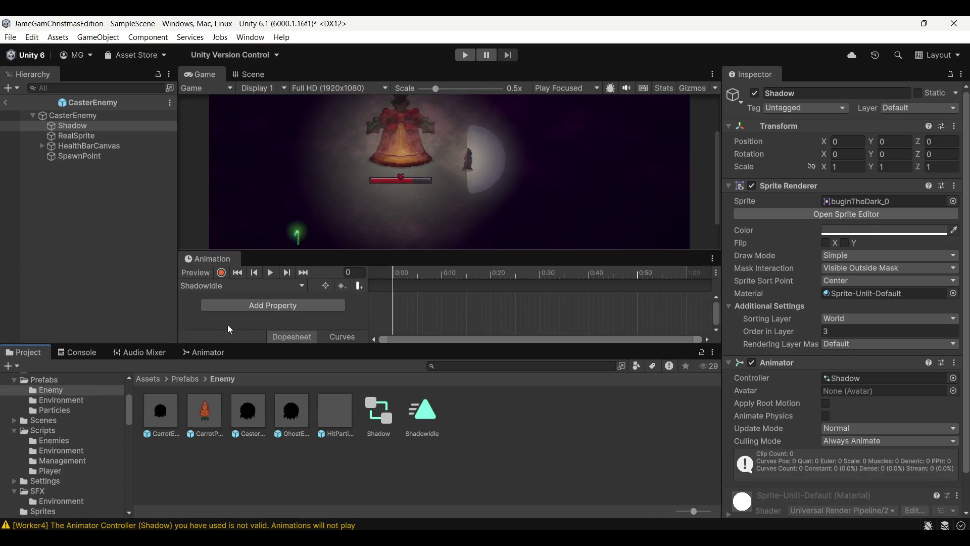
left_click_drag(277, 259, 277, 233)
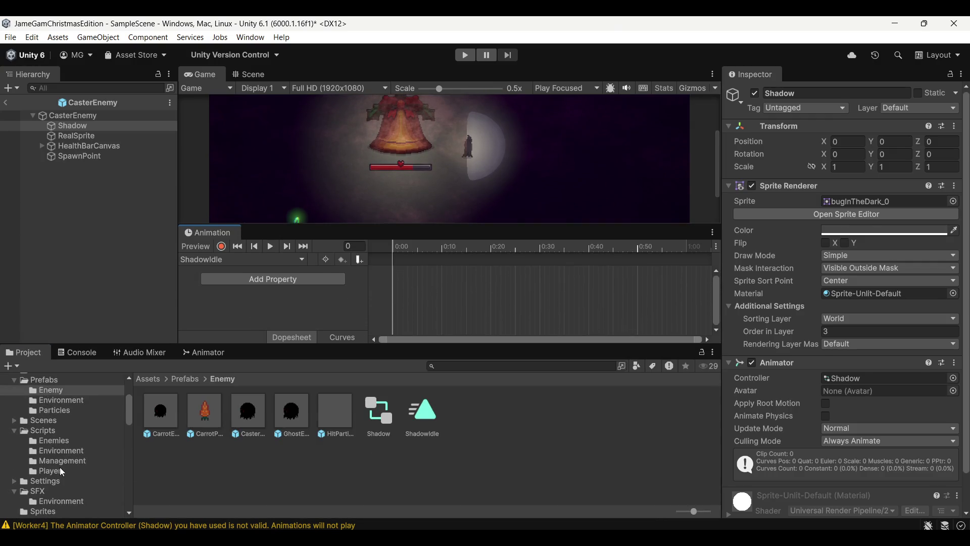
scroll(60, 467, "down", 6)
left_click(42, 398)
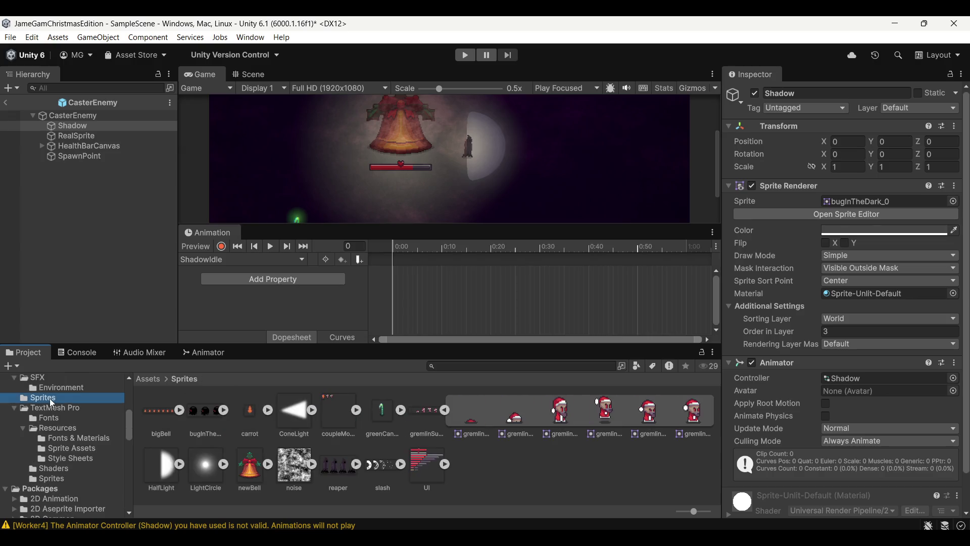
left_click(223, 413)
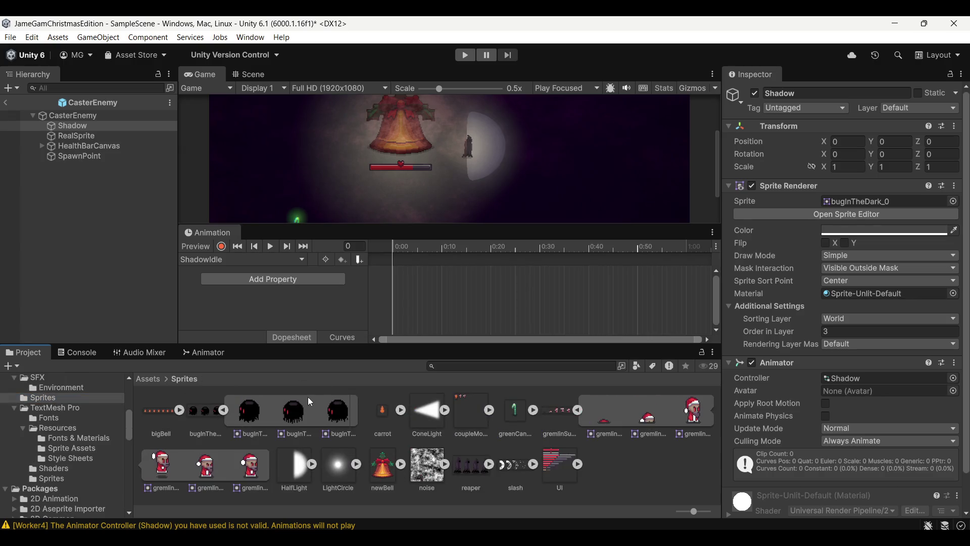
left_click(247, 75)
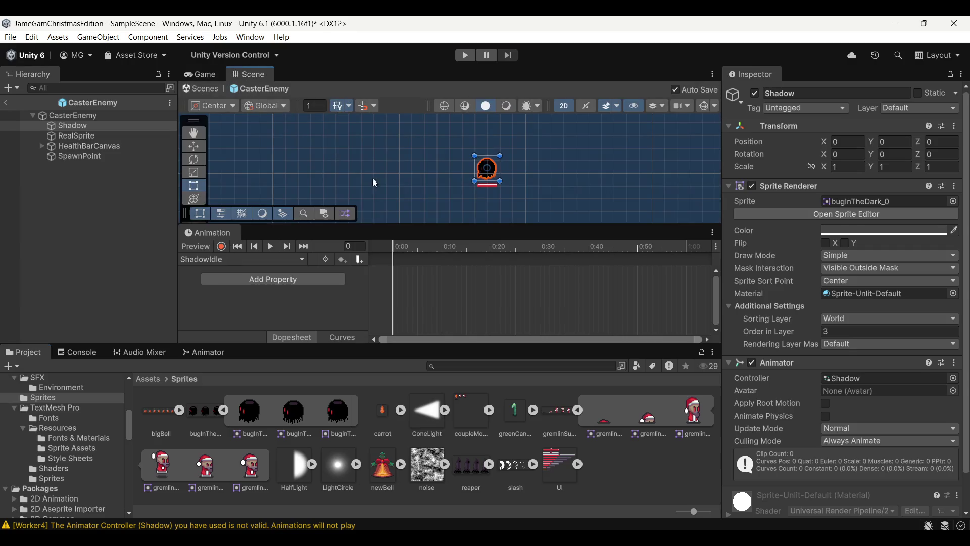
Key bugInTheDark frames into ShadowIdle at 0:00, 0:20, 0:40 and 1:00, then preview it
key("f")
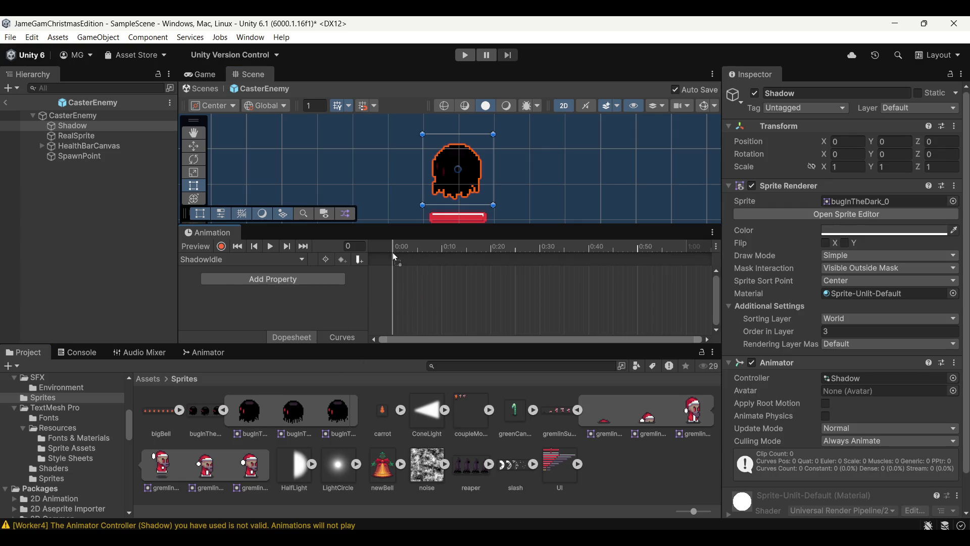
left_click_drag(397, 259, 396, 260)
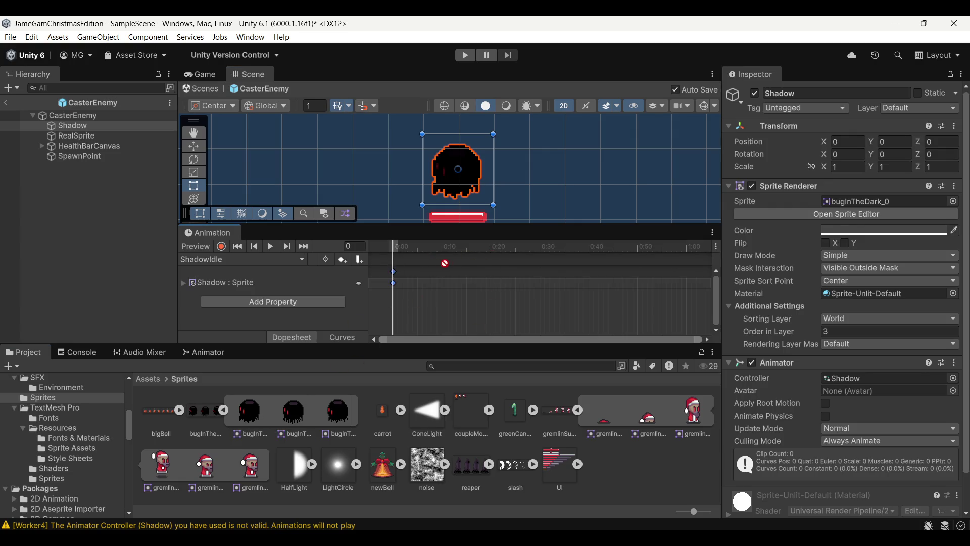
left_click_drag(494, 284, 491, 277)
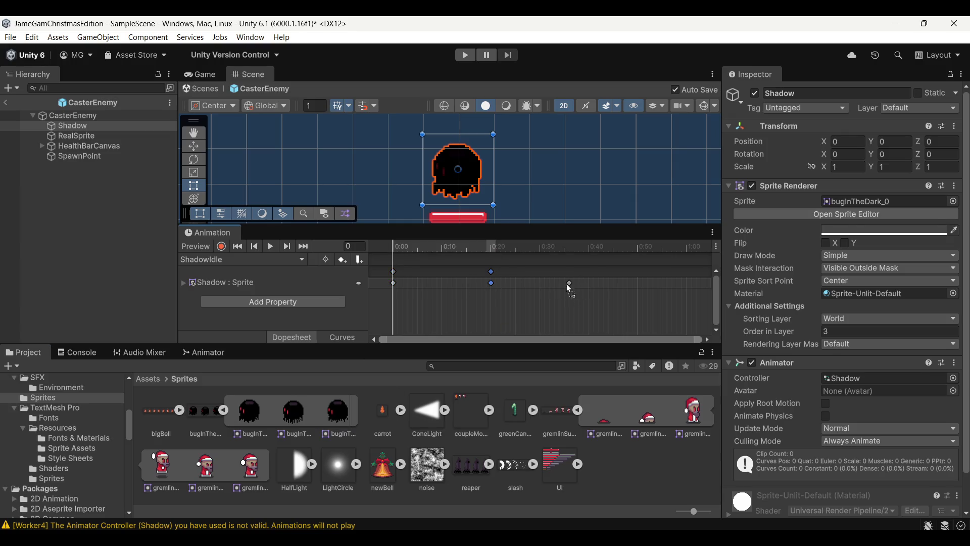
left_click_drag(590, 283, 589, 283)
left_click_drag(250, 416, 686, 281)
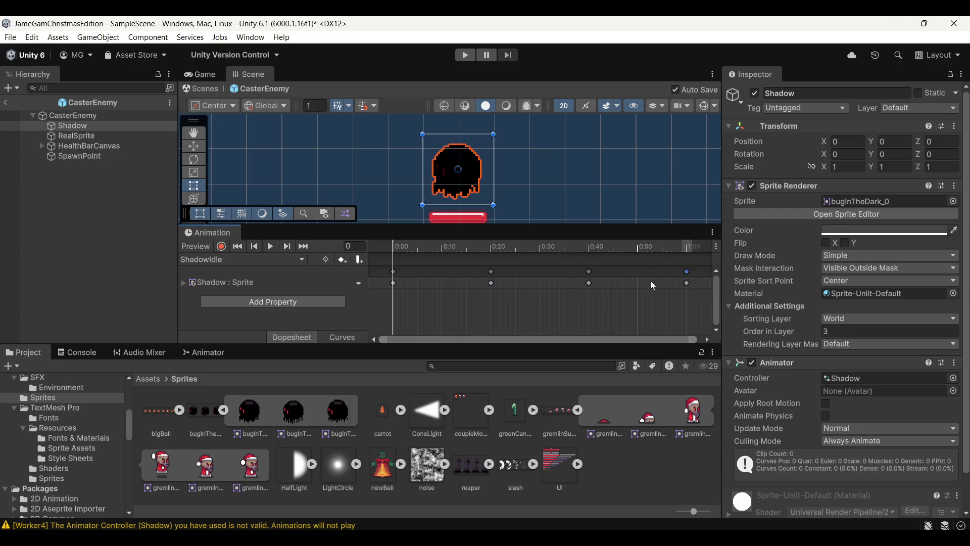
left_click(269, 248)
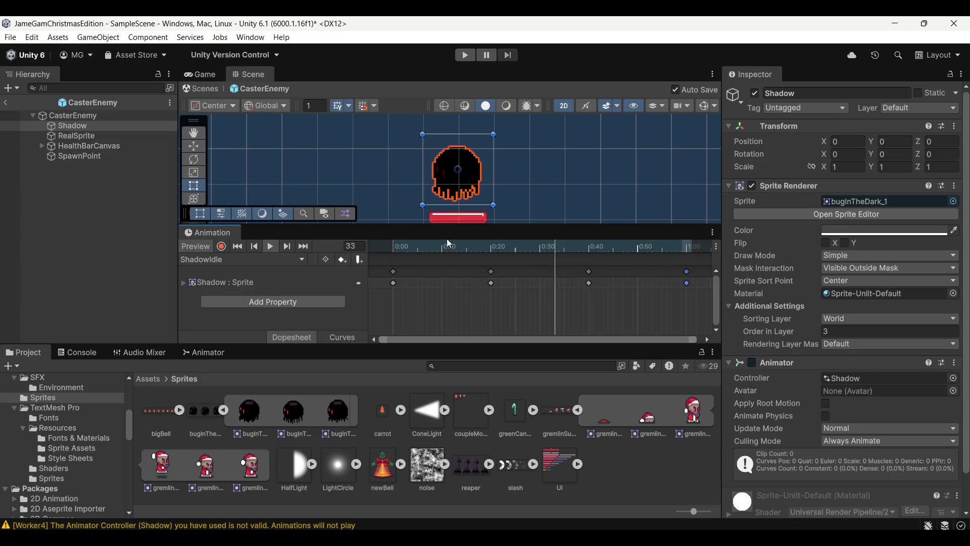
Collapse the sprite sheet, redock the timeline, and place ShadowIdle beside Entry in the Animator
scroll(539, 208, "down", 3)
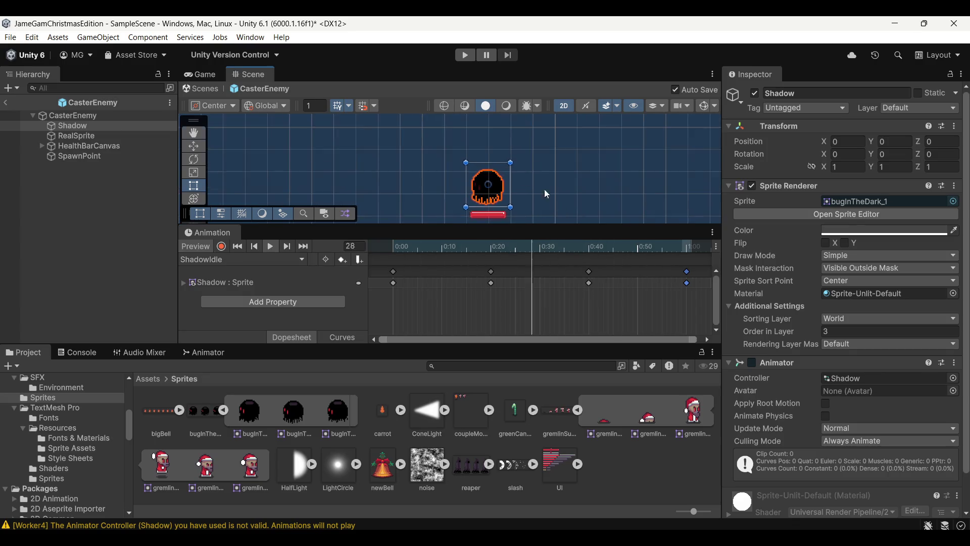
left_click_drag(544, 189, 499, 180)
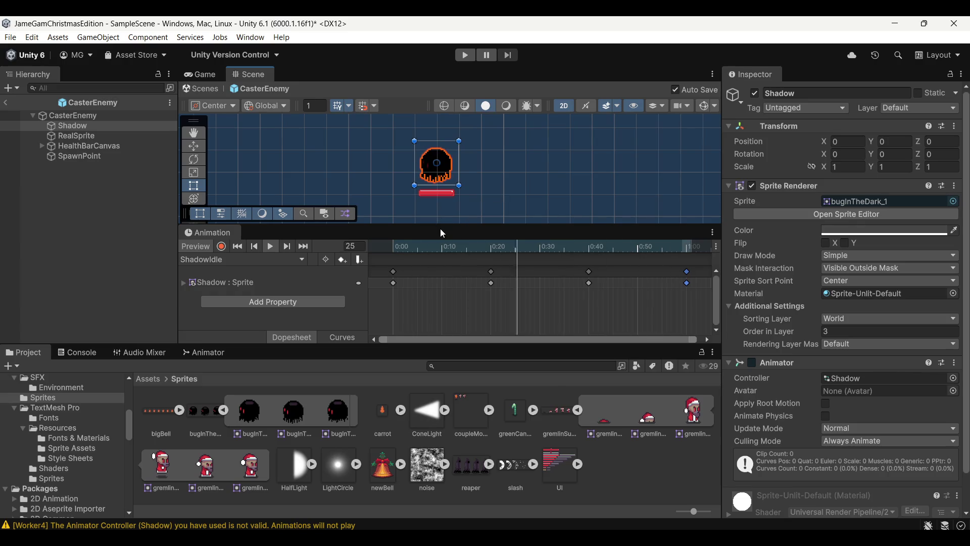
left_click(226, 411)
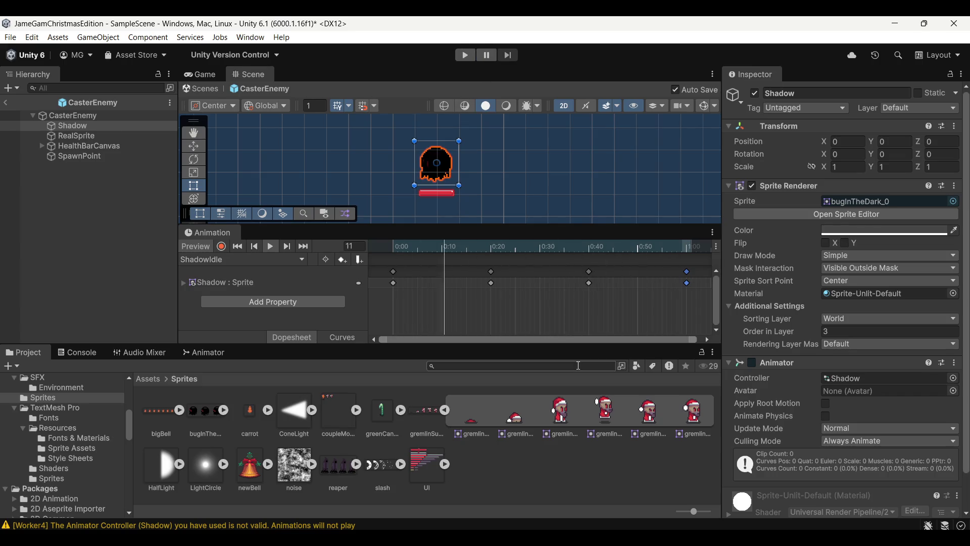
mouse_move(221, 237)
left_mouse_down()
mouse_move(258, 350)
mouse_move(220, 356)
left_mouse_up()
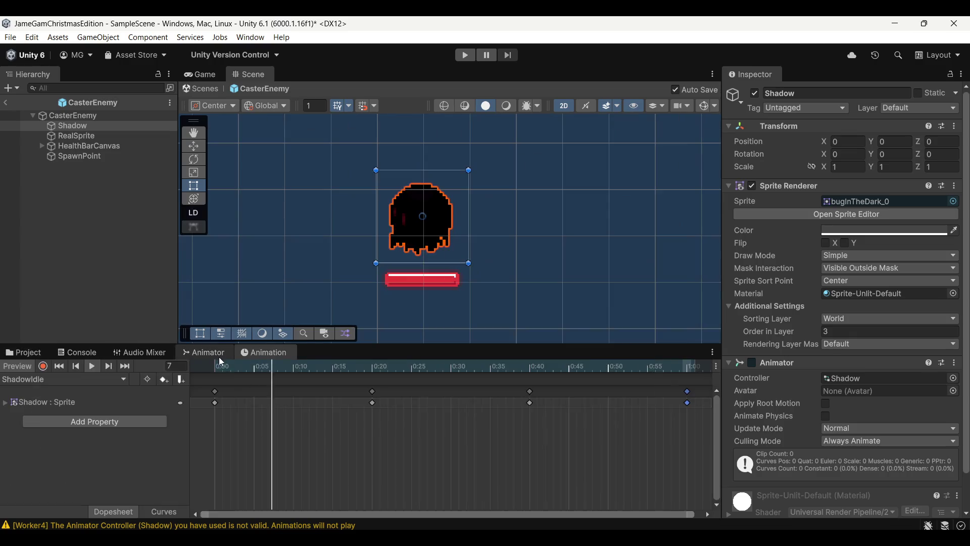
left_click(214, 357)
scroll(351, 426, "down", 3)
left_click_drag(315, 433, 362, 460)
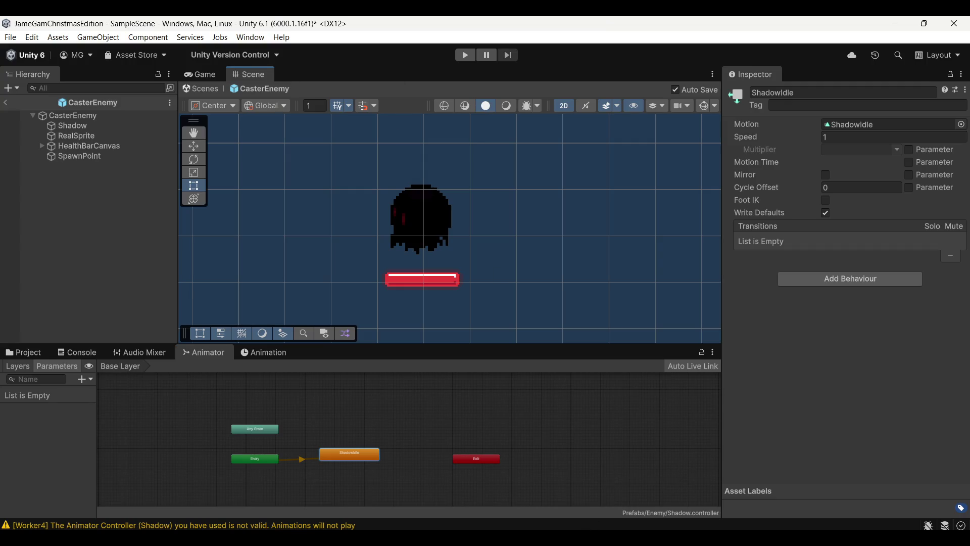
scroll(558, 314, "down", 1)
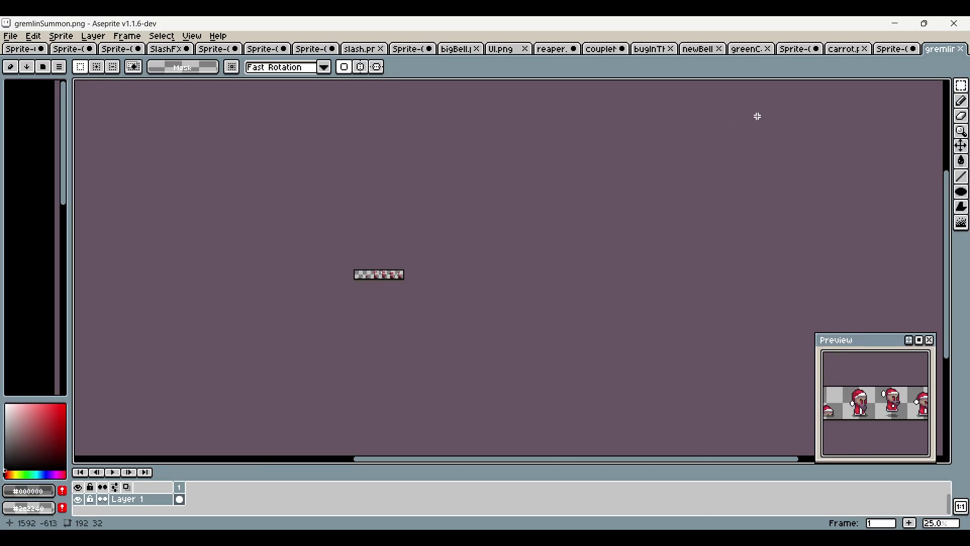
Create a new 32×32 sprite in Aseprite
left_click(10, 35)
left_click(20, 45)
type("32")
key("Tab")
type("32")
left_click(482, 368)
Close SlashFX Combo1.gif, Sprite-0009 and Sprite-0008 without saving their changes
scroll(525, 258, "up", 3)
left_click(271, 49)
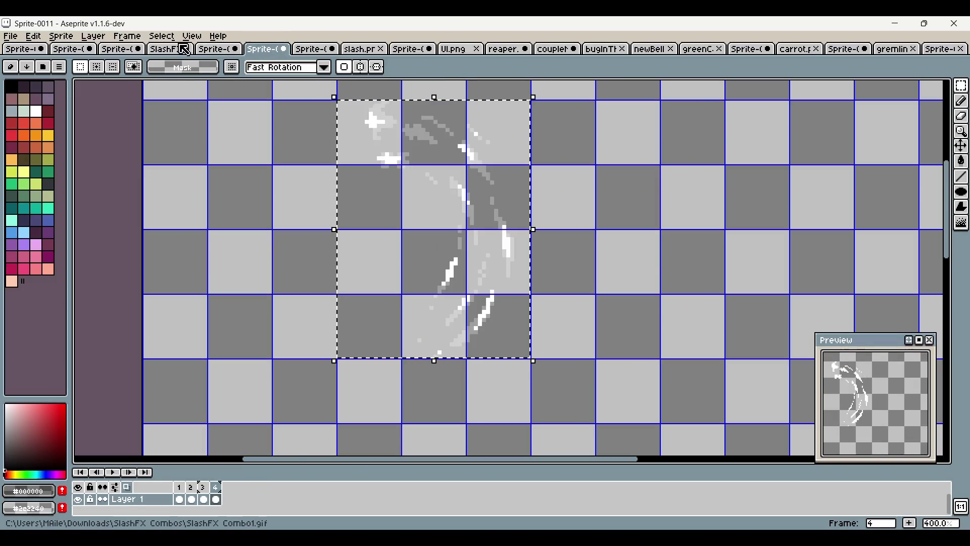
left_click(170, 49)
left_click(187, 48)
left_click(480, 303)
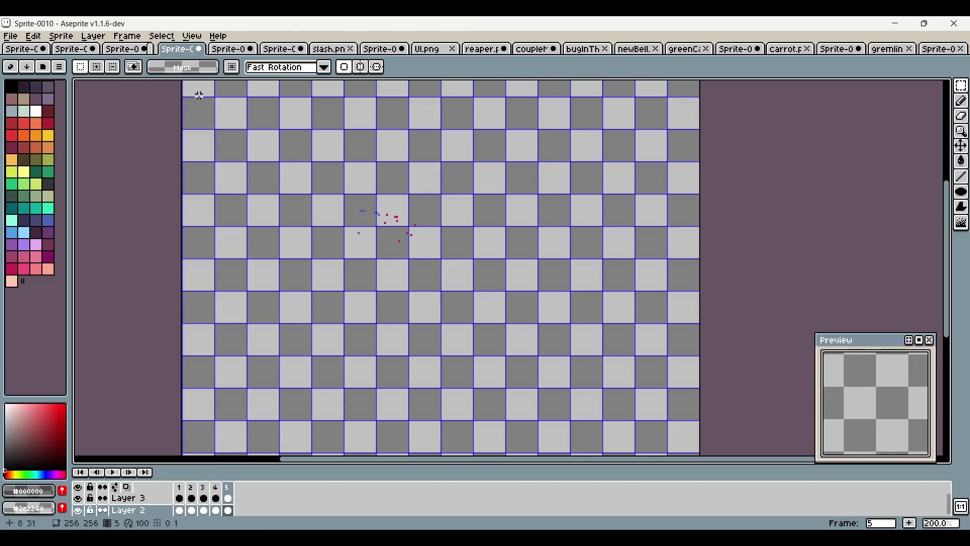
left_click(133, 51)
left_click(146, 49)
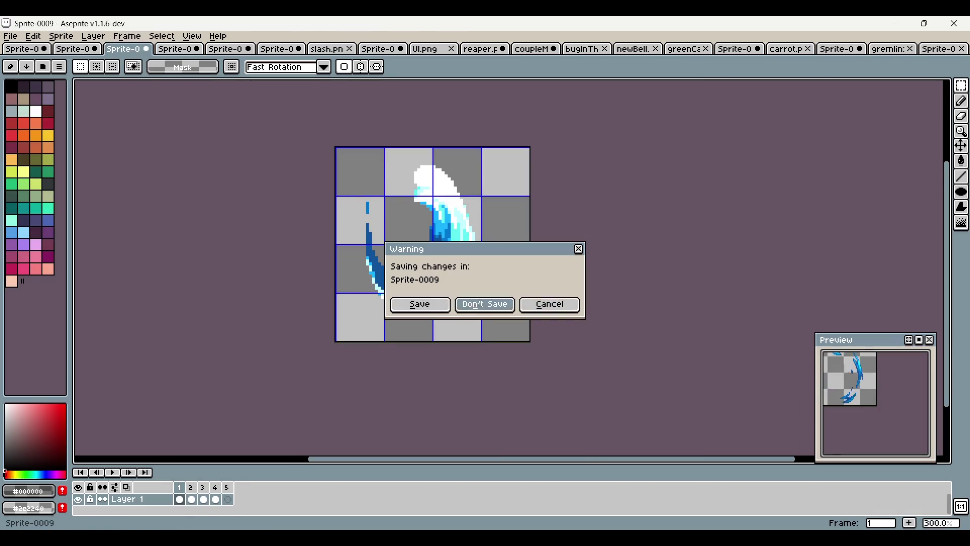
left_click(480, 303)
left_click(80, 50)
key("ctrl+w")
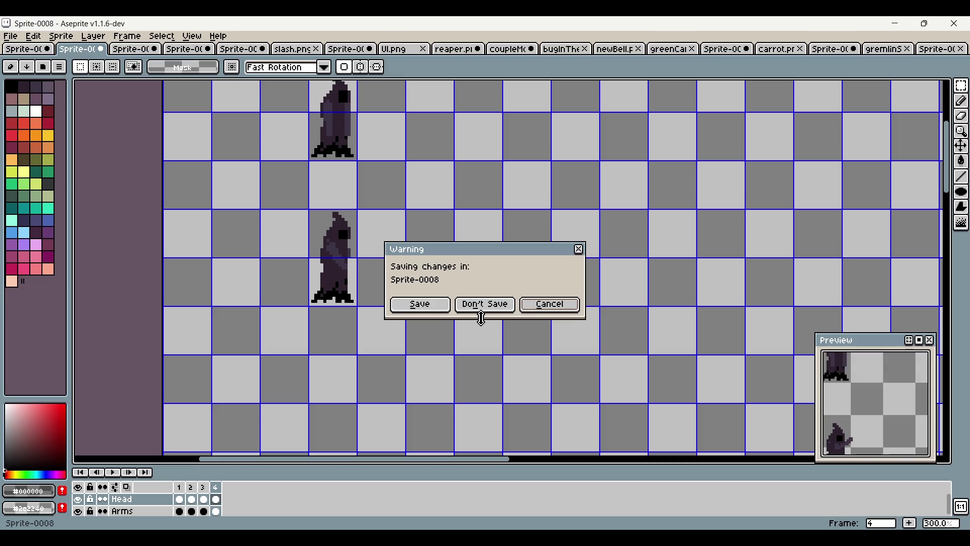
left_click(486, 299)
Flip through the open sprites to the bugInTheDark.png sheet
left_click(29, 50)
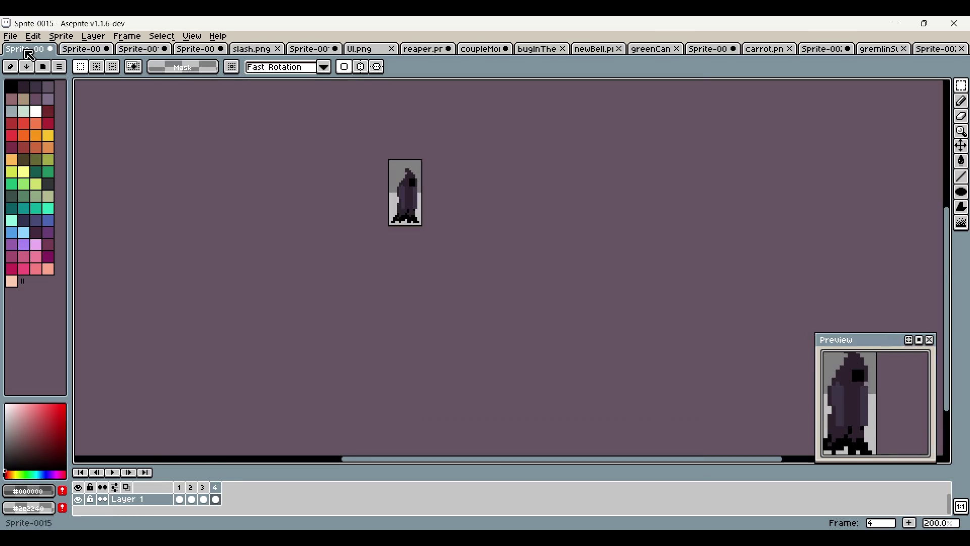
left_click(81, 49)
left_click(150, 50)
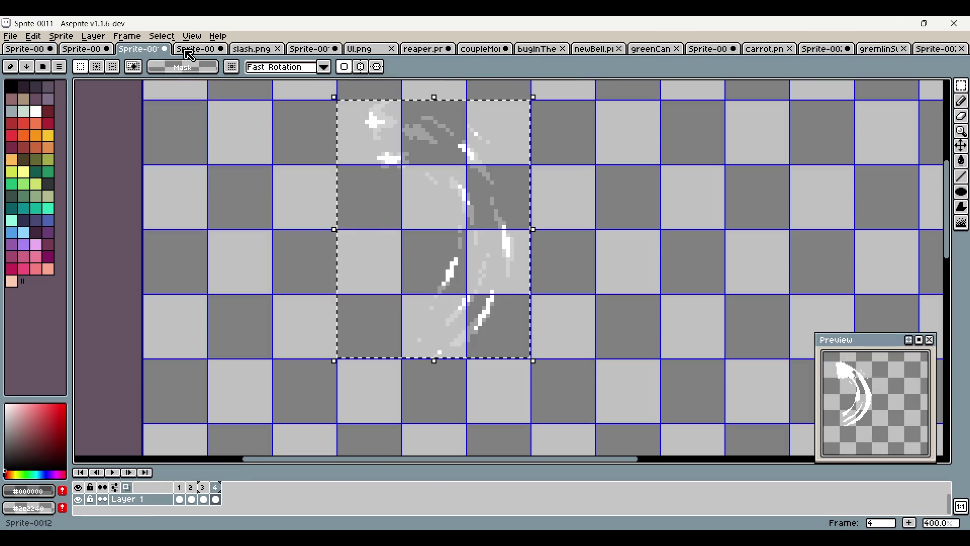
left_click(250, 51)
left_click(325, 52)
left_click(378, 52)
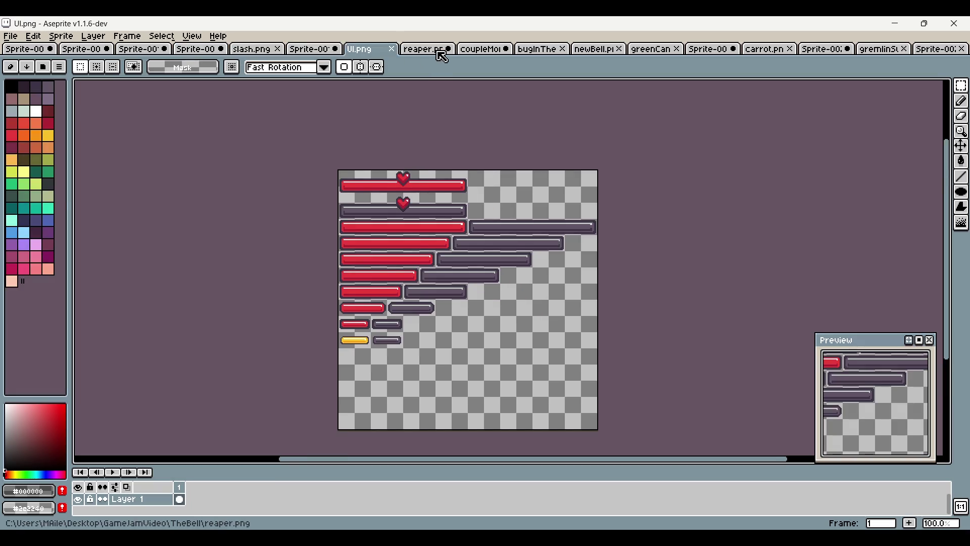
left_click(438, 52)
left_click(476, 52)
left_click(541, 56)
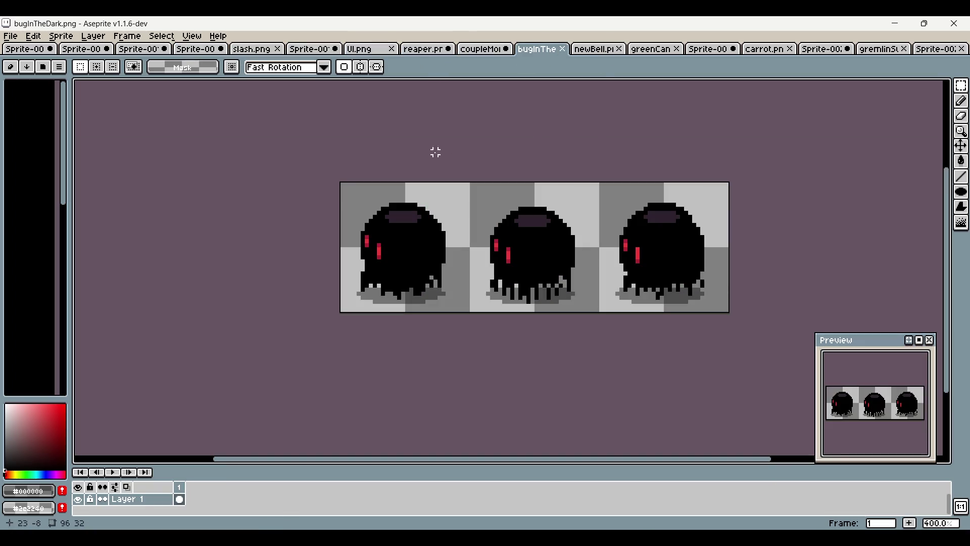
Copy the first bug frame and paste it into the new sprite
left_click_drag(398, 261, 336, 266)
left_click_drag(207, 117, 408, 387)
left_click(897, 218)
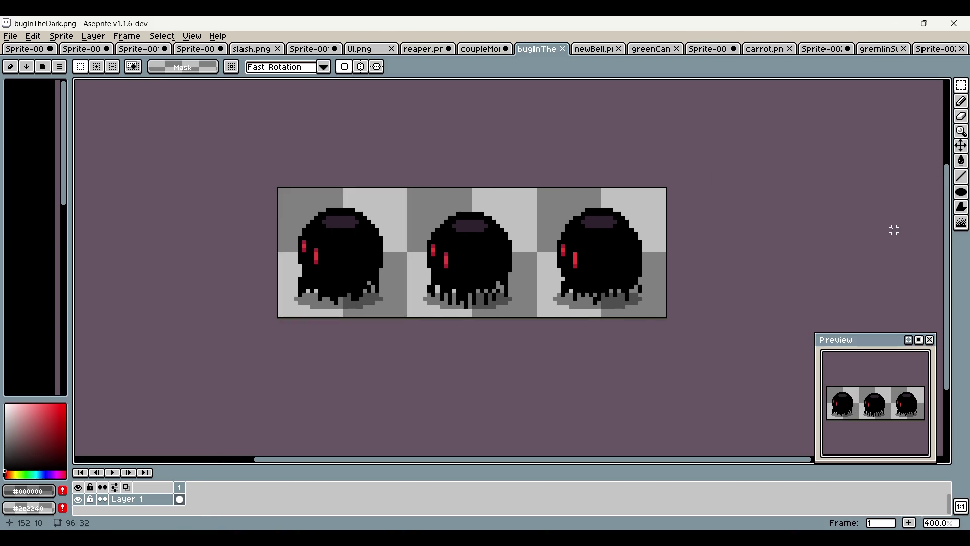
scroll(585, 256, "down", 1)
key("ctrl+v")
Place the pasted bug, add a second frame, and shrink frame 1's bug into a small blob
left_click(657, 354)
left_click(909, 523)
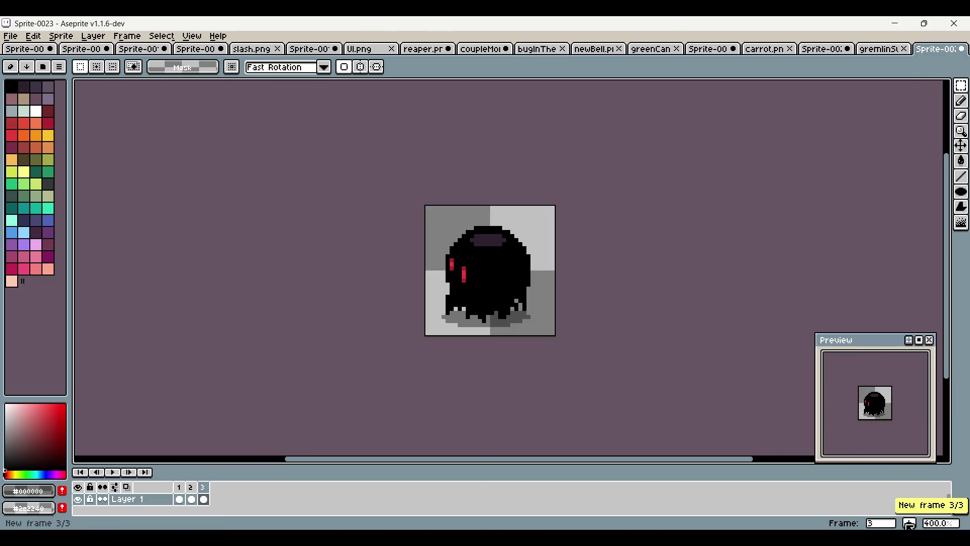
left_click(179, 495)
left_click_drag(510, 218, 454, 226)
key("ctrl+a")
mouse_move(498, 342)
left_mouse_down()
mouse_move(455, 316)
mouse_move(463, 312)
mouse_move(446, 296)
mouse_move(445, 311)
left_mouse_up()
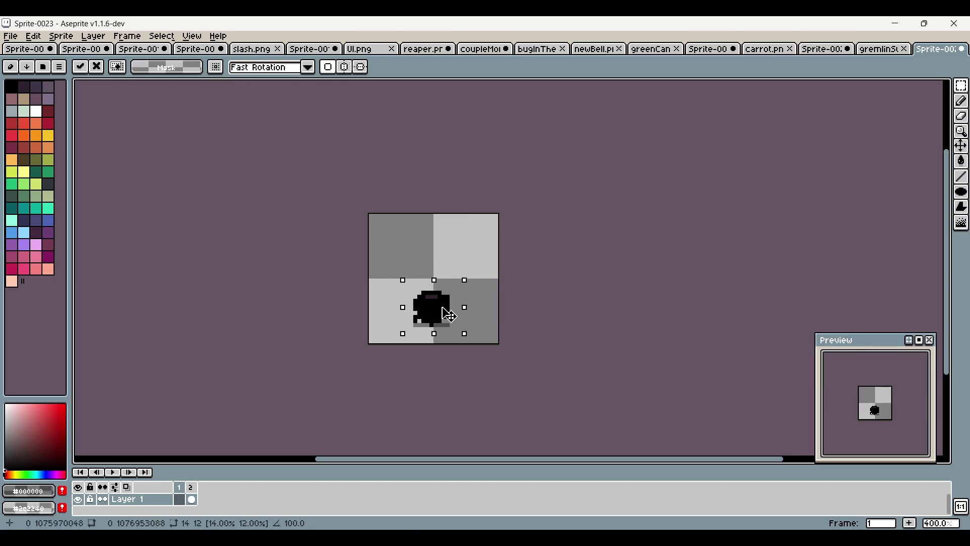
left_click(637, 271)
Add another frame and move the blob copy up and to the left
left_click_drag(591, 254, 547, 266)
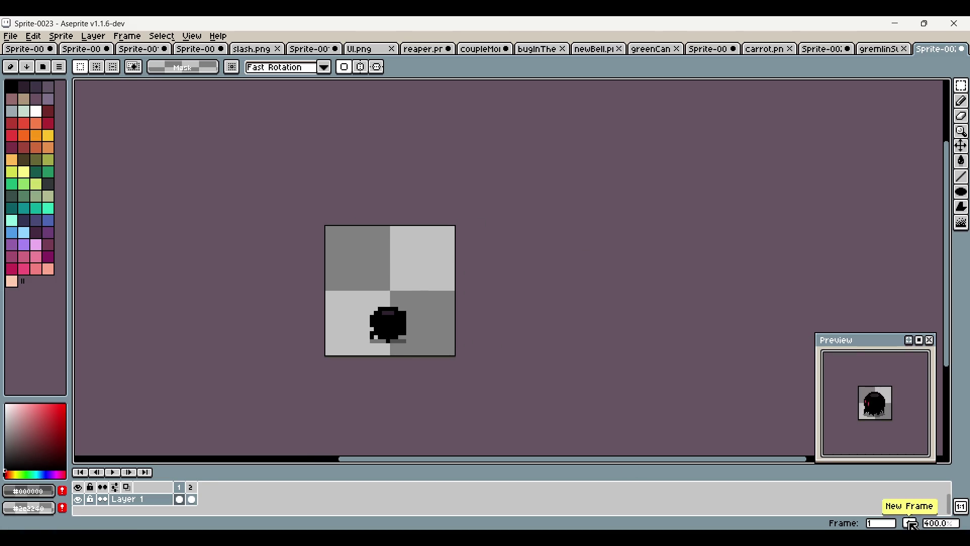
left_click(926, 509)
left_click_drag(323, 271, 457, 358)
mouse_move(389, 325)
left_mouse_down()
mouse_move(430, 305)
mouse_move(363, 264)
mouse_move(421, 329)
mouse_move(376, 259)
mouse_move(371, 279)
left_mouse_up()
left_click(525, 247)
With the Pencil, draw a thick black curving arc out from the blob
key("b")
scroll(438, 273, "up", 1)
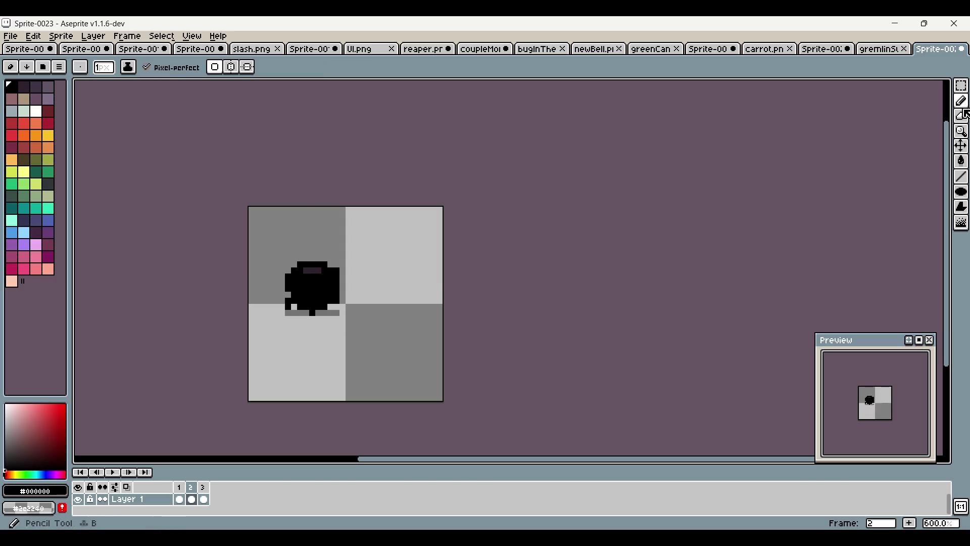
mouse_move(306, 259)
left_mouse_down()
mouse_move(360, 239)
mouse_move(410, 312)
left_mouse_up()
mouse_move(374, 362)
left_mouse_down()
mouse_move(419, 298)
mouse_move(359, 243)
left_mouse_up()
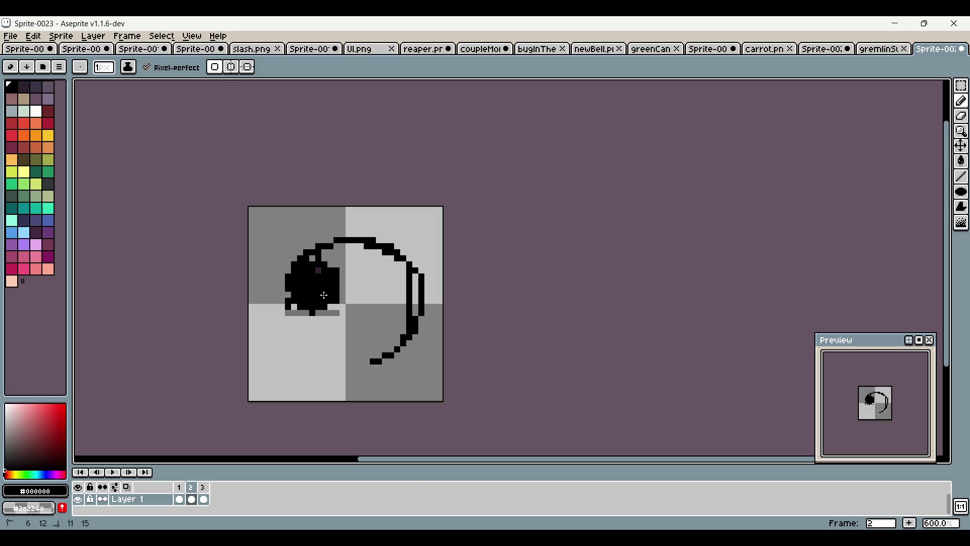
left_click_drag(323, 294, 391, 350)
mouse_move(404, 266)
left_mouse_down()
mouse_move(326, 257)
mouse_move(323, 313)
mouse_move(290, 313)
mouse_move(313, 313)
left_mouse_up()
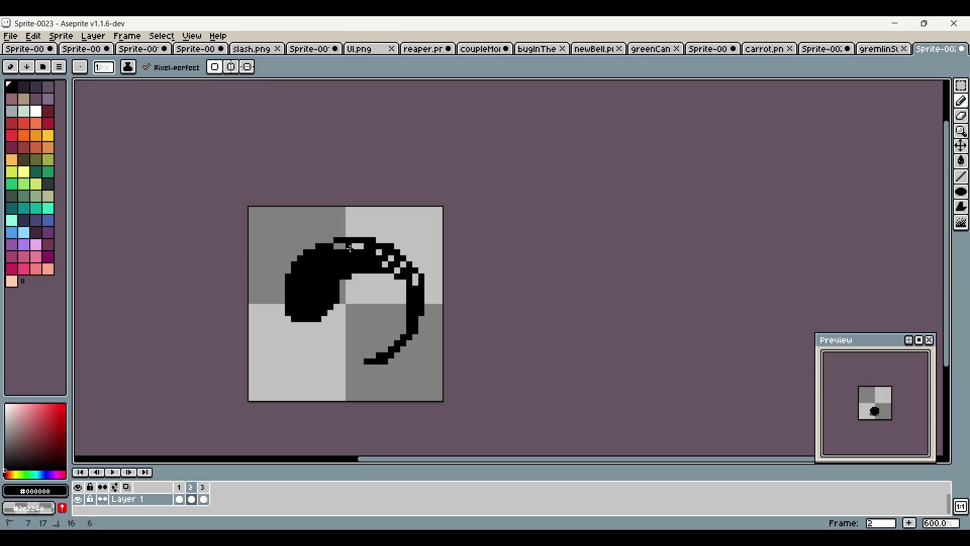
mouse_move(419, 285)
left_mouse_down()
mouse_move(390, 272)
mouse_move(403, 259)
mouse_move(395, 276)
left_mouse_up()
left_click(414, 264)
Compare against frame 1, then extend the swirl's tail leftward on frame 2
left_click(179, 486)
left_click(190, 487)
left_click_drag(221, 465, 319, 407)
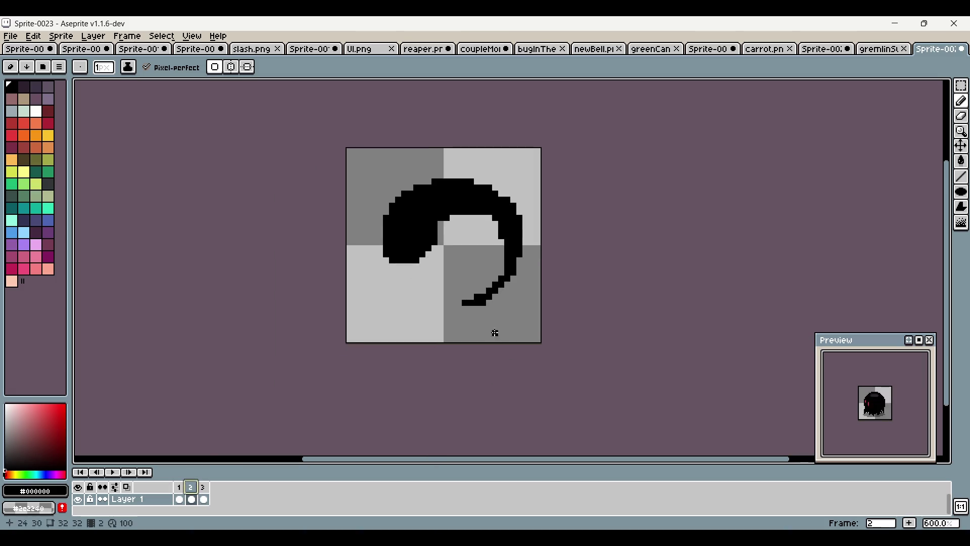
scroll(454, 321, "up", 4)
mouse_move(453, 287)
left_mouse_down()
mouse_move(438, 302)
mouse_move(472, 286)
mouse_move(457, 271)
mouse_move(445, 286)
mouse_move(454, 269)
left_mouse_up()
scroll(577, 326, "down", 1)
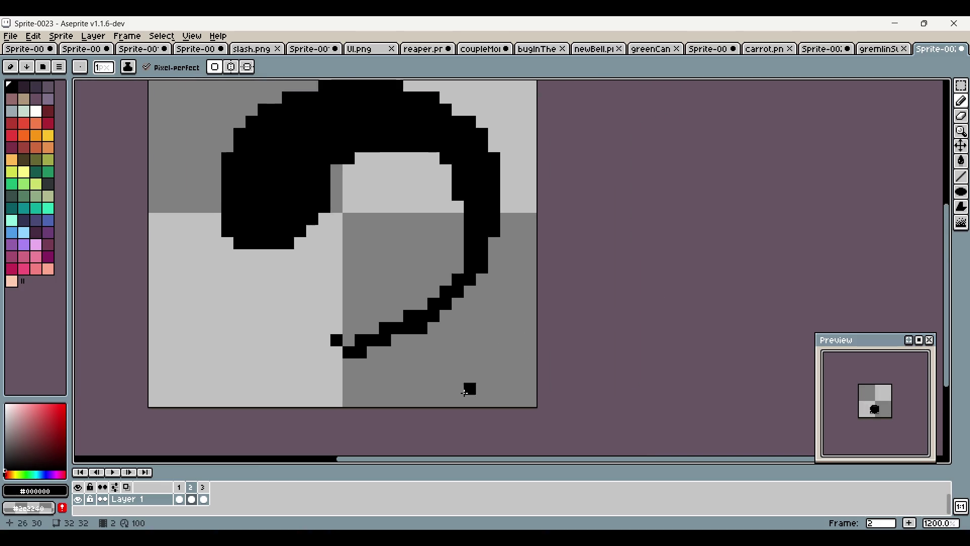
Add a new frame and rotate its whole swirl to a new orientation
left_click(910, 522)
scroll(448, 256, "down", 1)
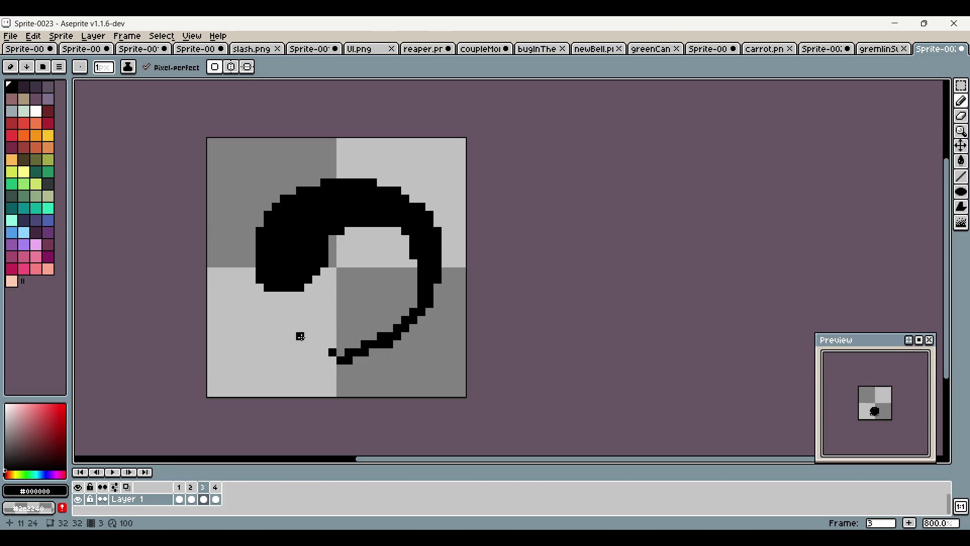
left_click(961, 85)
scroll(435, 251, "down", 2)
key("ctrl+a")
mouse_move(459, 349)
left_mouse_down()
mouse_move(539, 299)
mouse_move(461, 175)
mouse_move(470, 182)
left_mouse_up()
key("Return")
Turn on Show Onion Skin from the View menu
right_click(208, 490)
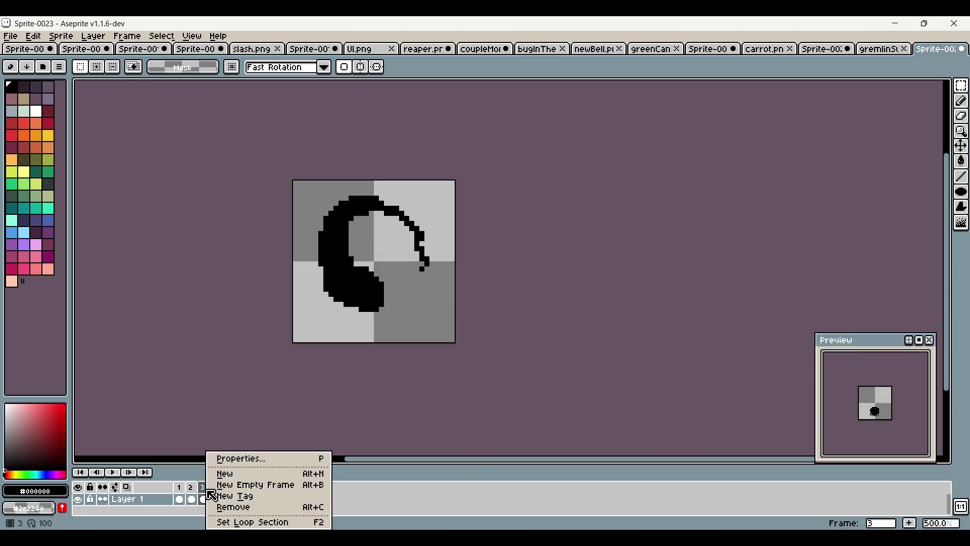
left_click(198, 35)
left_click(199, 37)
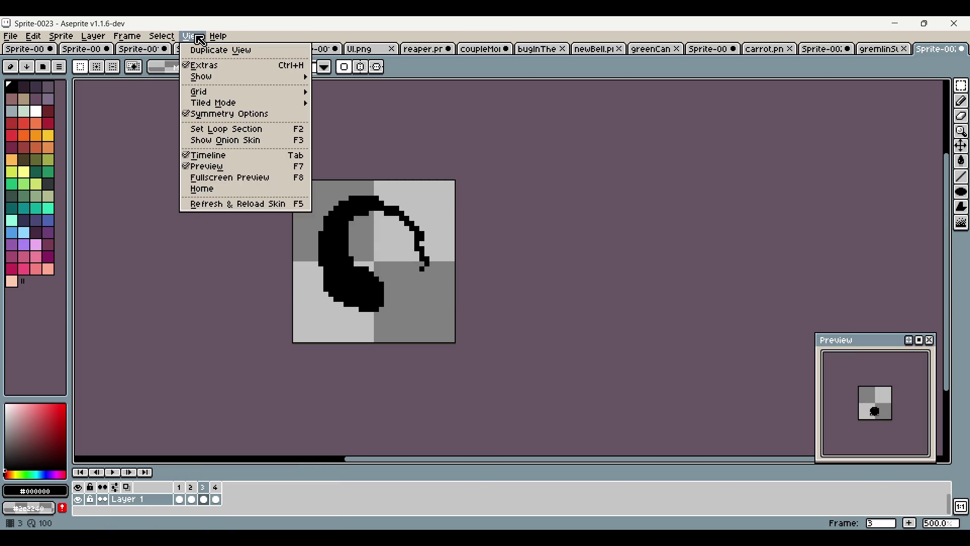
left_click(261, 143)
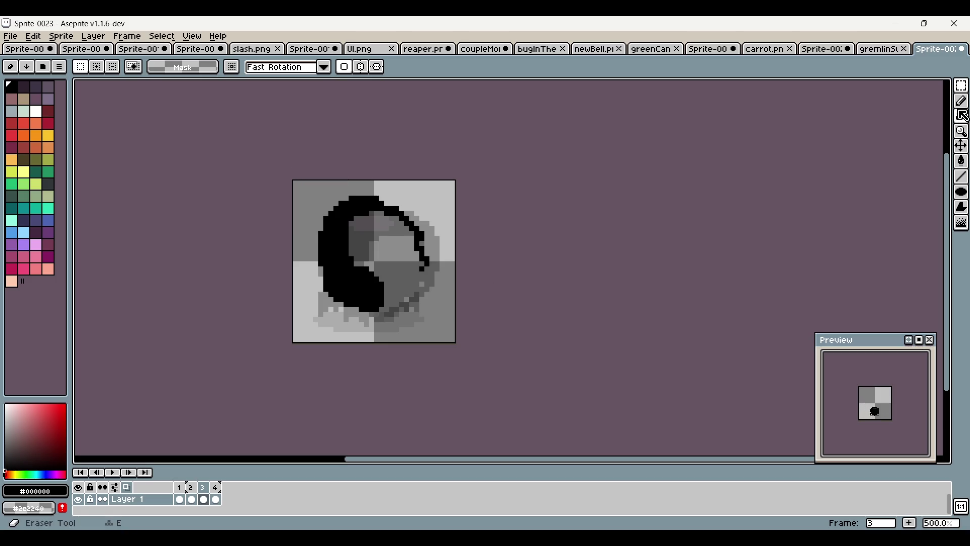
Thicken frame 3's swirl lower right with black Pencil pixels, comparing neighbouring frames
left_click(961, 100)
scroll(418, 303, "up", 2)
mouse_move(397, 336)
left_mouse_down()
mouse_move(402, 306)
mouse_move(380, 330)
left_mouse_up()
mouse_move(327, 306)
left_mouse_down()
mouse_move(405, 333)
mouse_move(427, 308)
mouse_move(380, 302)
mouse_move(380, 255)
mouse_move(430, 320)
mouse_move(452, 303)
mouse_move(466, 240)
left_mouse_up()
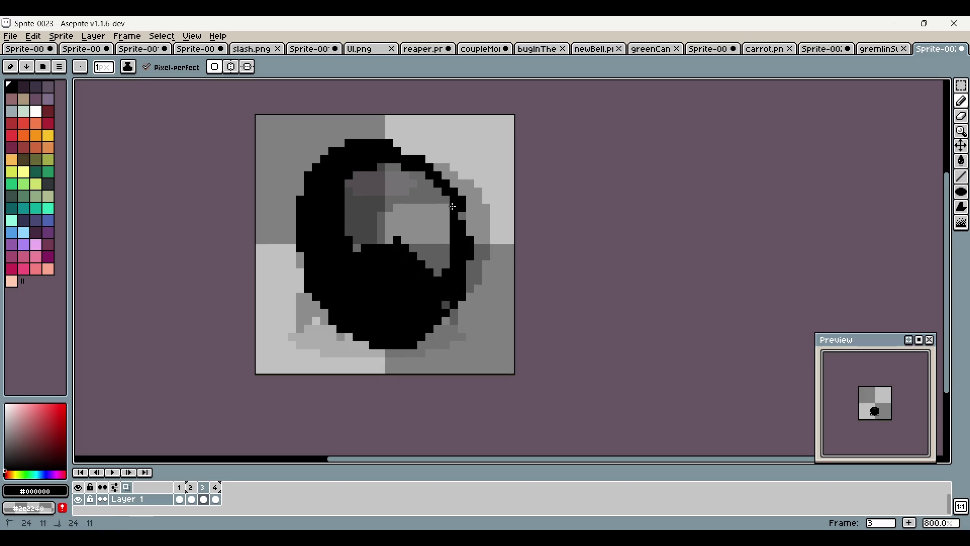
left_click(180, 499)
left_click(191, 499)
left_click(205, 498)
left_click(216, 498)
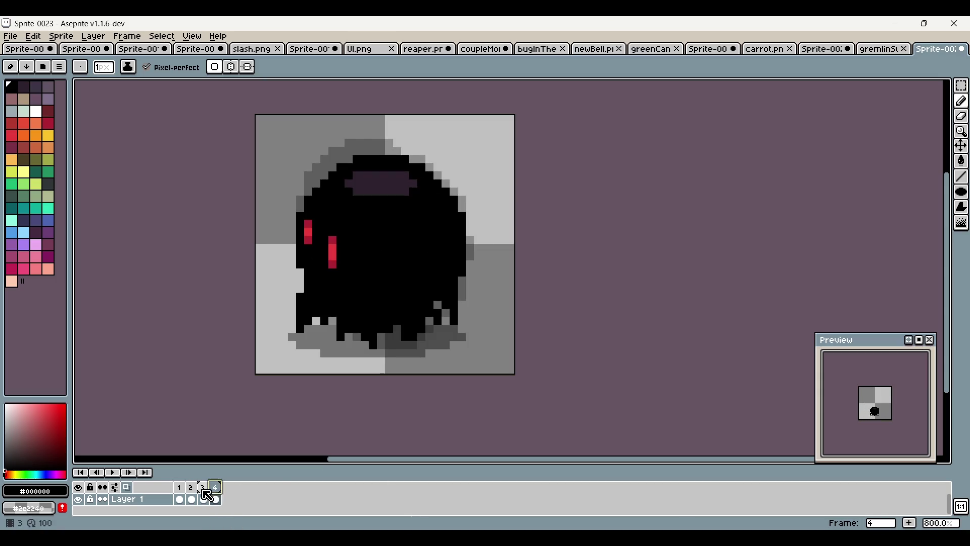
left_click(203, 487)
Add a new frame after frame 3 copying the thickened ring
left_click(910, 523)
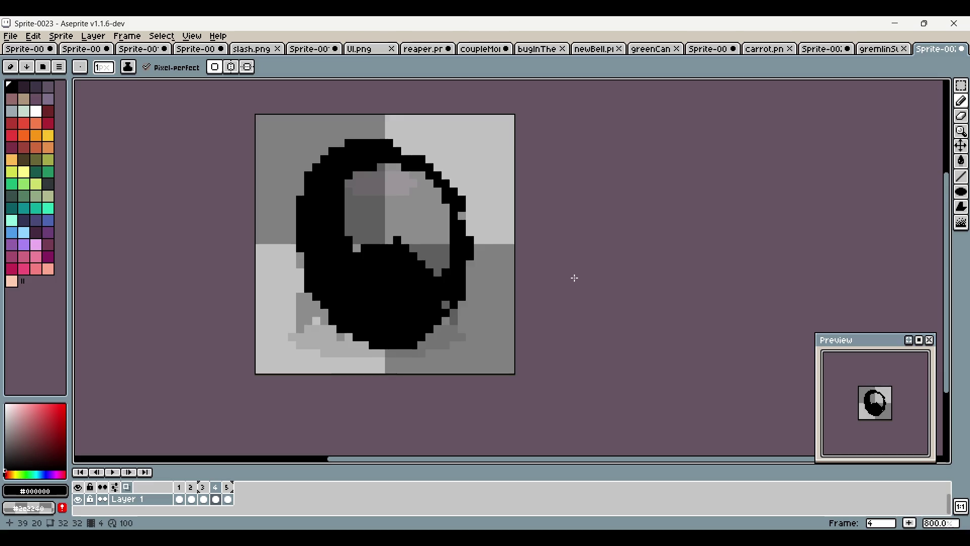
scroll(574, 278, "down", 1)
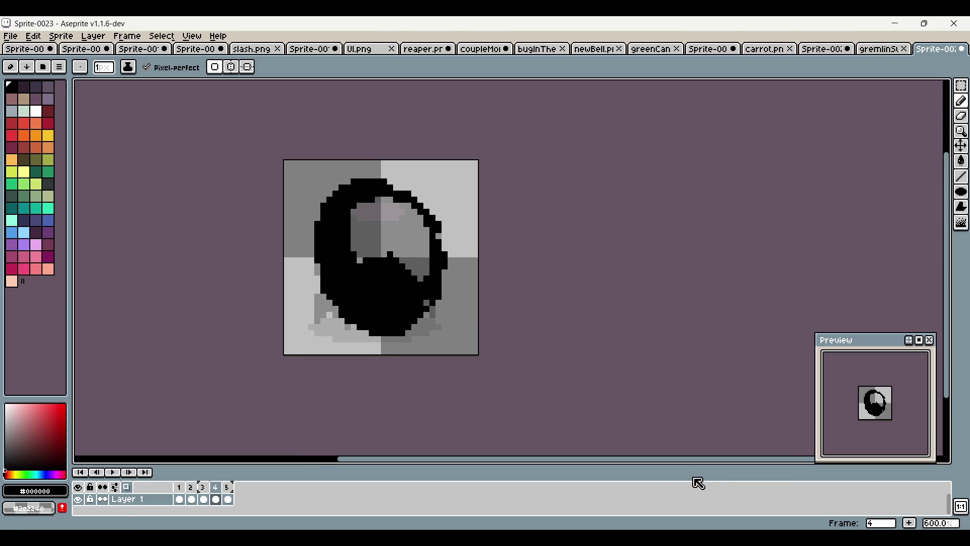
mouse_move(618, 539)
left_click(625, 481)
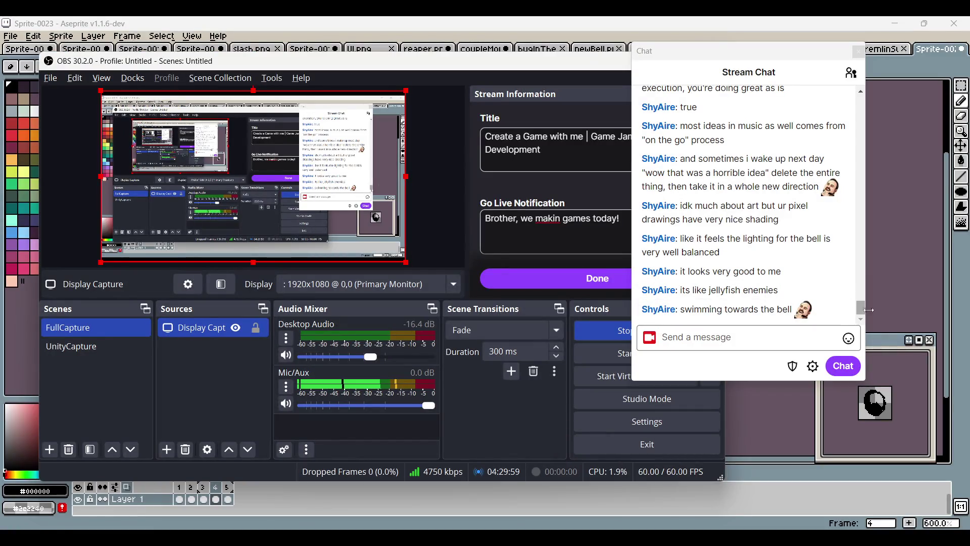
left_click(908, 268)
scroll(369, 266, "up", 1)
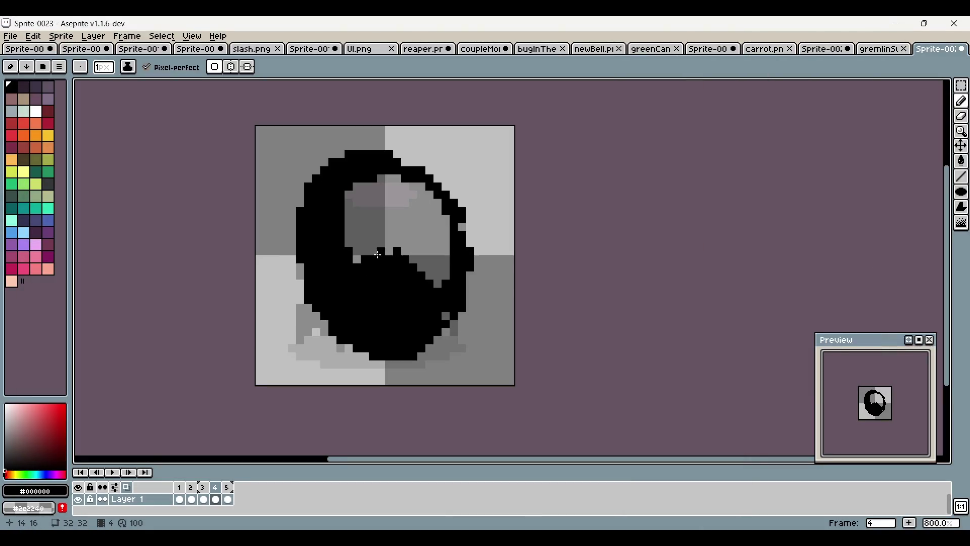
Fill the grey hollow black with the Paint Bucket and rotate the blob about 125 degrees
left_click(961, 206)
left_click(419, 185)
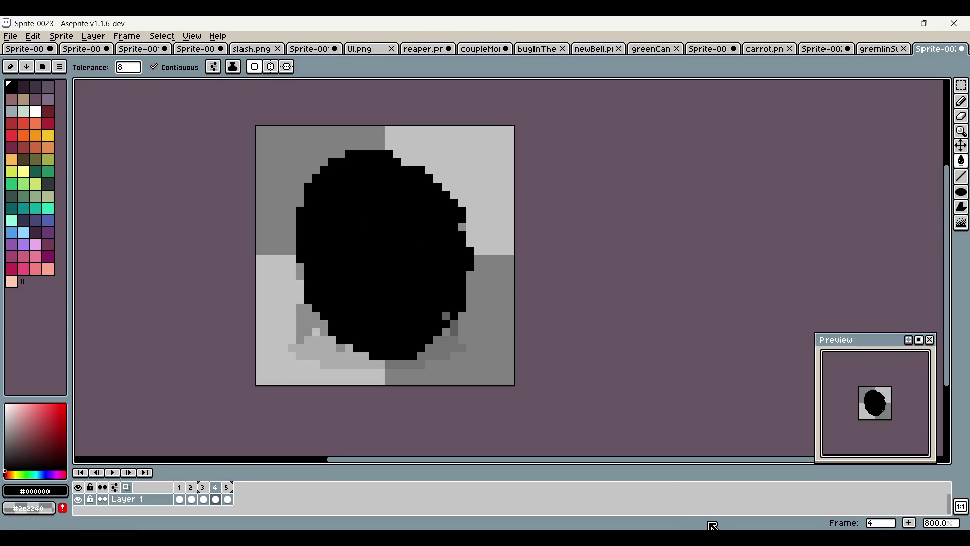
left_click(961, 86)
scroll(556, 223, "down", 1)
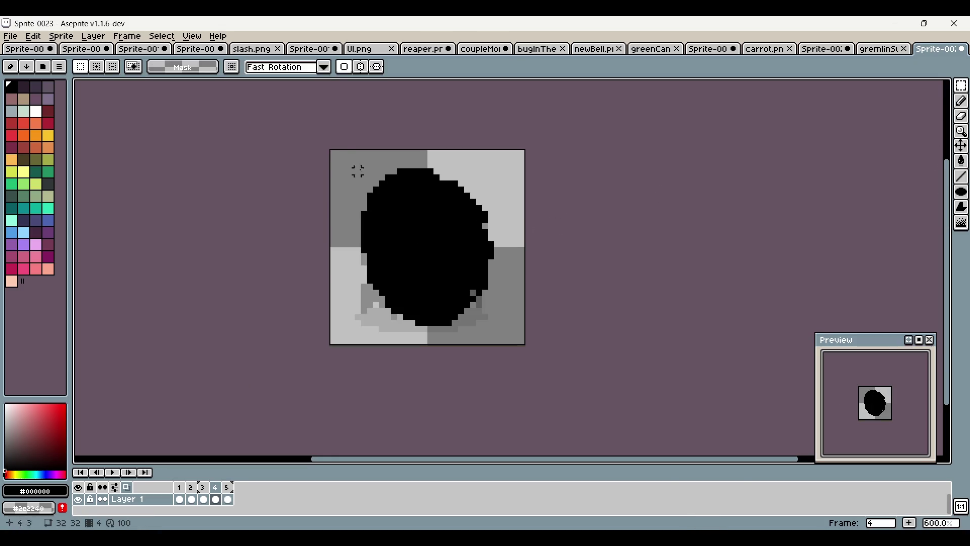
key("ctrl+a")
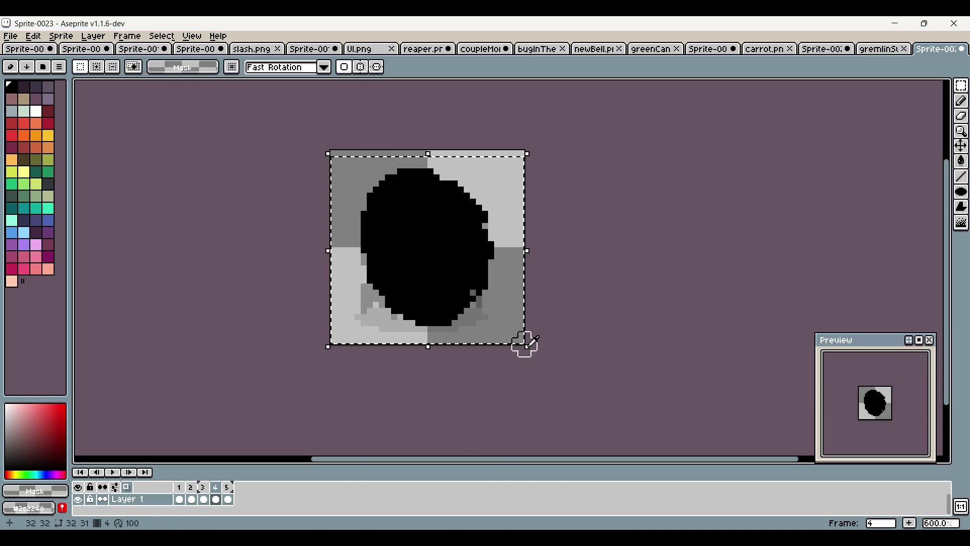
left_click_drag(524, 345, 556, 367)
left_click(649, 268)
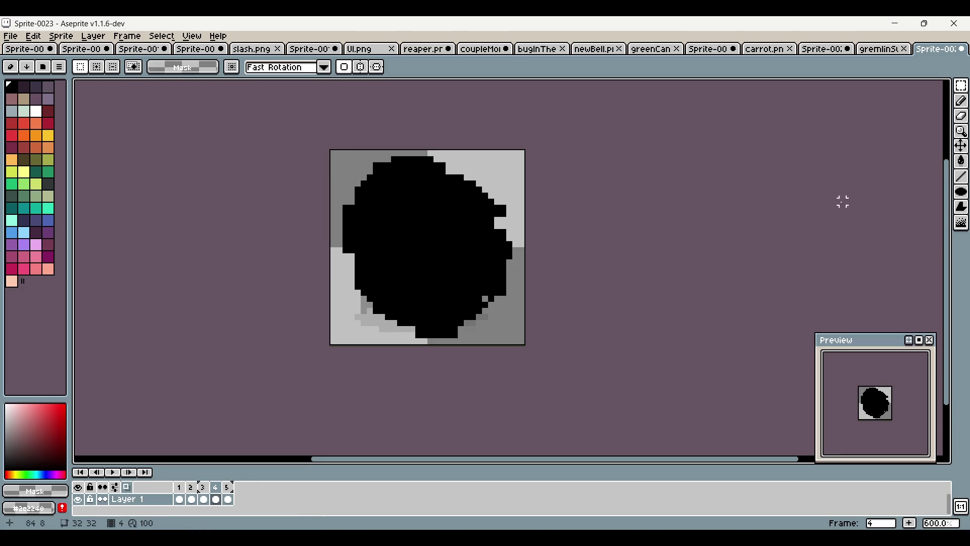
Pencil black pixels into the notches along the blob's lower-right and left outline
left_click(962, 101)
key("plus")
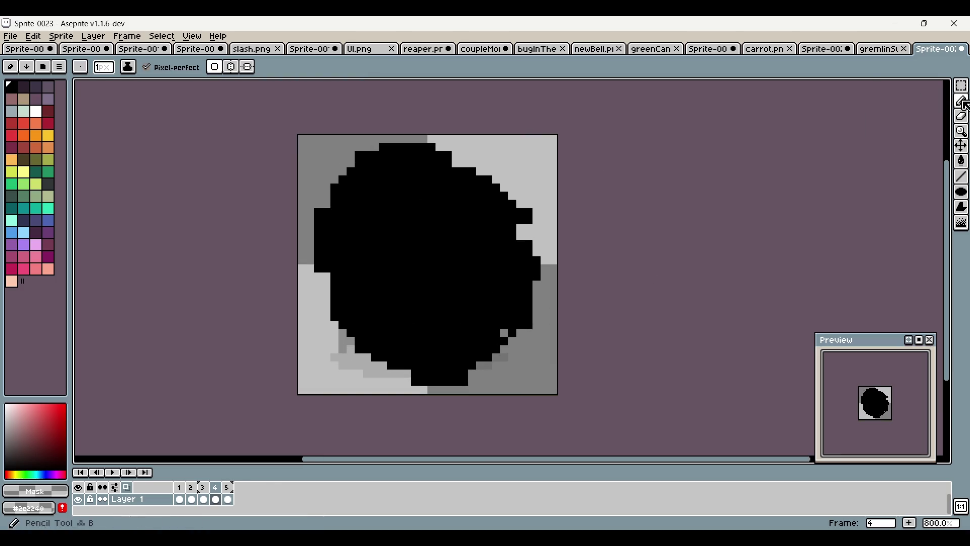
left_click(372, 205, "alt")
left_click_drag(412, 139, 525, 224)
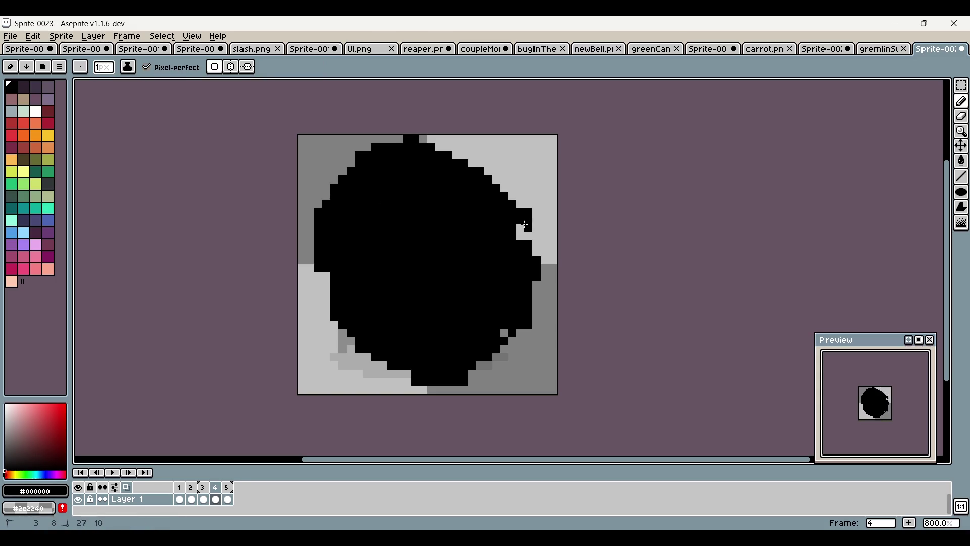
key("ctrl+z")
key("ctrl+z")
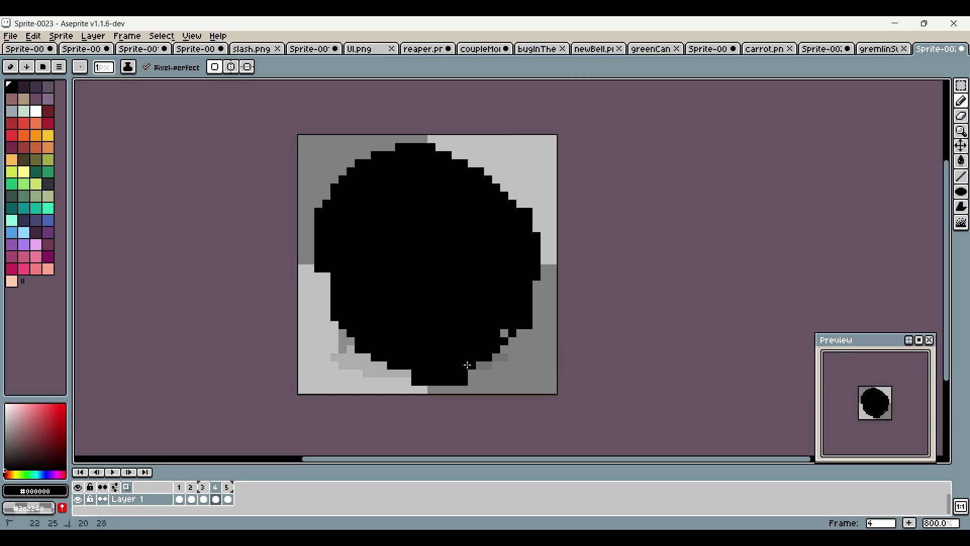
left_click_drag(521, 335, 492, 351)
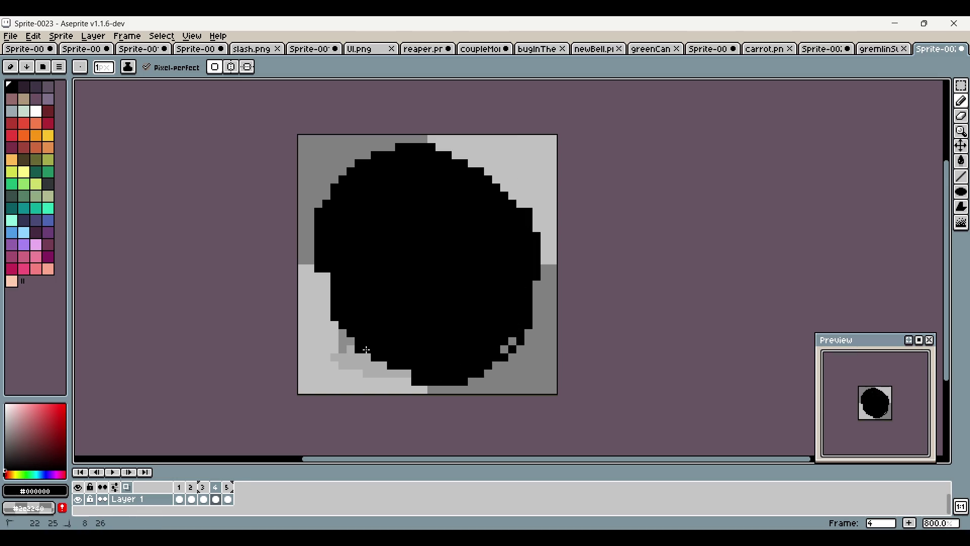
left_click_drag(366, 350, 326, 267)
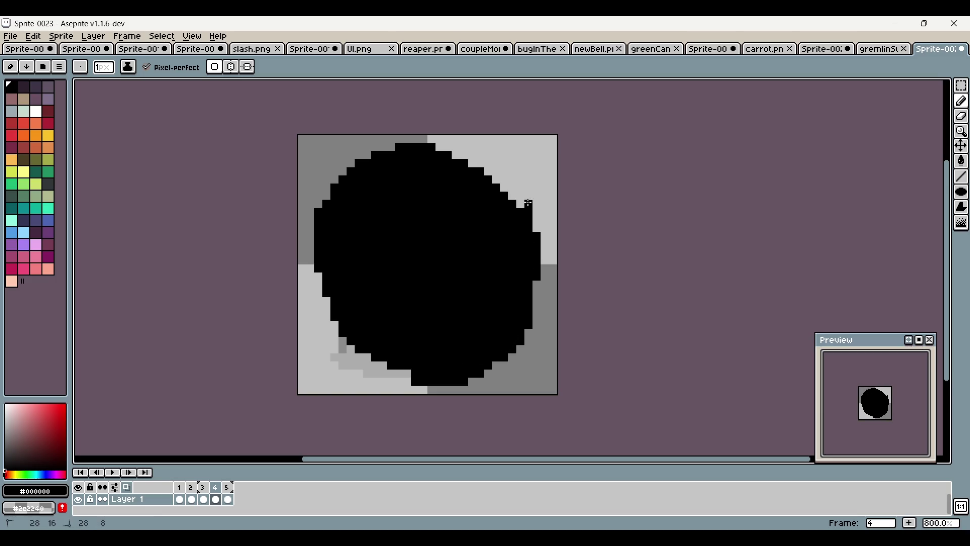
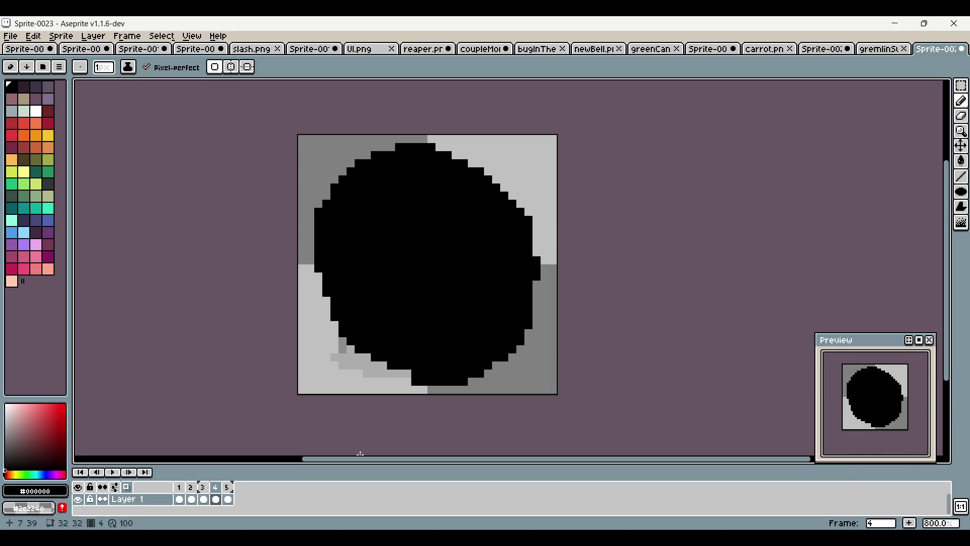
Compare frame 4 with frame 5, then marquee-select all of frame 4 and delete its black blob
left_click(216, 499)
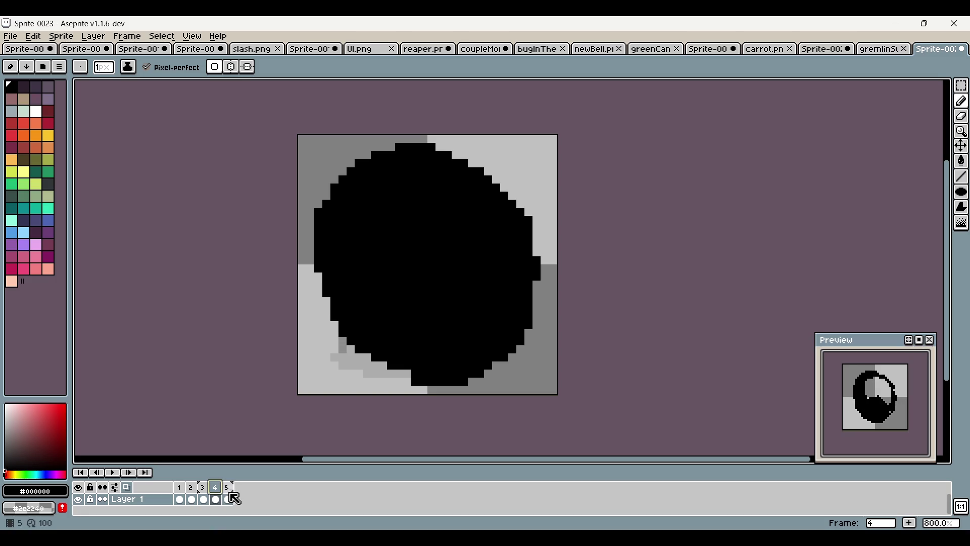
left_click(203, 499)
left_click(216, 499)
left_click(228, 499)
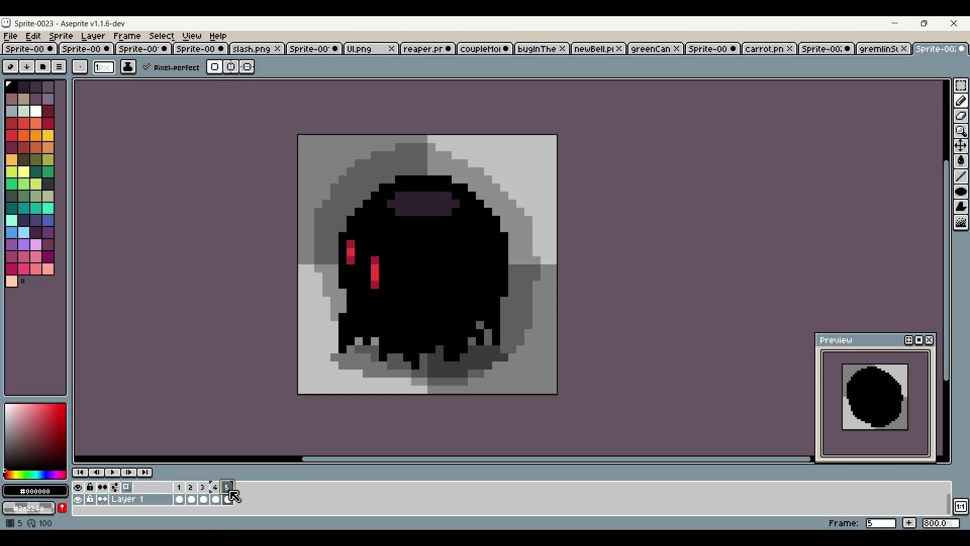
left_click(215, 488)
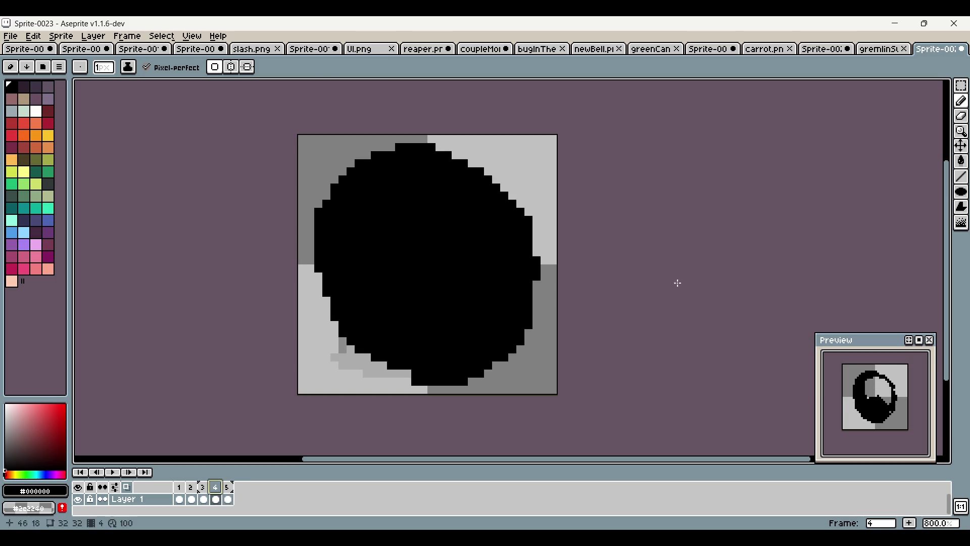
left_click(960, 89)
mouse_move(298, 134)
left_mouse_down()
mouse_move(357, 260)
mouse_move(574, 381)
left_mouse_up()
key("Delete")
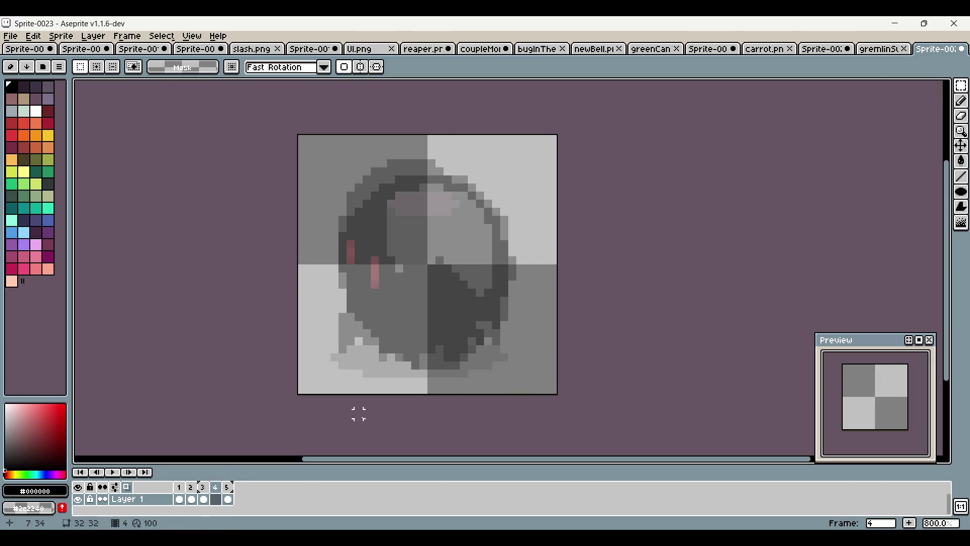
Step through frames 1 to 5 to review, ending on the emptied frame 4
left_click(181, 492)
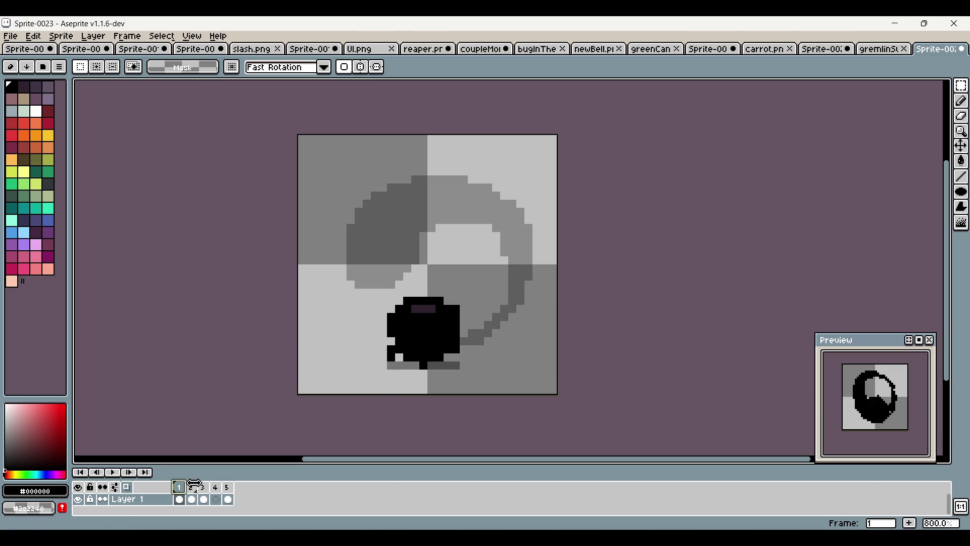
left_click(197, 488)
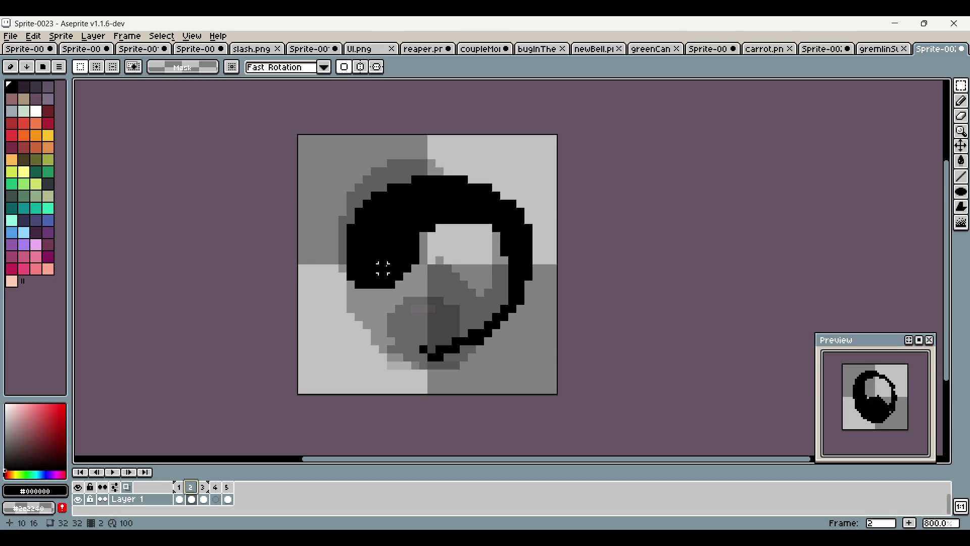
left_click(205, 487)
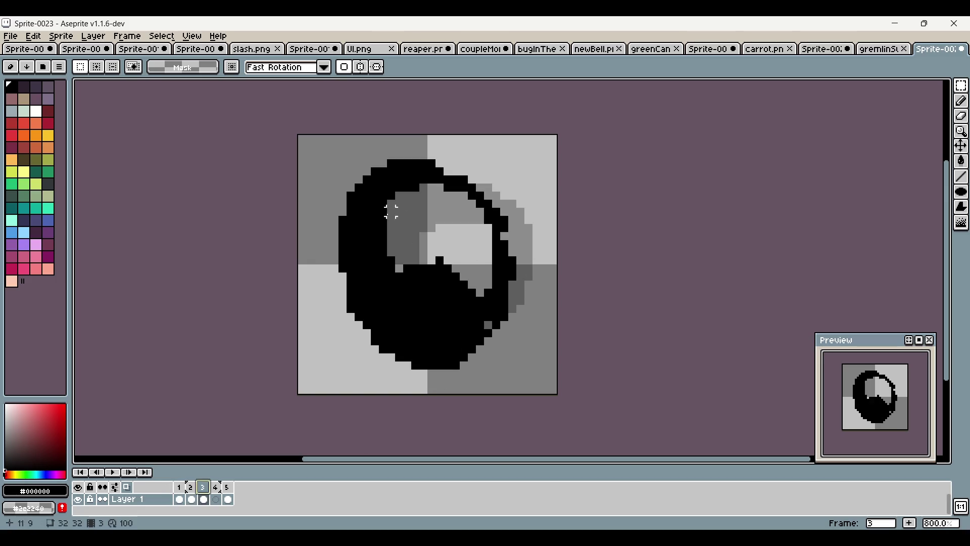
left_click(221, 494)
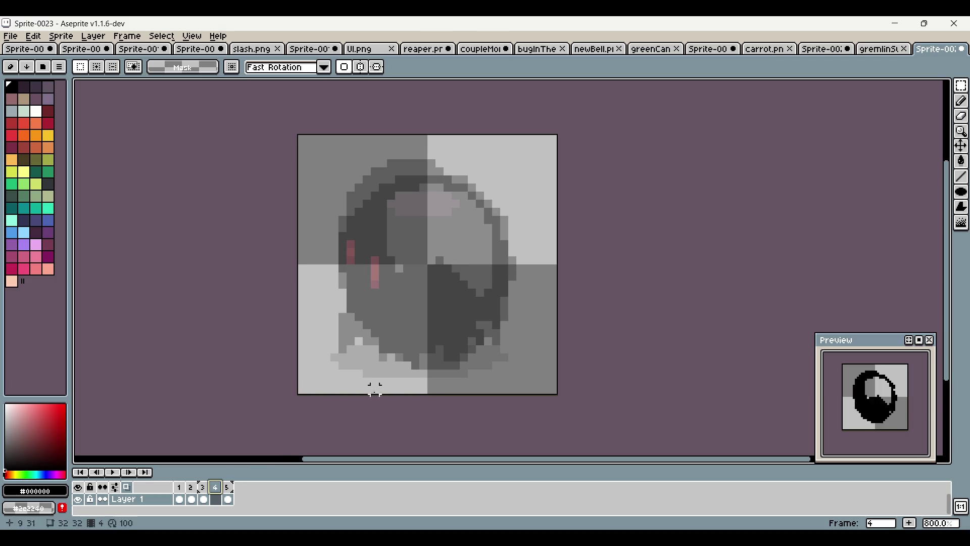
left_click(228, 487)
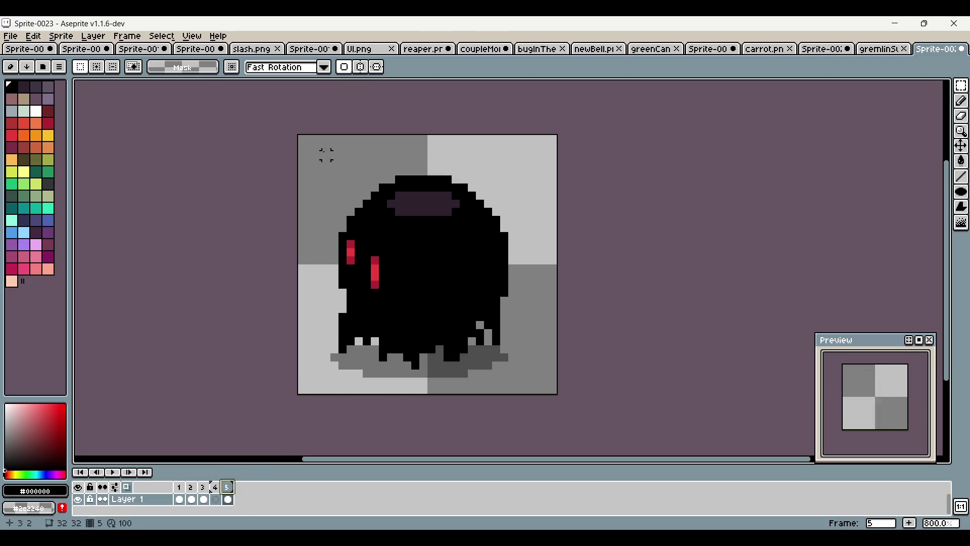
left_click(216, 499)
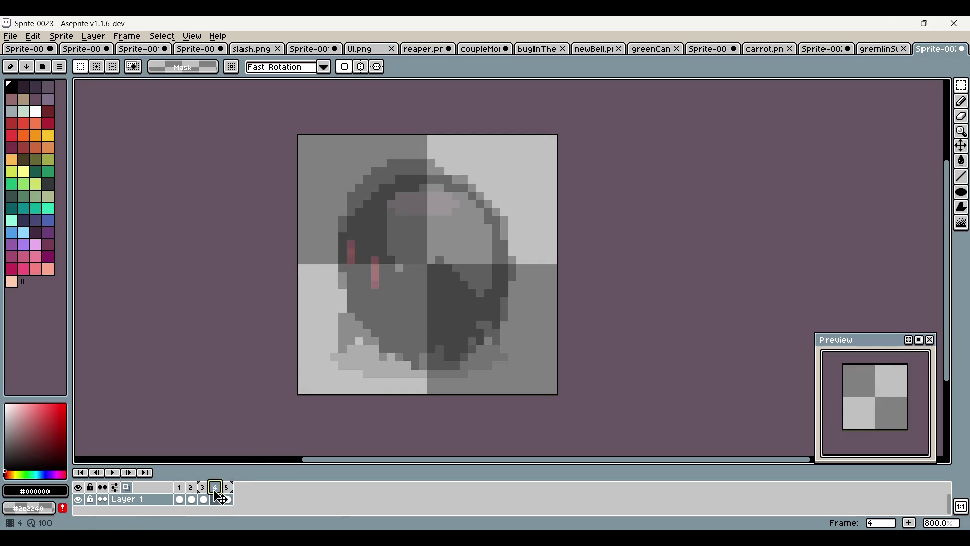
Paste the red-eyed creature into frame 4, then insert a new frame duplicating frame 3
key("ctrl+v")
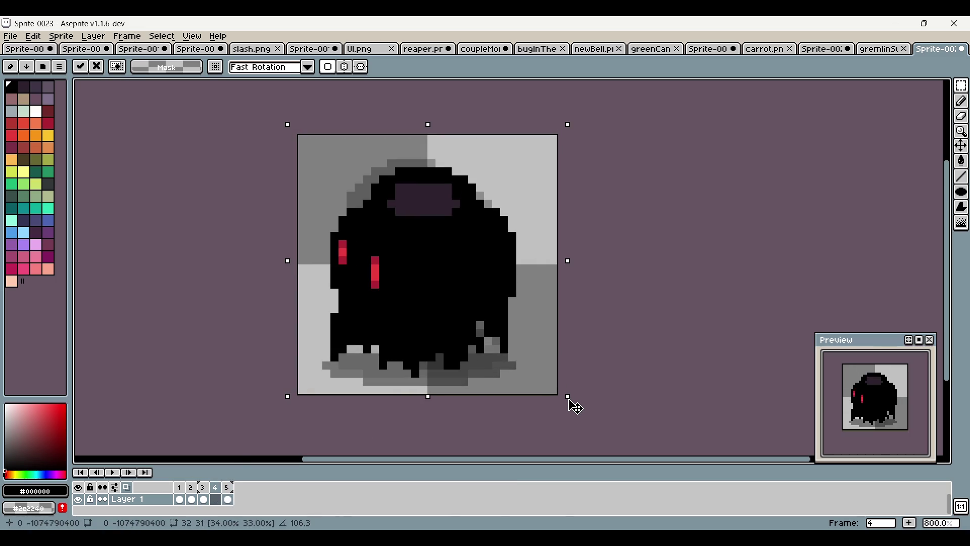
key("Return")
key("ctrl+d")
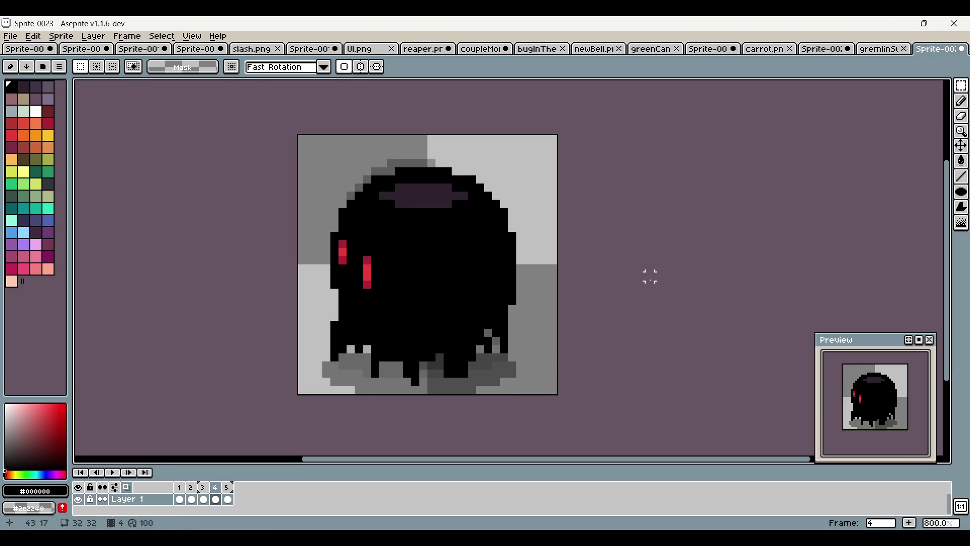
left_click(204, 488)
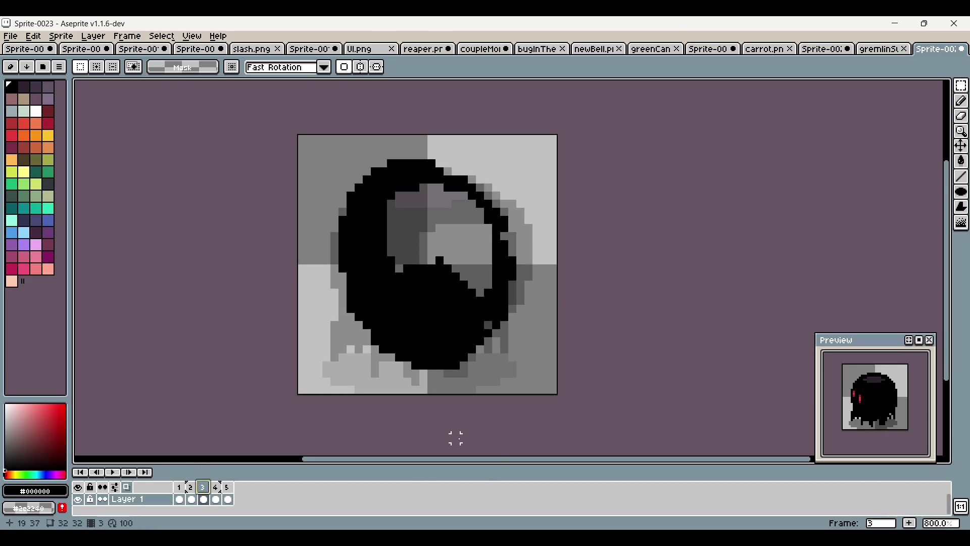
left_click(910, 523)
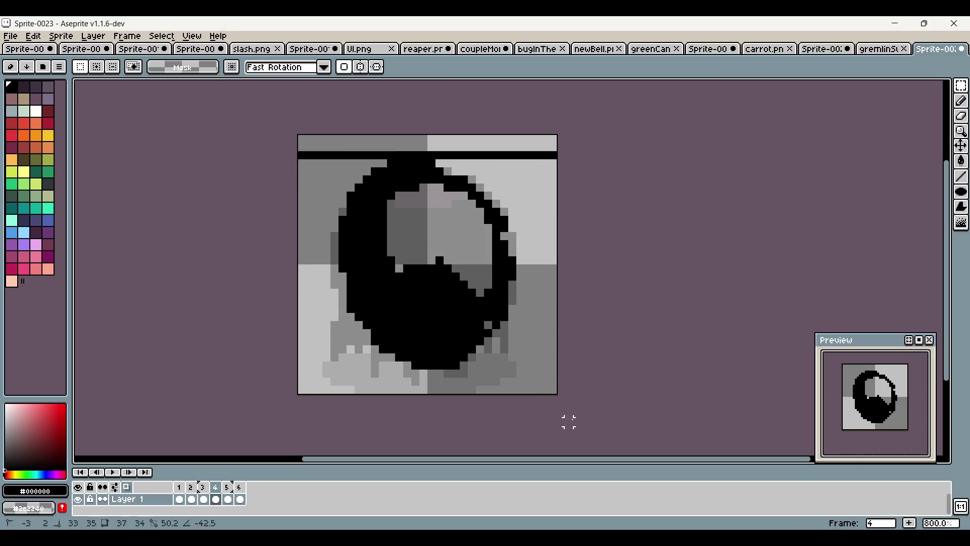
Select the whole new frame and rotate the ring about its centre
key("ctrl+a")
scroll(750, 309, "down", 1)
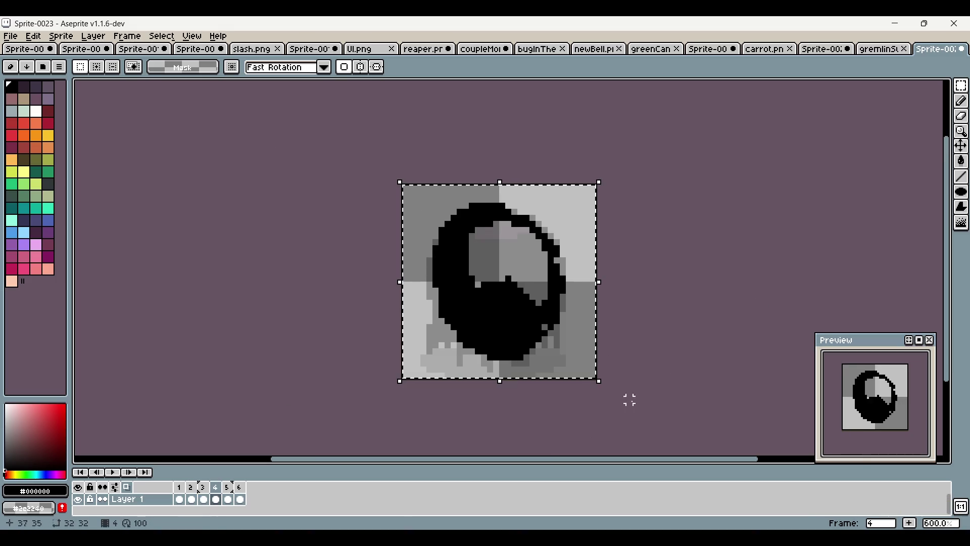
mouse_move(602, 386)
left_mouse_down()
mouse_move(697, 288)
mouse_move(596, 173)
mouse_move(491, 135)
mouse_move(511, 149)
mouse_move(494, 150)
left_mouse_up()
left_click(961, 102)
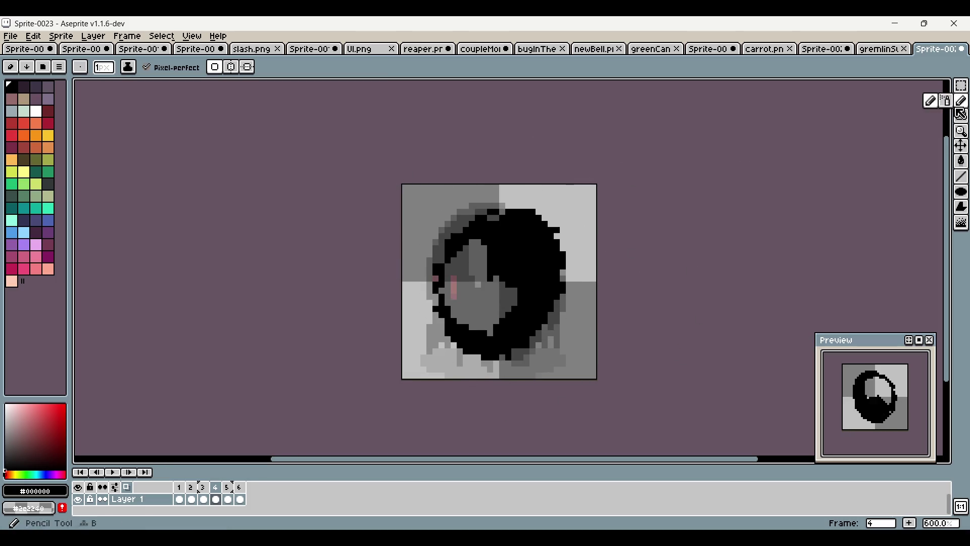
Pencil the ring's edges, the face and the grey centre spot in black
scroll(591, 275, "right", 1)
scroll(591, 275, "up", 1)
key("ctrl+z")
left_click_drag(461, 378, 519, 294)
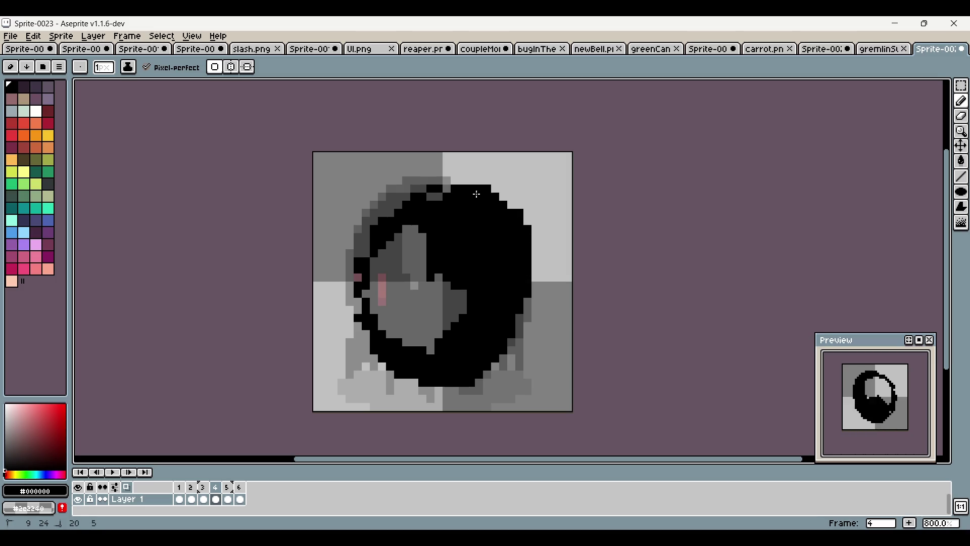
left_click(430, 197)
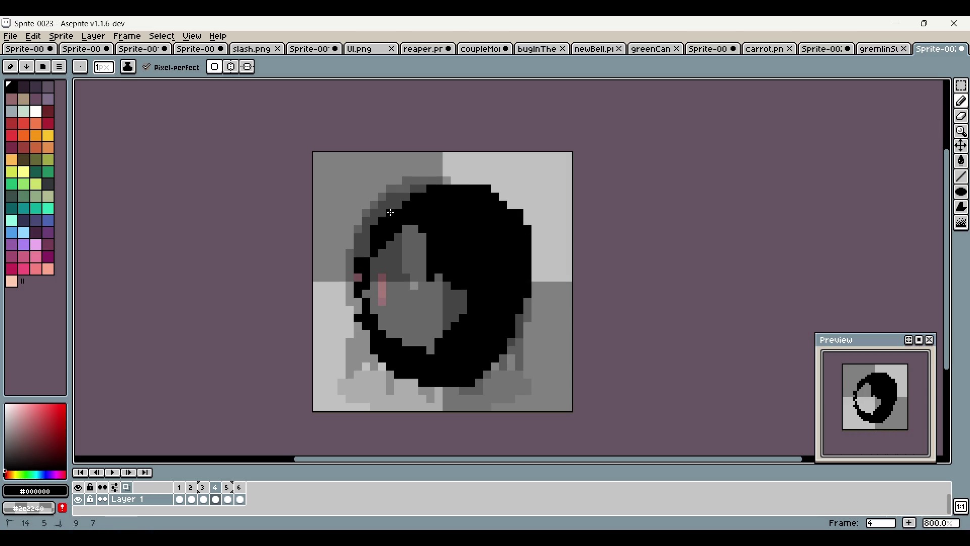
left_click(442, 189, "shift")
left_click(350, 273, "shift")
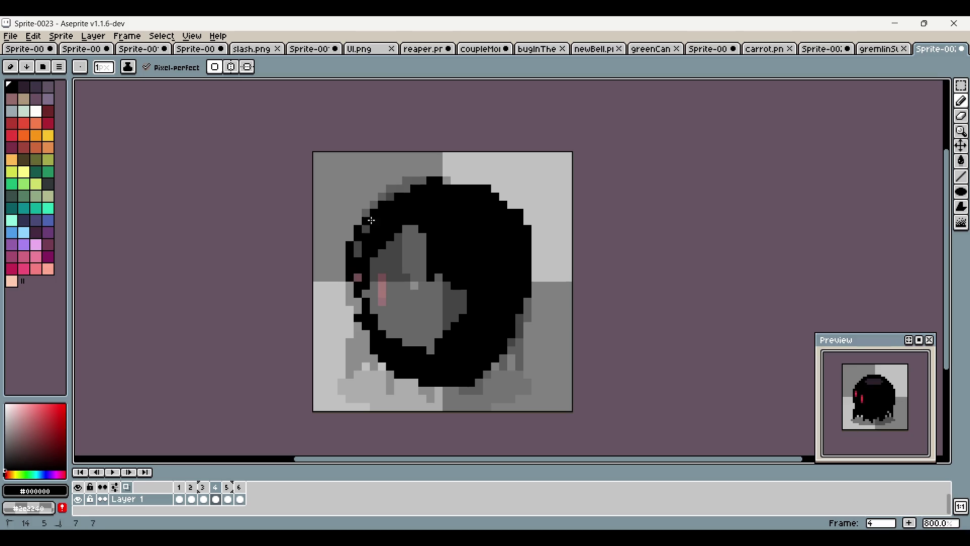
mouse_move(366, 211)
left_mouse_down()
mouse_move(358, 318)
mouse_move(410, 342)
mouse_move(484, 322)
mouse_move(419, 273)
mouse_move(455, 303)
left_mouse_up()
scroll(458, 252, "down", 5)
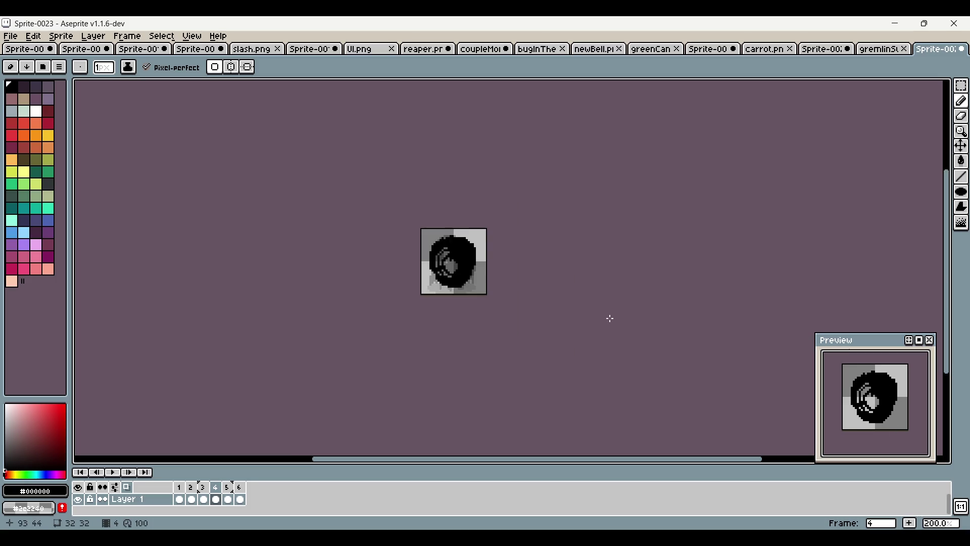
scroll(493, 258, "up", 3)
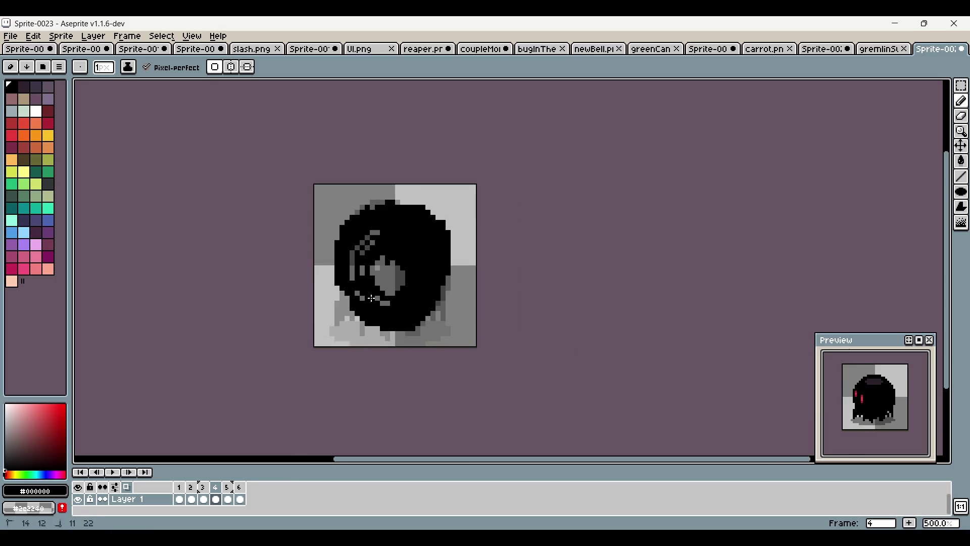
left_click_drag(405, 260, 384, 288)
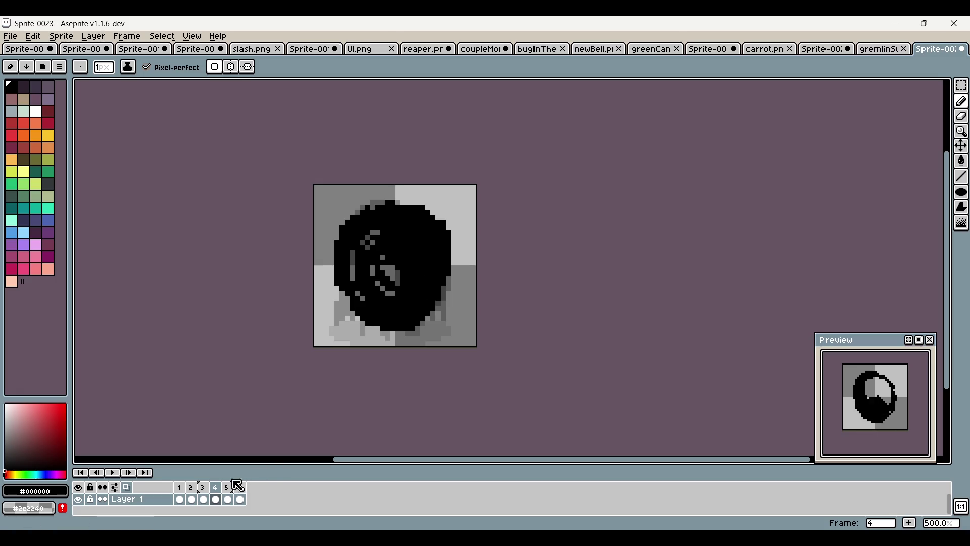
Review frames 1–3, trying and undoing an eyes-and-smile stroke on frame 2
left_click(203, 493)
left_click(179, 493)
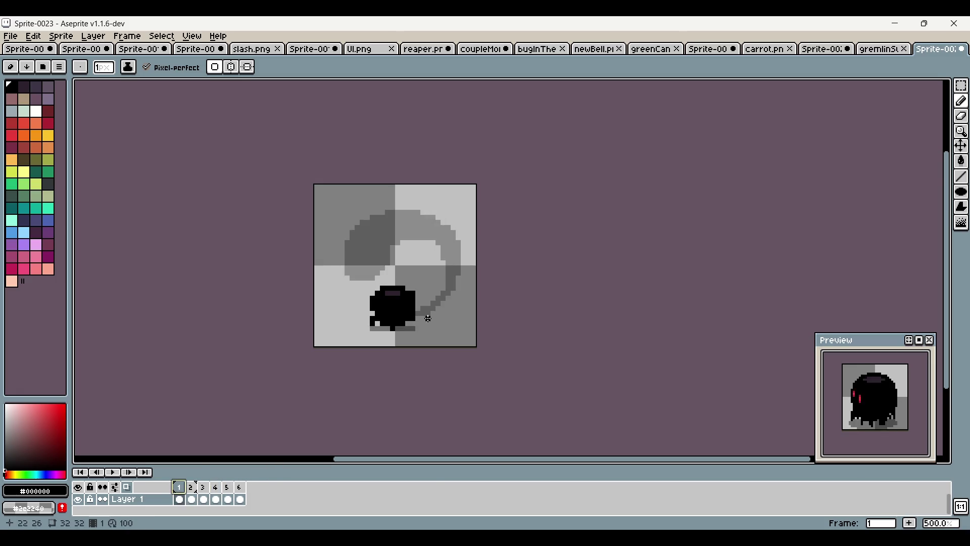
scroll(427, 313, "up", 2)
left_click(191, 490)
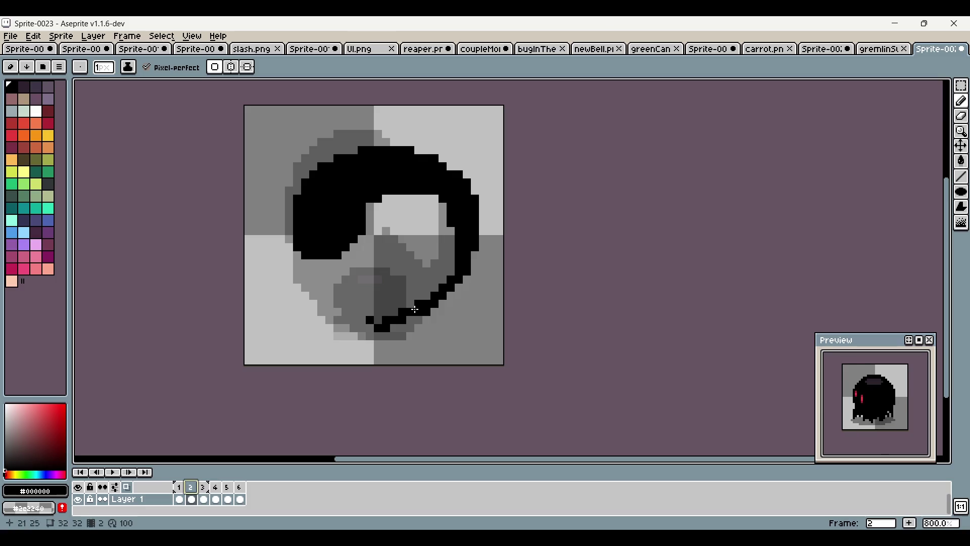
mouse_move(387, 295)
left_mouse_down()
mouse_move(365, 296)
mouse_move(398, 283)
mouse_move(389, 303)
mouse_move(385, 292)
mouse_move(352, 289)
left_mouse_up()
key("ctrl+z")
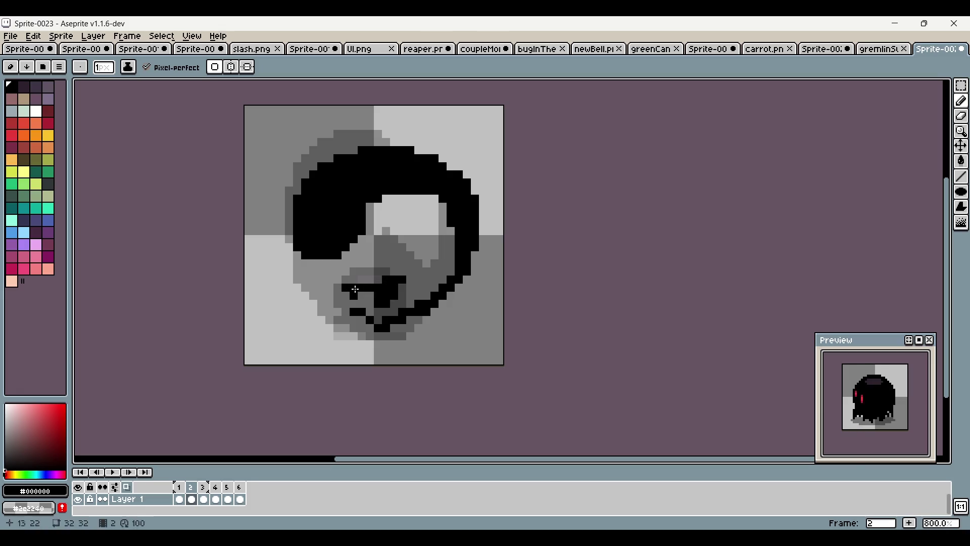
On frame 3, thicken the ring's right edge in black, undoing stray strokes
left_click(203, 487)
scroll(439, 313, "up", 1)
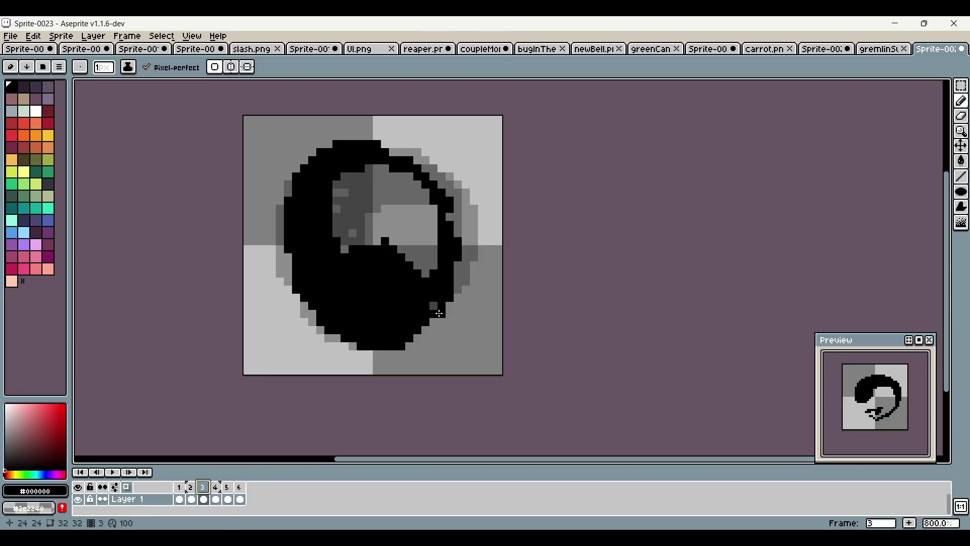
left_click_drag(467, 256, 466, 264)
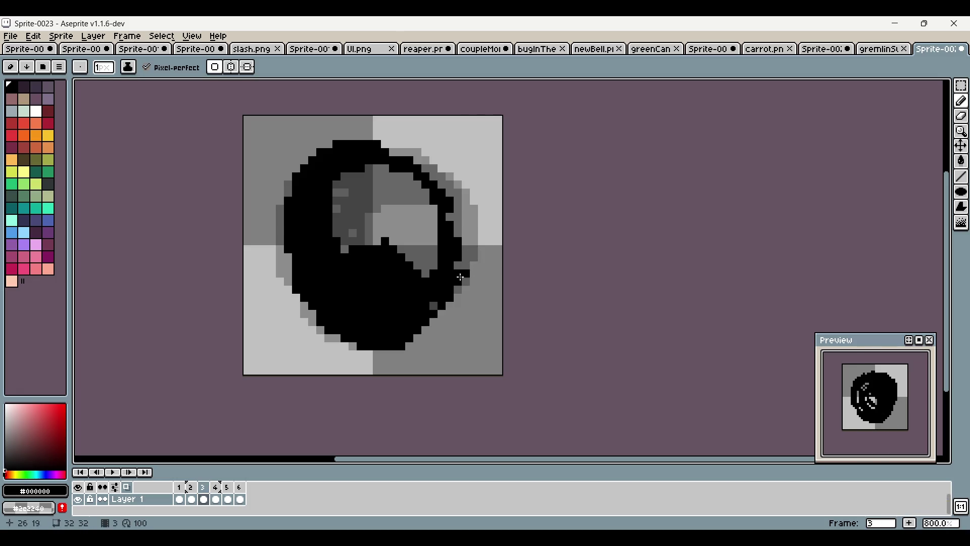
key("ctrl+z")
key("ctrl+z")
left_click_drag(465, 254, 457, 283)
left_click(466, 216)
left_click_drag(466, 217, 474, 242)
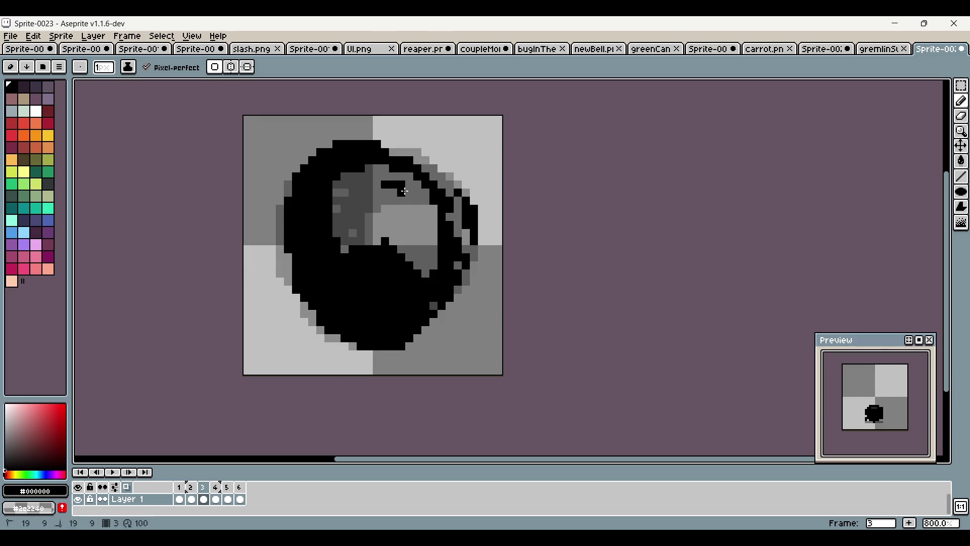
key("ctrl+z")
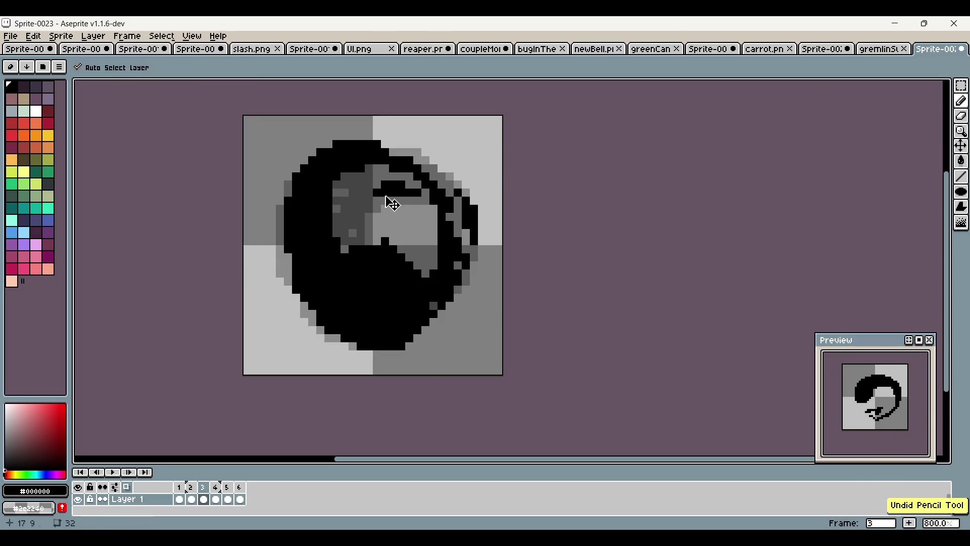
Add black pixels around frame 3's eye area and near its right edge
left_click_drag(351, 203, 359, 209)
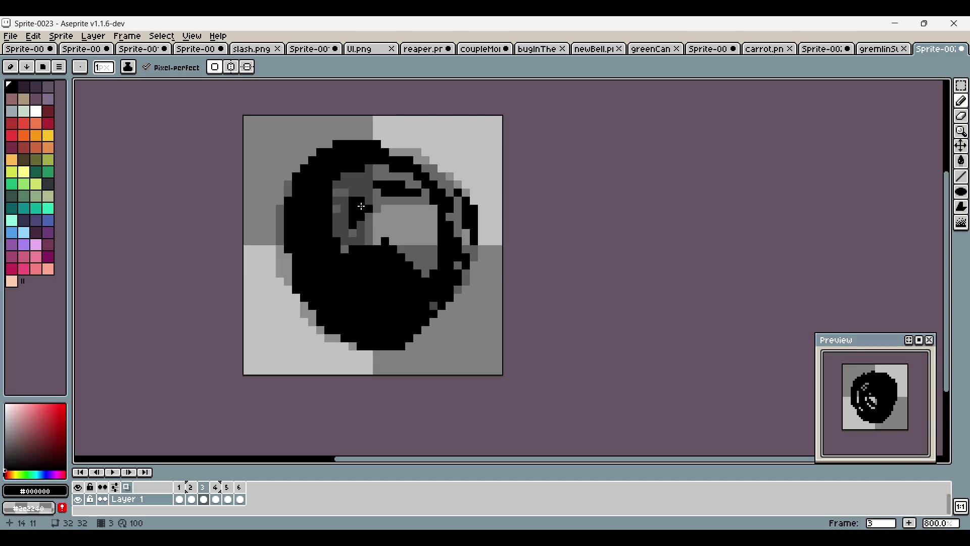
scroll(394, 279, "up", 2)
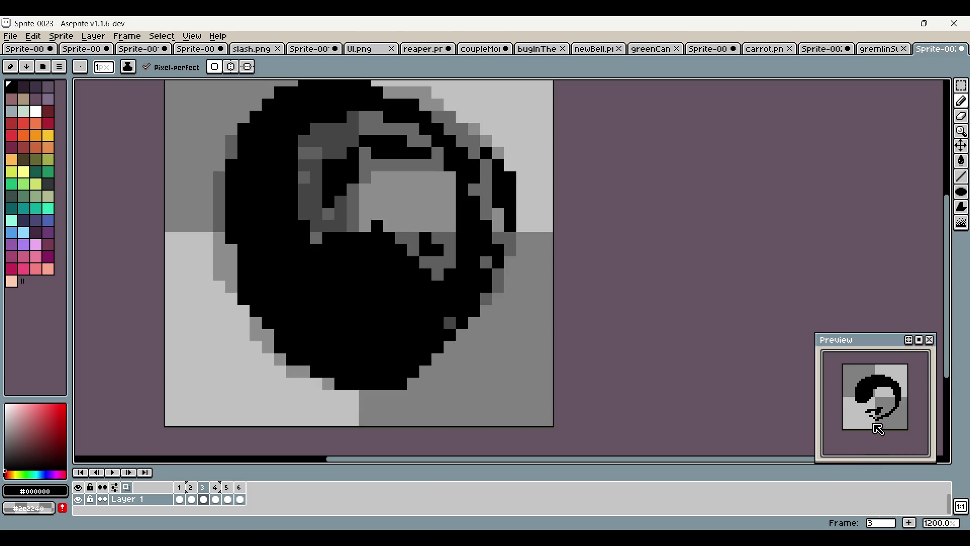
scroll(542, 266, "up", 1)
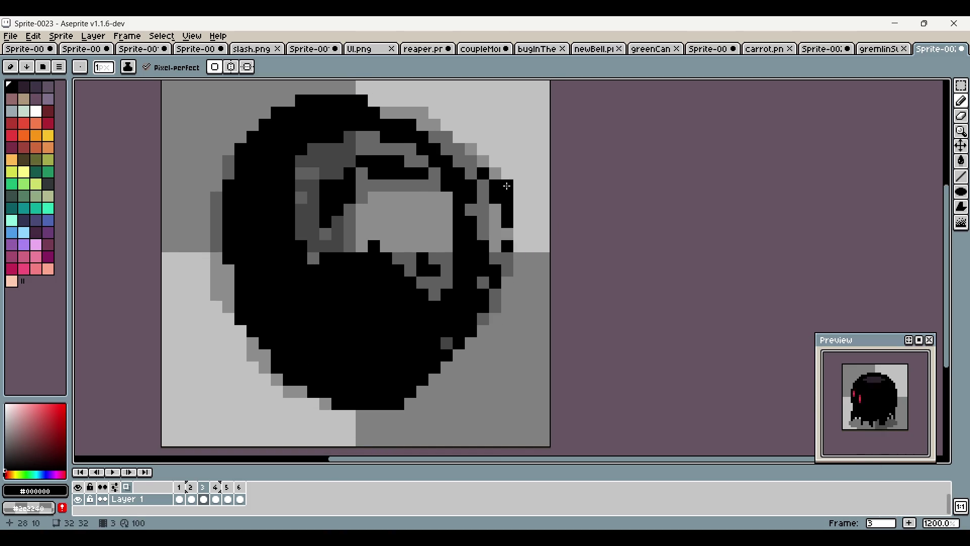
left_click_drag(495, 222, 507, 234)
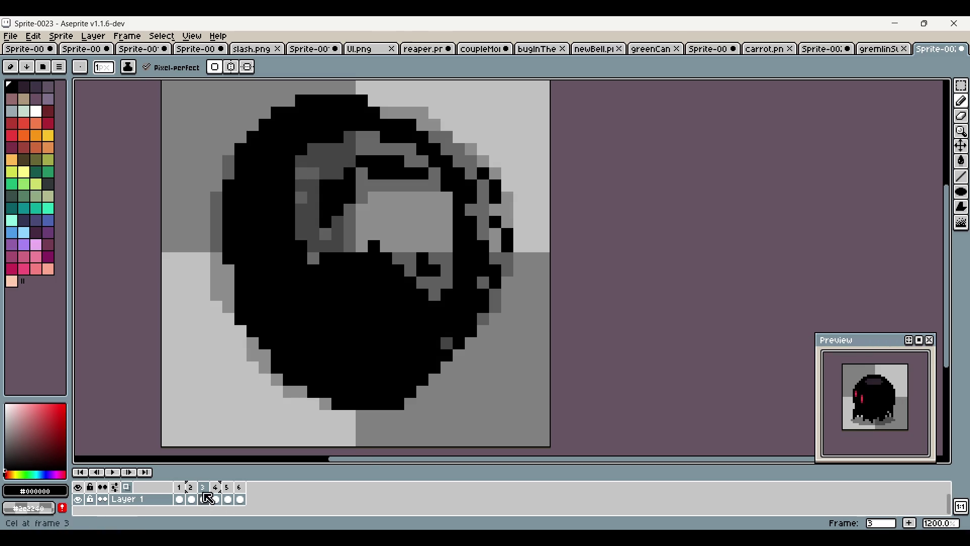
left_click(221, 488)
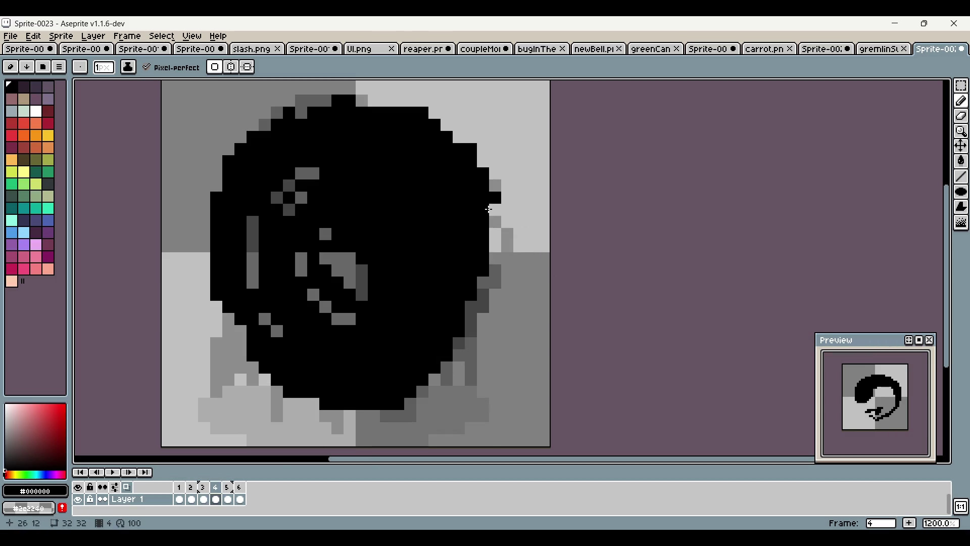
Show frame 5 for editing after a quick look at frame 6
scroll(370, 381, "down", 4)
scroll(387, 287, "up", 4)
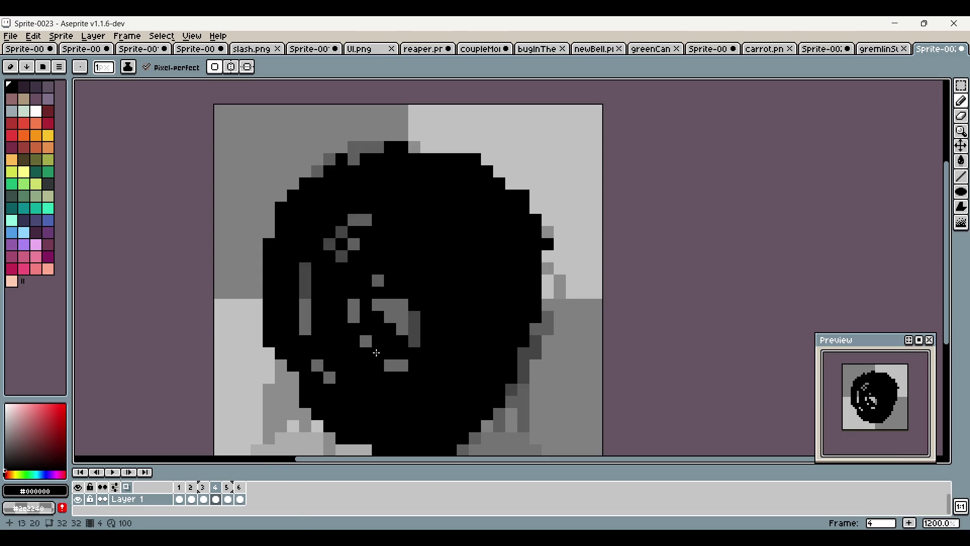
left_click(227, 487)
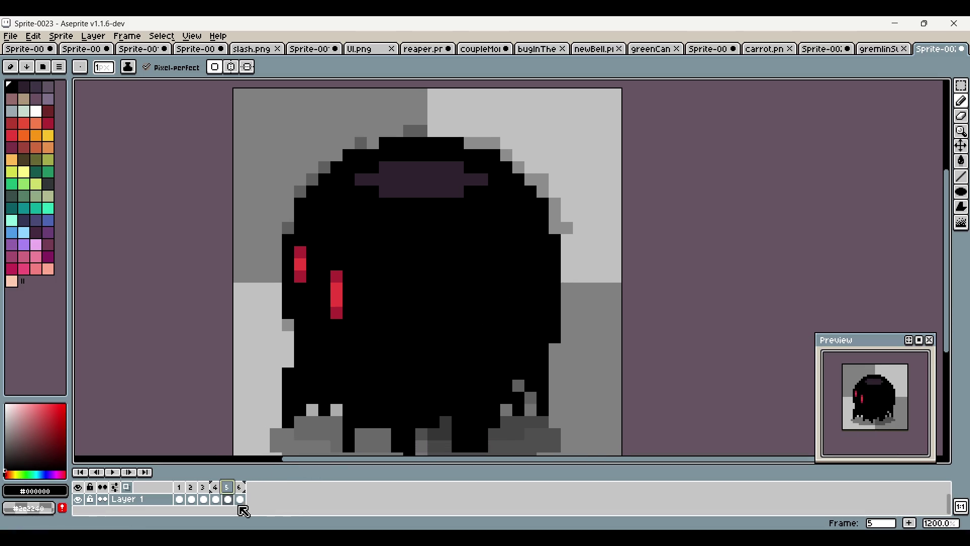
left_click(241, 487)
left_click(228, 487)
scroll(500, 377, "down", 1)
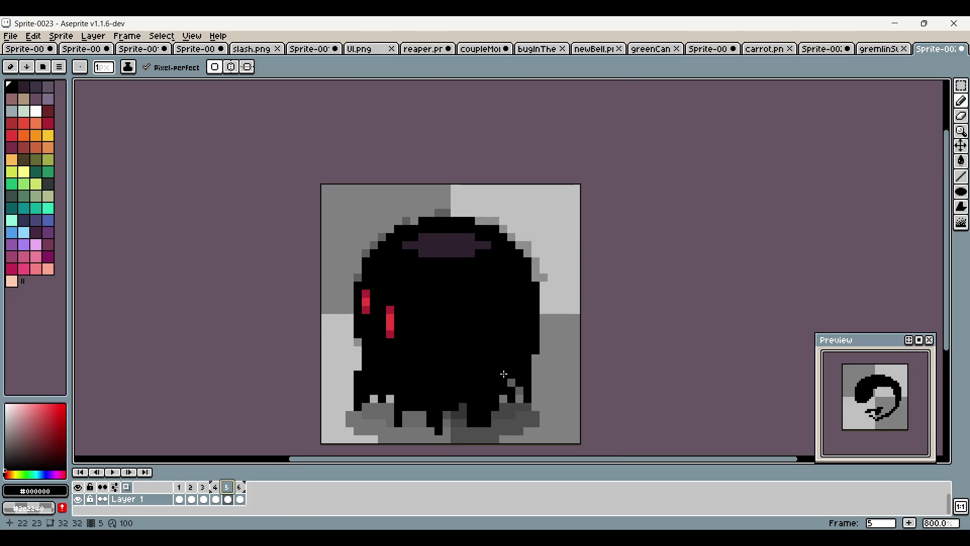
scroll(381, 329, "up", 2)
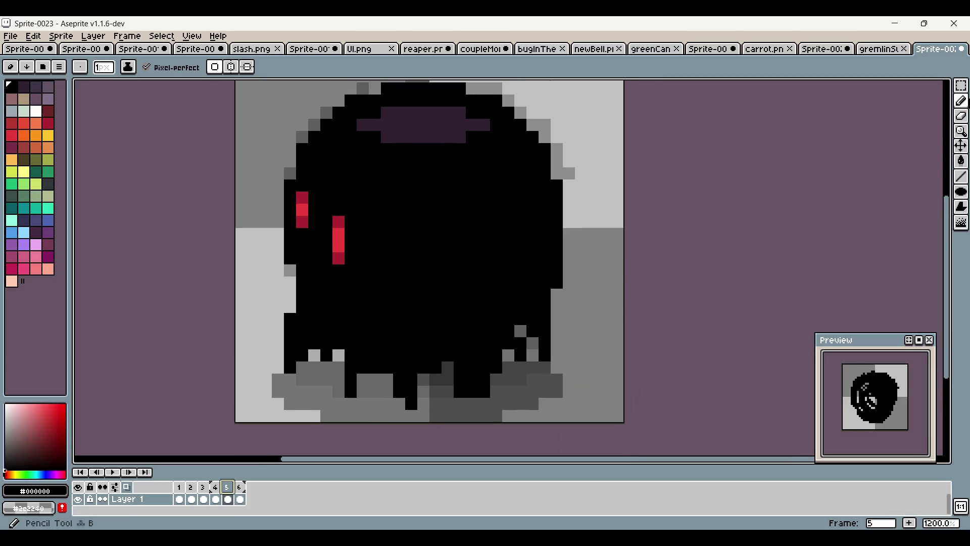
scroll(524, 242, "down", 2)
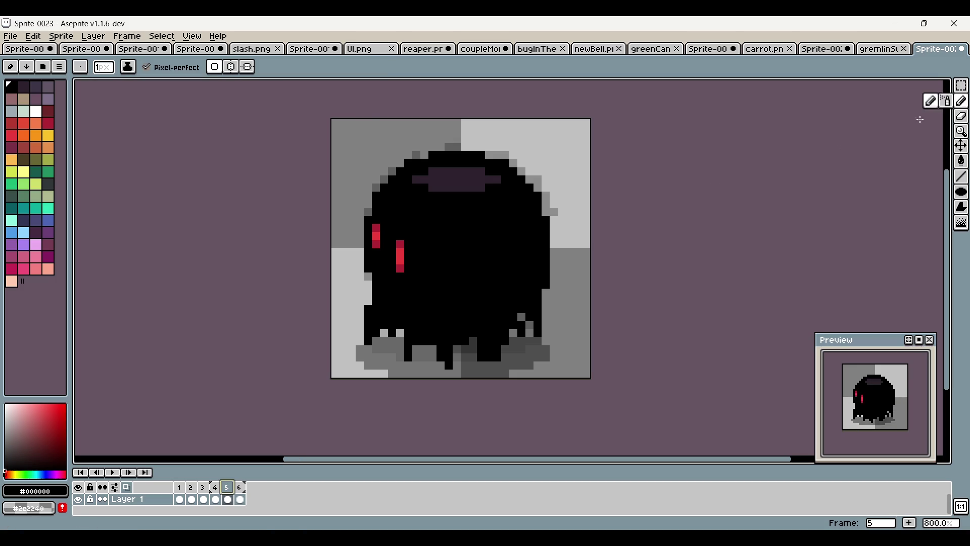
Repaint both of frame 5's red eyes orange with the Pencil
scroll(435, 239, "up", 2)
left_click(36, 135)
left_click(429, 276)
mouse_move(383, 258)
left_mouse_down()
mouse_move(383, 244)
mouse_move(383, 287)
left_mouse_up()
left_click_drag(346, 223, 347, 250)
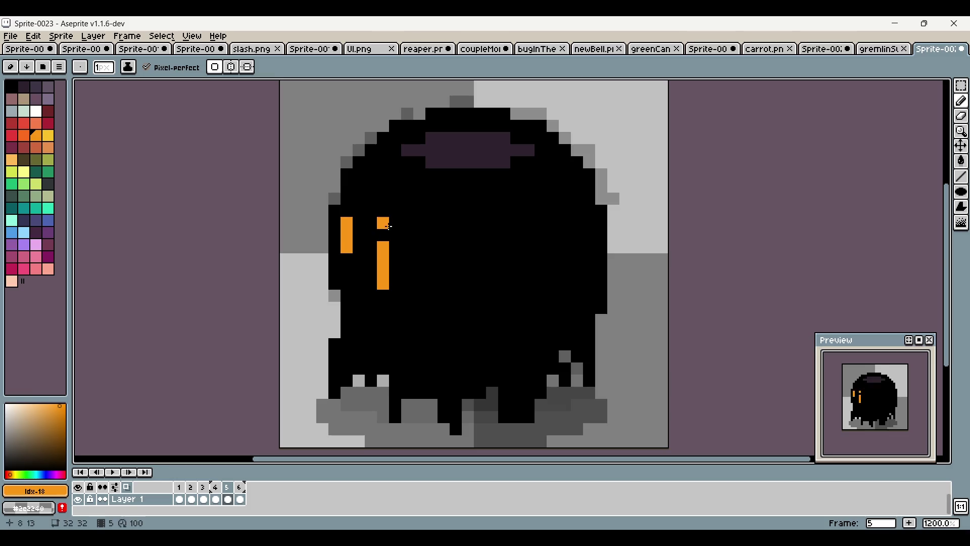
key("ctrl+z")
Widen the eyes with the red-orange shade
key("[")
mouse_move(347, 259)
left_mouse_down()
mouse_move(336, 257)
mouse_move(347, 211)
mouse_move(383, 298)
mouse_move(396, 254)
left_mouse_up()
key("ctrl+z")
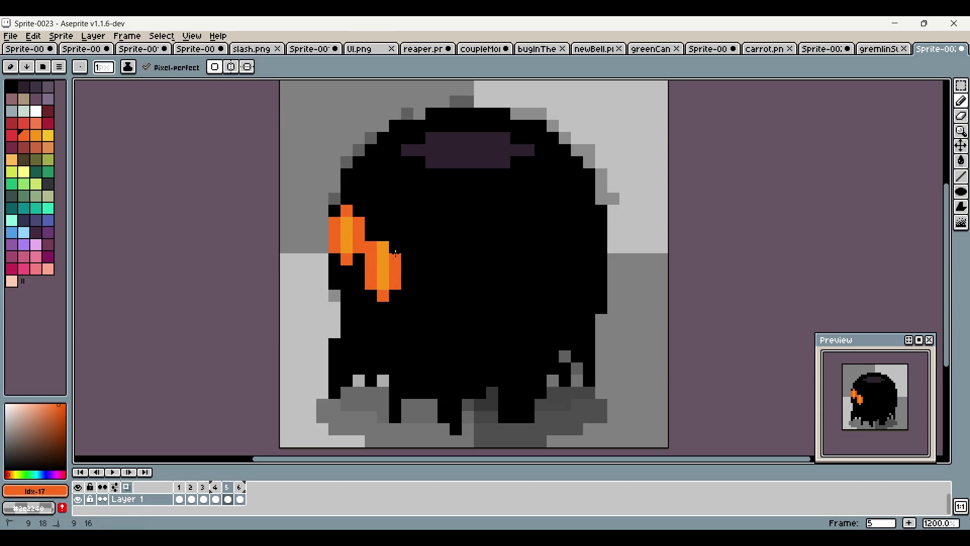
scroll(424, 258, "down", 4)
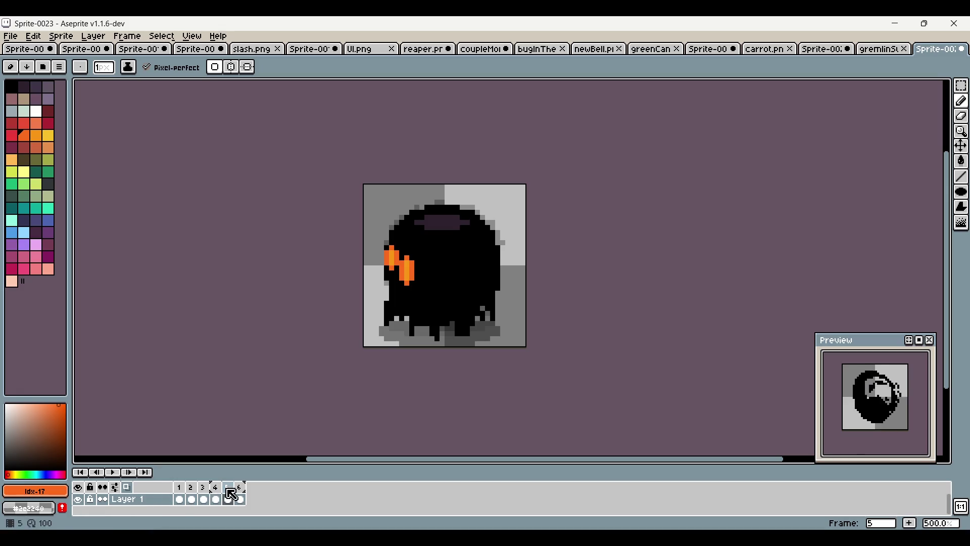
scroll(455, 309, "up", 2)
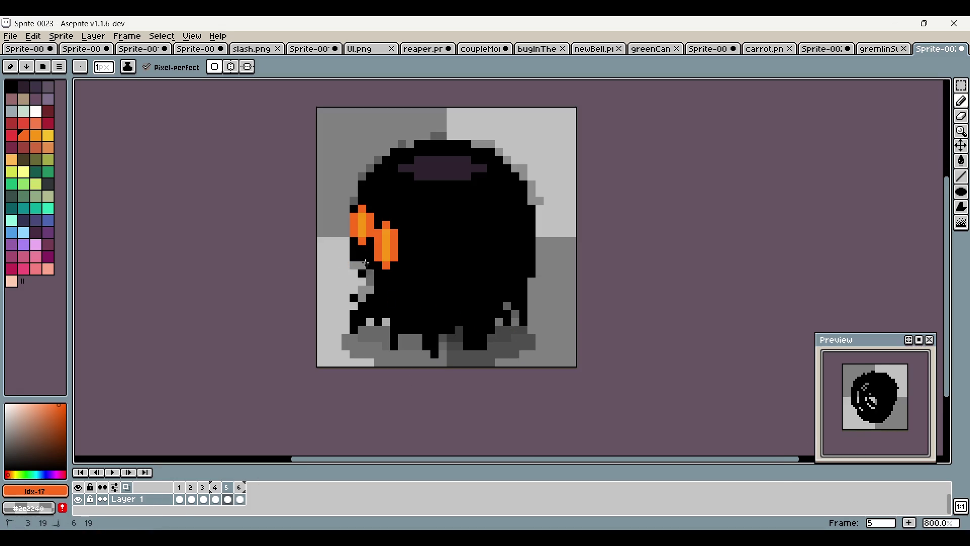
Paint grey along the creature's lower-right edge and bottom row, erasing a stray bottom-left pixel
left_click_drag(530, 286, 551, 248)
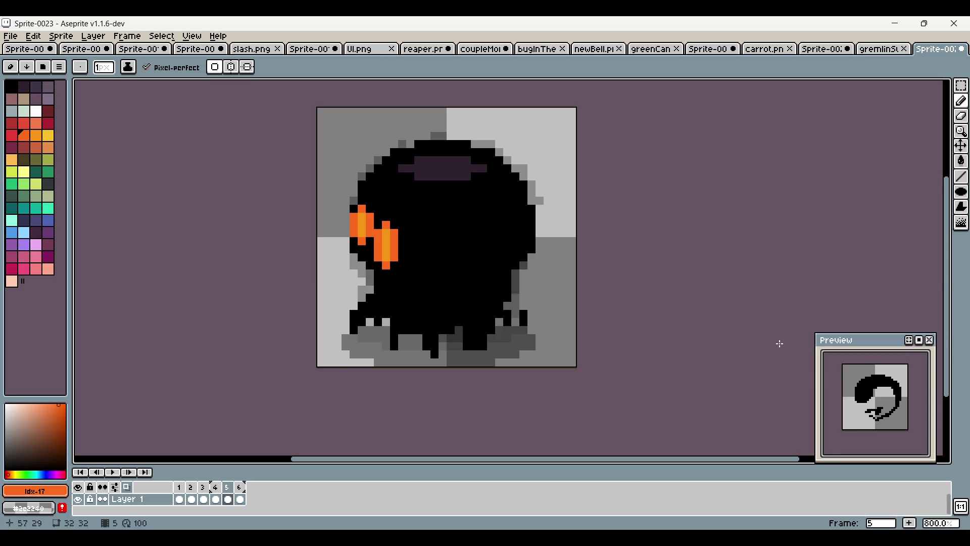
mouse_move(354, 361)
left_mouse_down()
mouse_move(499, 363)
mouse_move(457, 362)
left_mouse_up()
left_click_drag(348, 350, 349, 350)
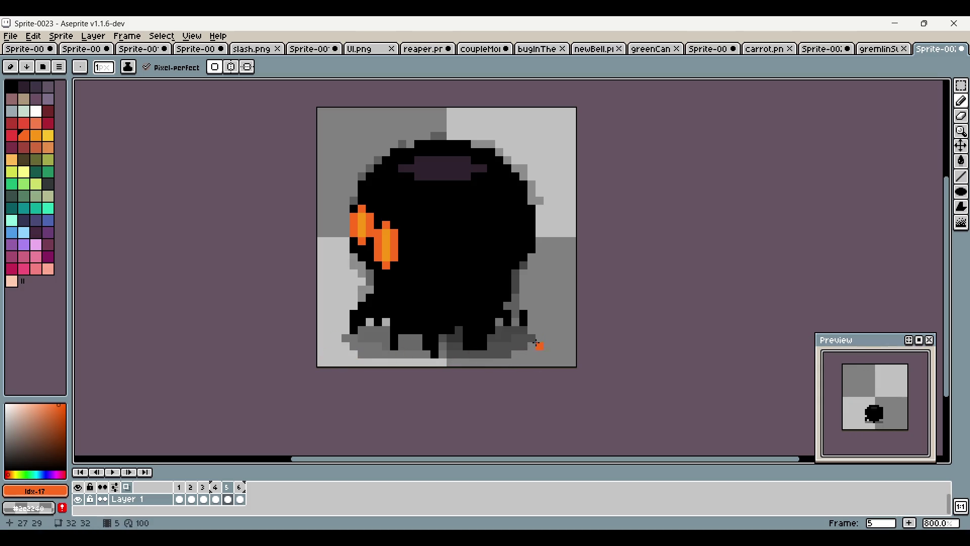
right_click(346, 337)
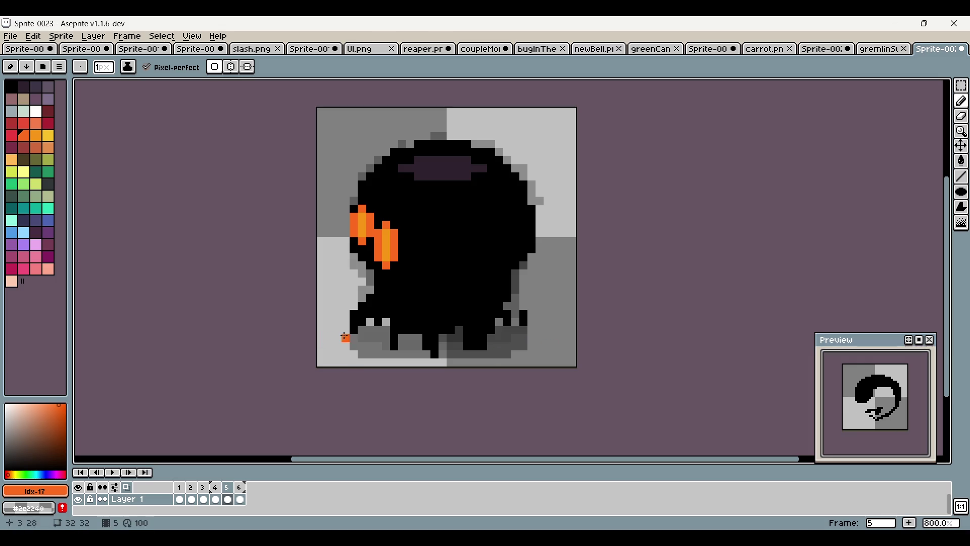
left_click_drag(876, 362, 856, 372)
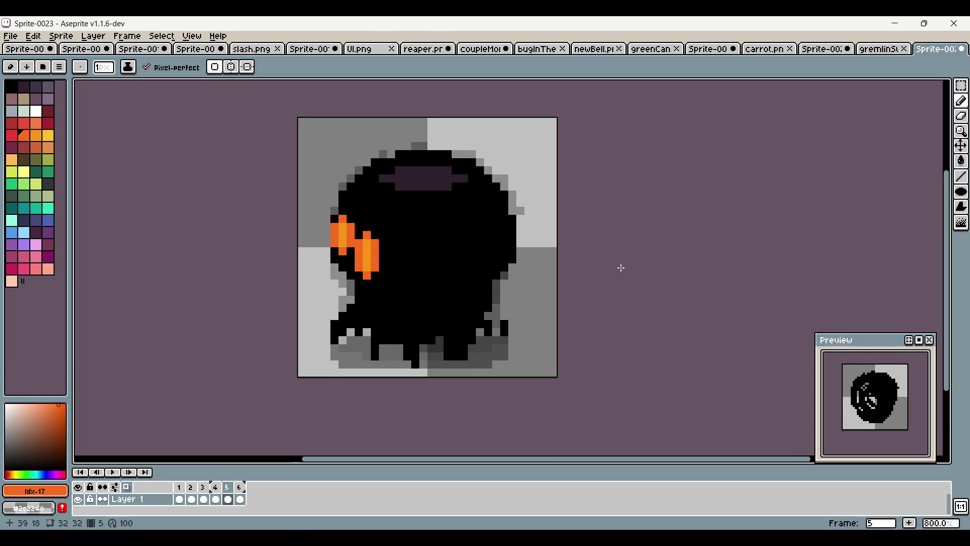
Compare with frame 6, undo stray orange and black strokes, and make black the drawing colour
left_click(240, 486)
left_click(227, 486)
left_click(423, 187)
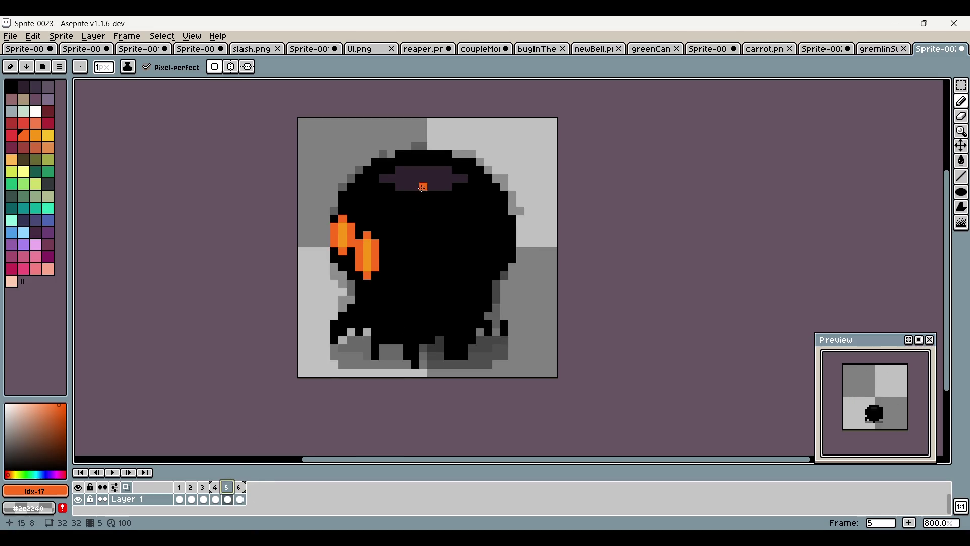
scroll(423, 187, "up", 1)
key("ctrl+z")
left_click(320, 223, "alt")
key("ctrl+z")
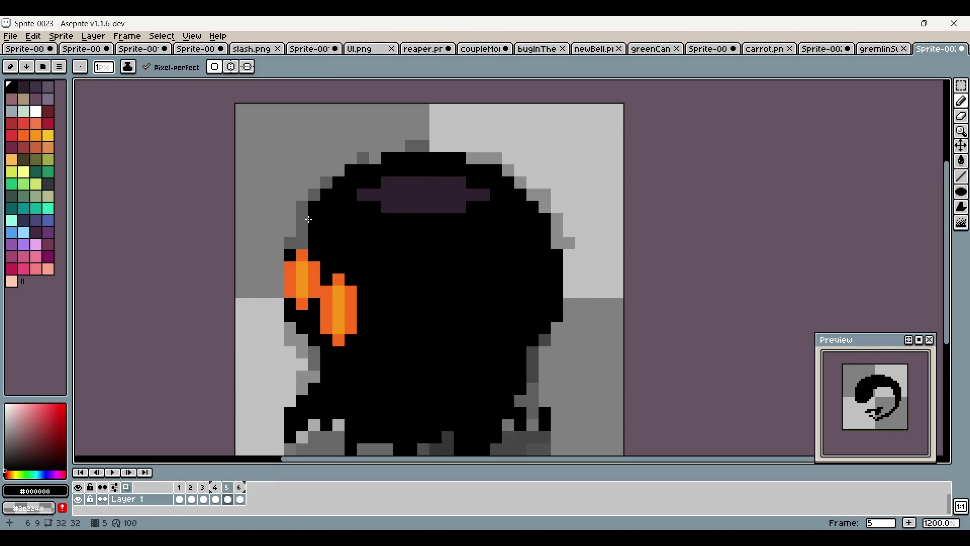
Redraw the upper-right outline, then widen the #2e222f purple top band, covering its left-edge black pixels
key("ctrl+z")
key("ctrl+z")
mouse_move(534, 234)
left_mouse_down()
mouse_move(521, 207)
mouse_move(535, 229)
left_mouse_up()
left_click(465, 195, "alt")
mouse_move(459, 199)
left_mouse_down()
mouse_move(492, 194)
mouse_move(445, 168)
mouse_move(395, 173)
left_mouse_up()
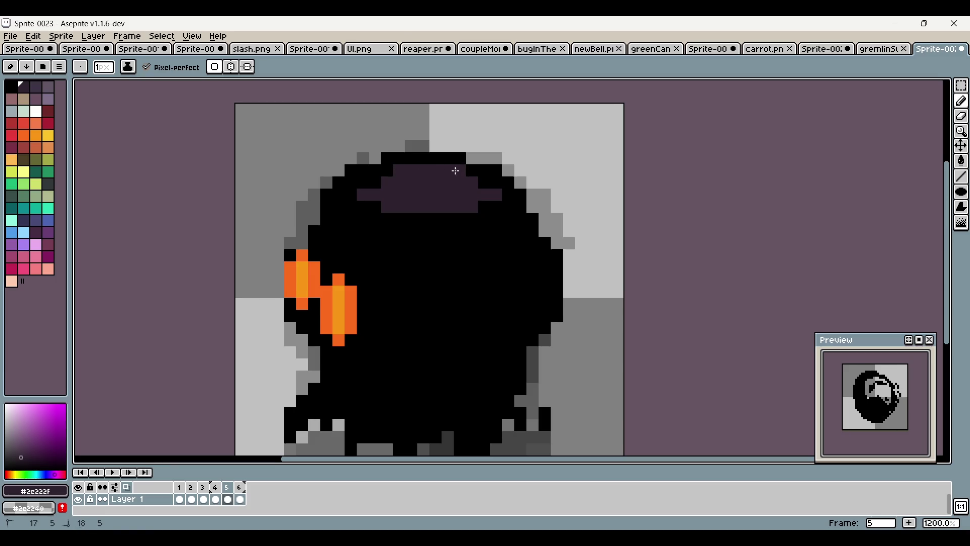
key("alt")
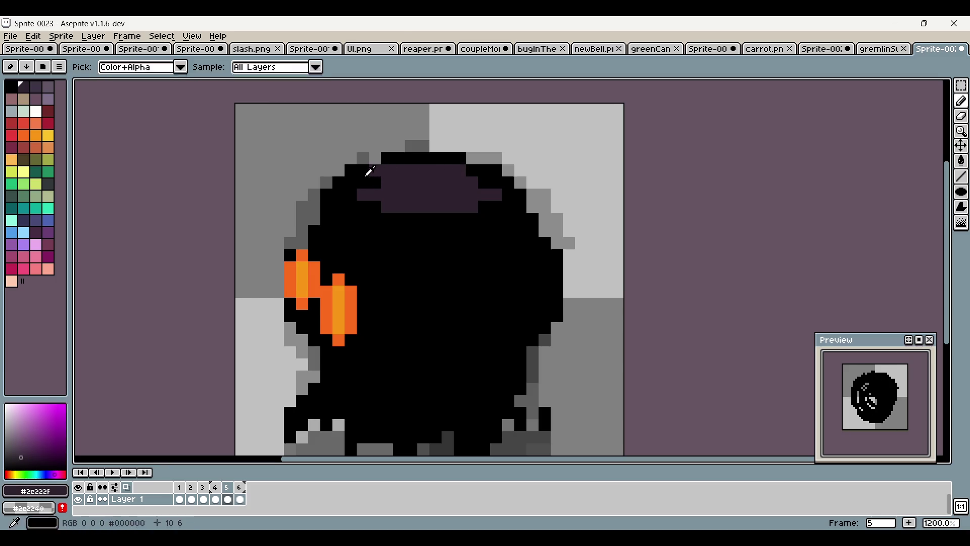
left_click(362, 182)
left_click(351, 194)
left_click(375, 206)
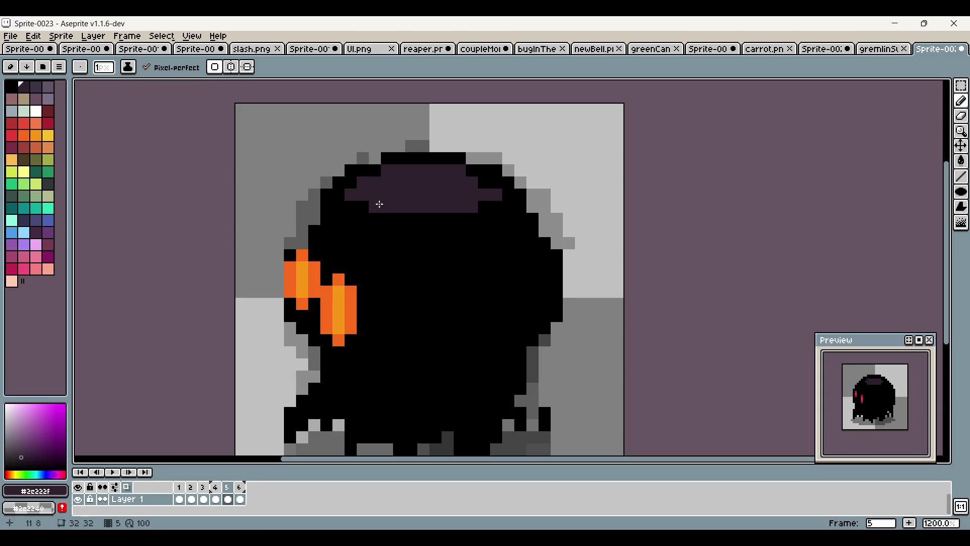
scroll(472, 253, "down", 2)
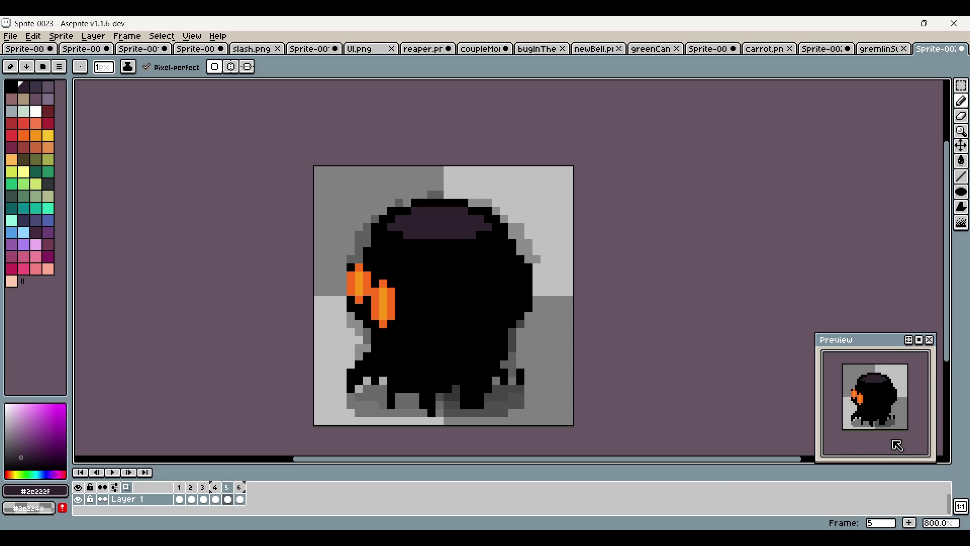
left_click(240, 487)
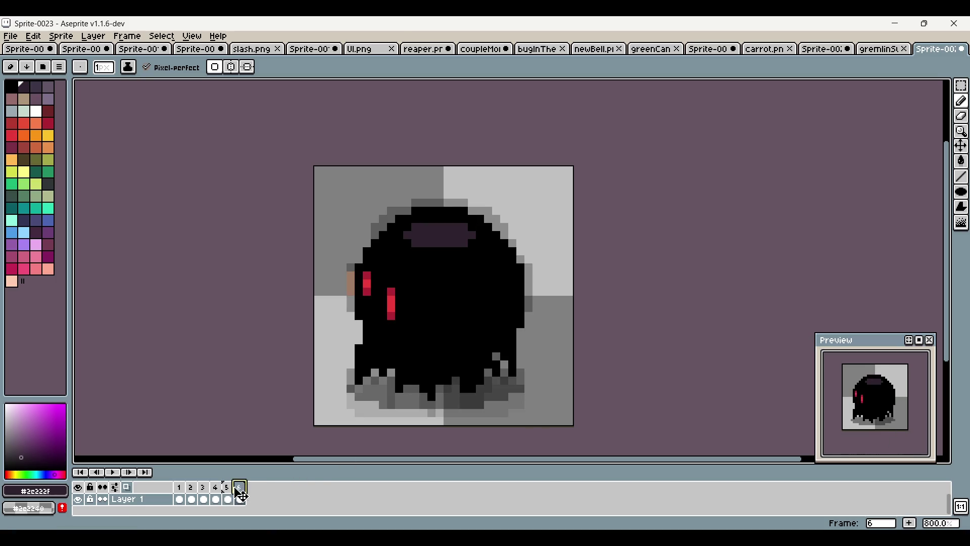
Pick black from frame 5's sprite and flip between frames 5 and 6 to compare bases
left_click(228, 487)
scroll(326, 402, "up", 5)
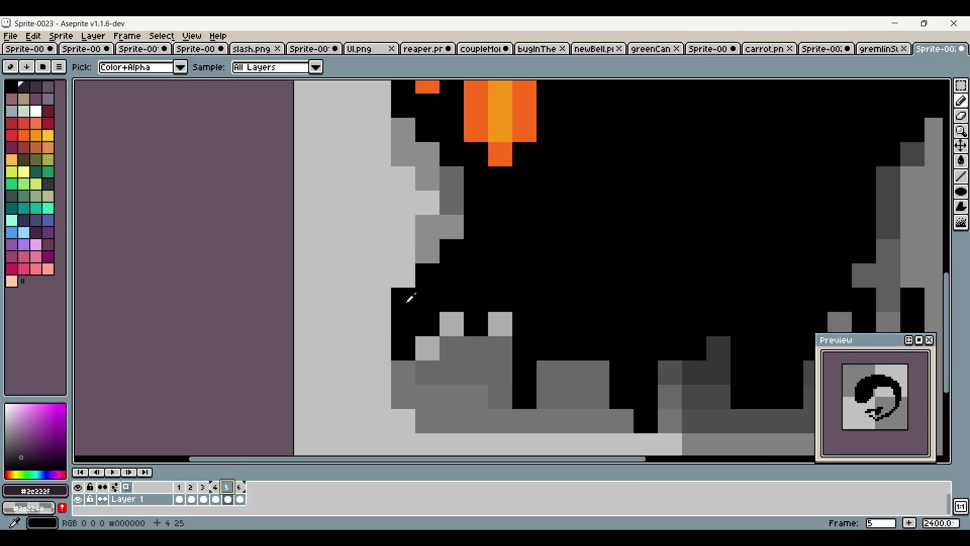
left_click(417, 297, "alt")
scroll(461, 293, "down", 3)
left_click(448, 336)
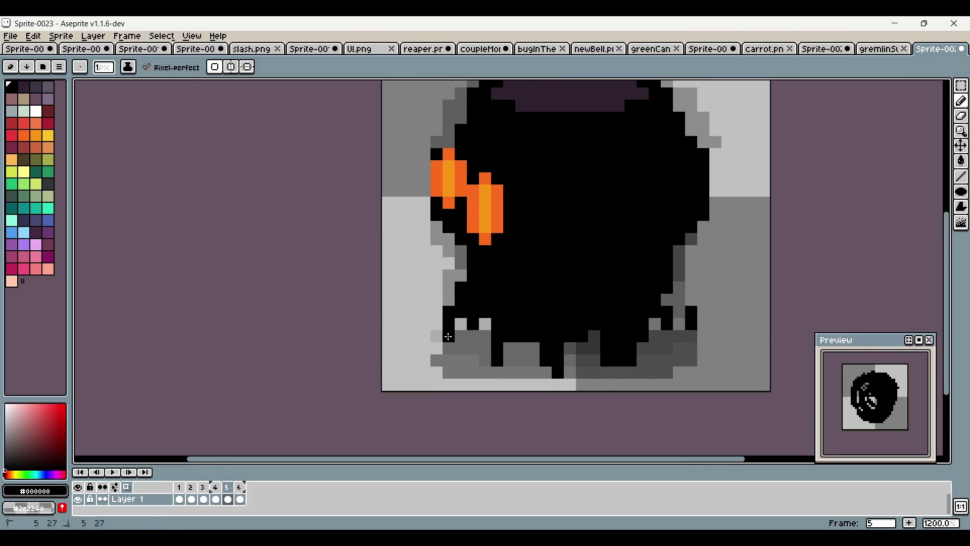
scroll(523, 324, "right", 3)
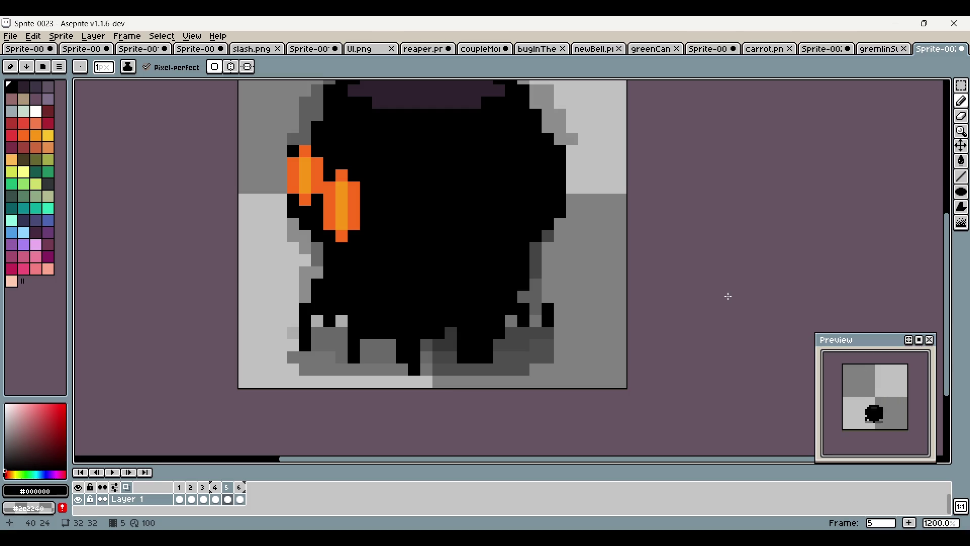
left_click(240, 487)
left_click(228, 488)
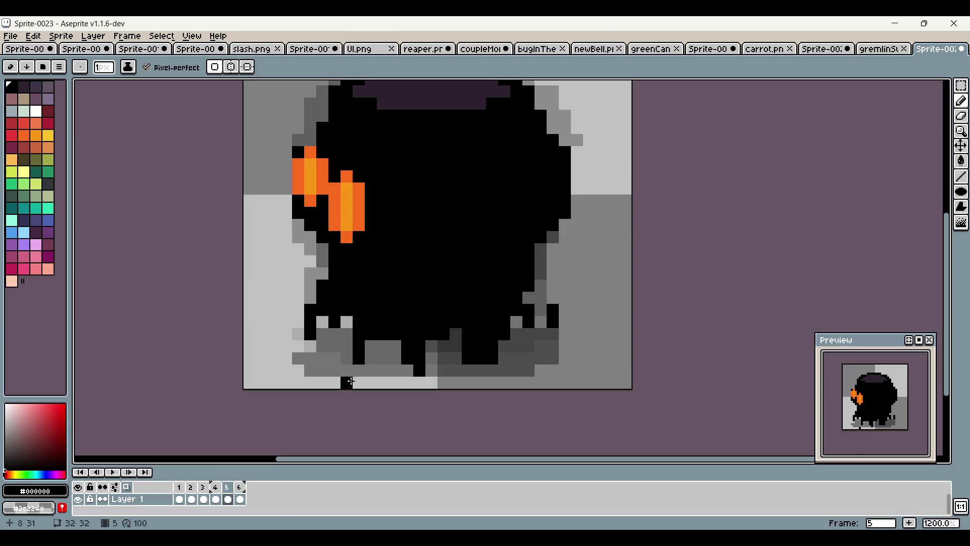
left_click(239, 493)
left_click(229, 492)
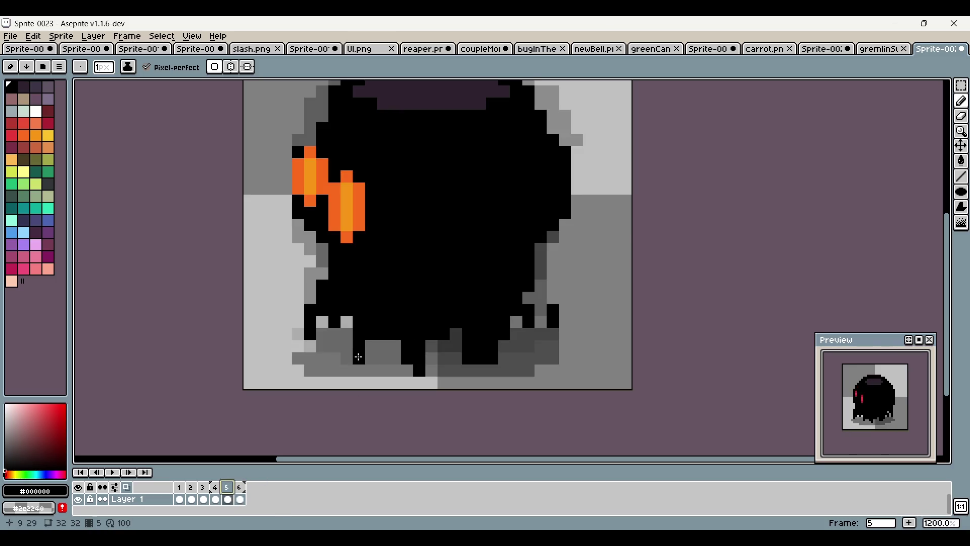
Erase stray dark pixels from frame 5's lower drips, checking against frame 6
left_click_drag(363, 326, 361, 336)
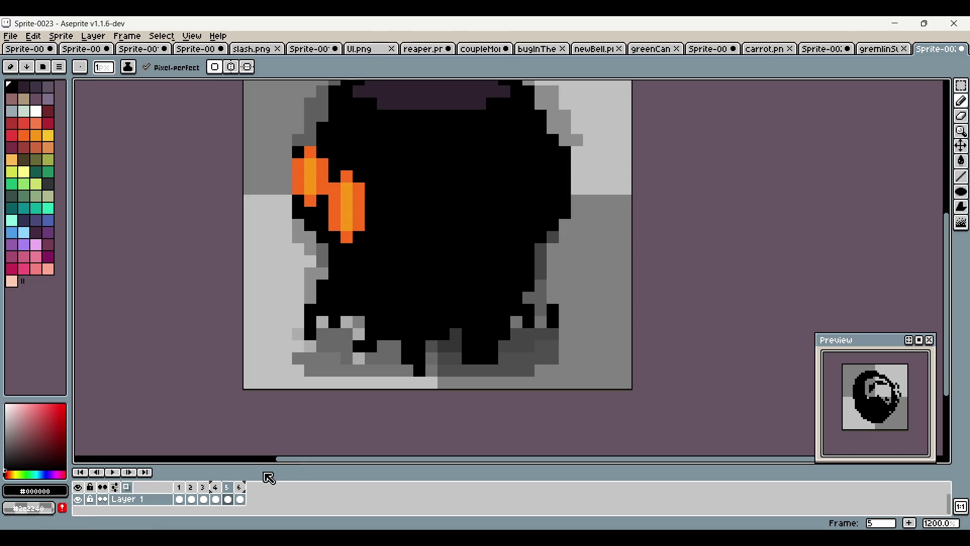
left_click_drag(429, 381, 404, 356)
left_click(242, 488)
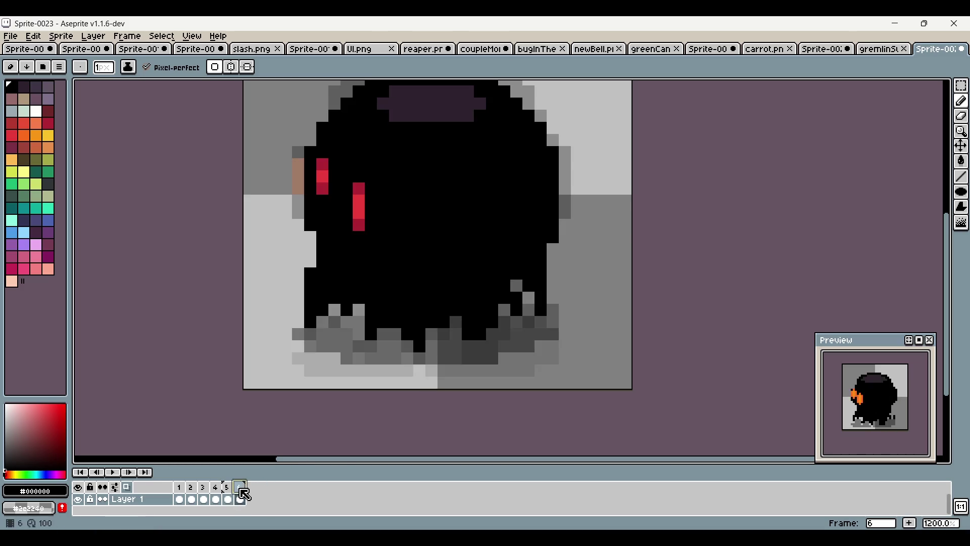
left_click(228, 489)
left_click(240, 489)
left_click(229, 488)
mouse_move(407, 348)
left_mouse_down()
mouse_move(415, 356)
mouse_move(358, 346)
left_mouse_up()
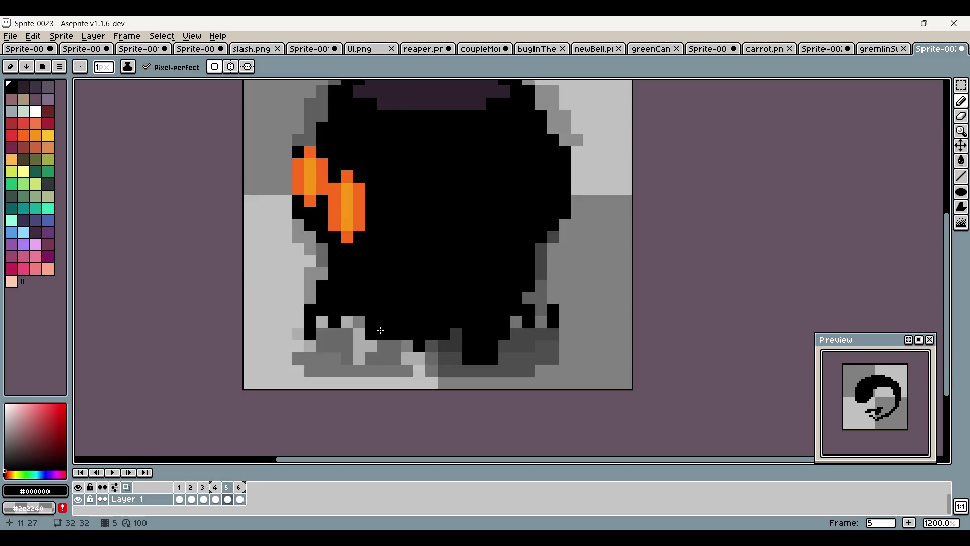
left_click(241, 490)
left_click(227, 488)
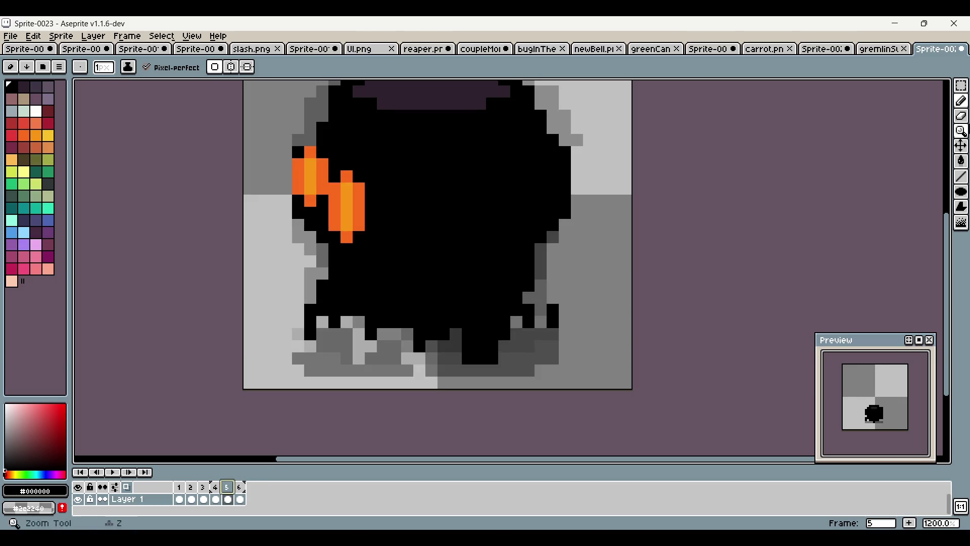
left_click(961, 86)
left_click(241, 493)
Marquee-select frame 5's base and drips, undo the recent base edits, and compare with frame 6
mouse_move(276, 366)
left_mouse_down()
mouse_move(643, 271)
mouse_move(597, 289)
left_mouse_up()
left_click(227, 499)
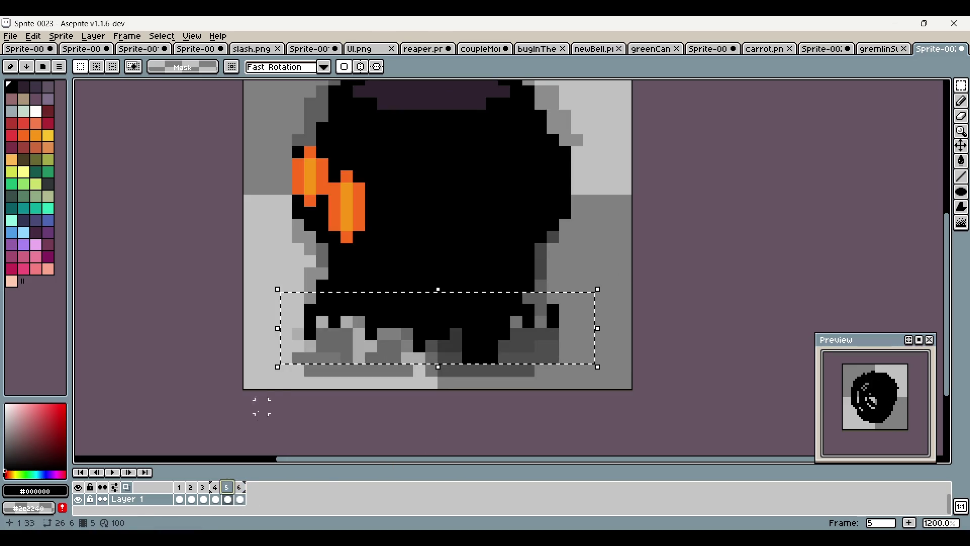
mouse_move(278, 390)
left_mouse_down()
mouse_move(627, 293)
mouse_move(622, 301)
left_mouse_up()
key("ctrl+z")
key("ctrl+z")
key("ctrl+z")
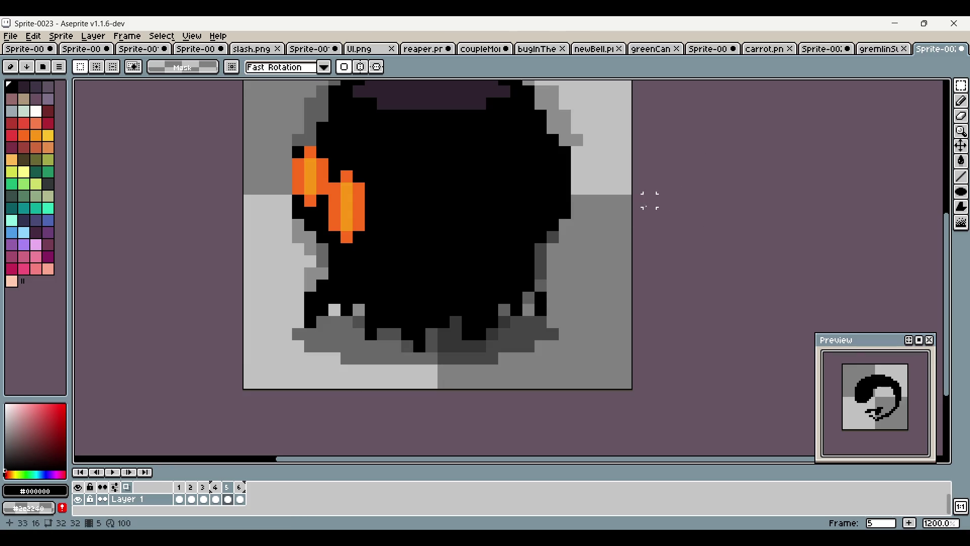
scroll(627, 278, "up", 2)
scroll(606, 293, "down", 1)
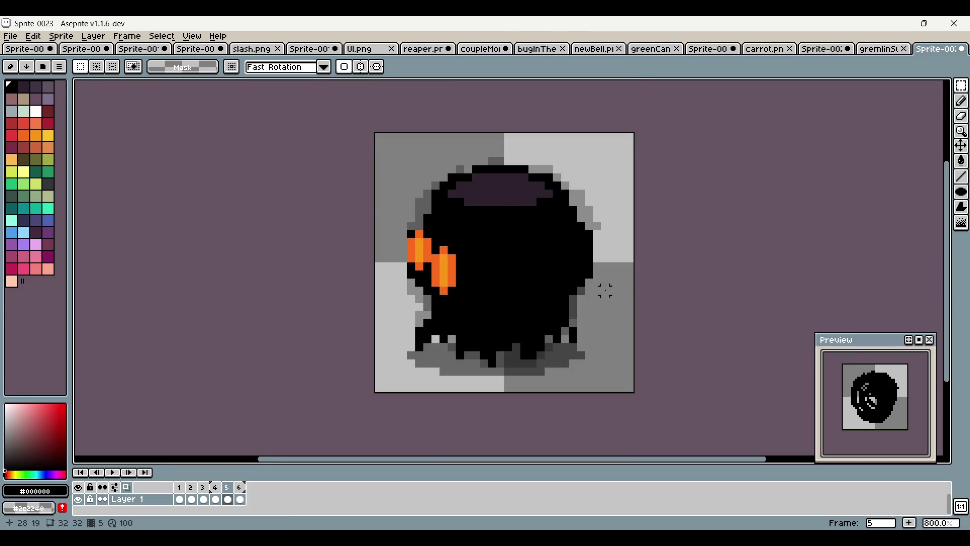
scroll(601, 288, "up", 1)
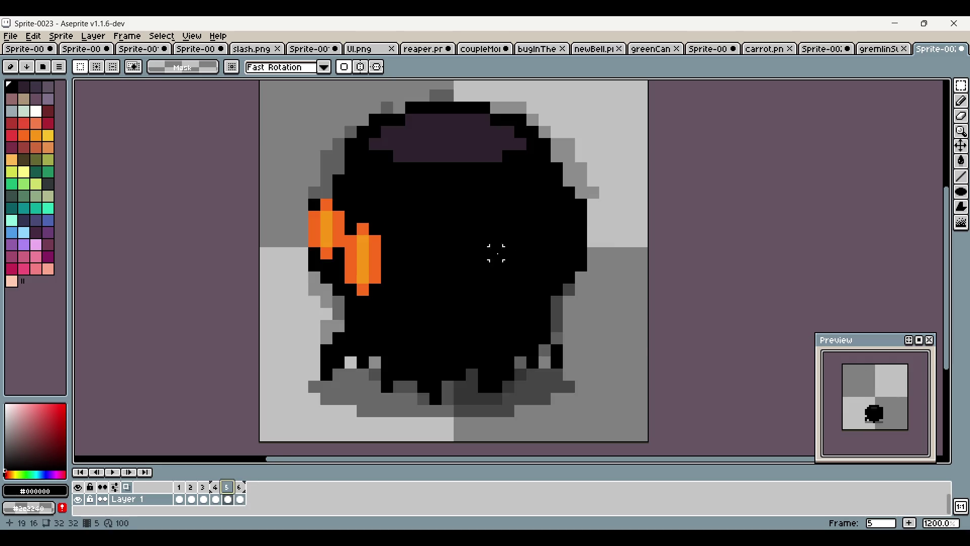
left_click_drag(495, 253, 455, 307)
left_click(242, 487)
left_click(227, 486)
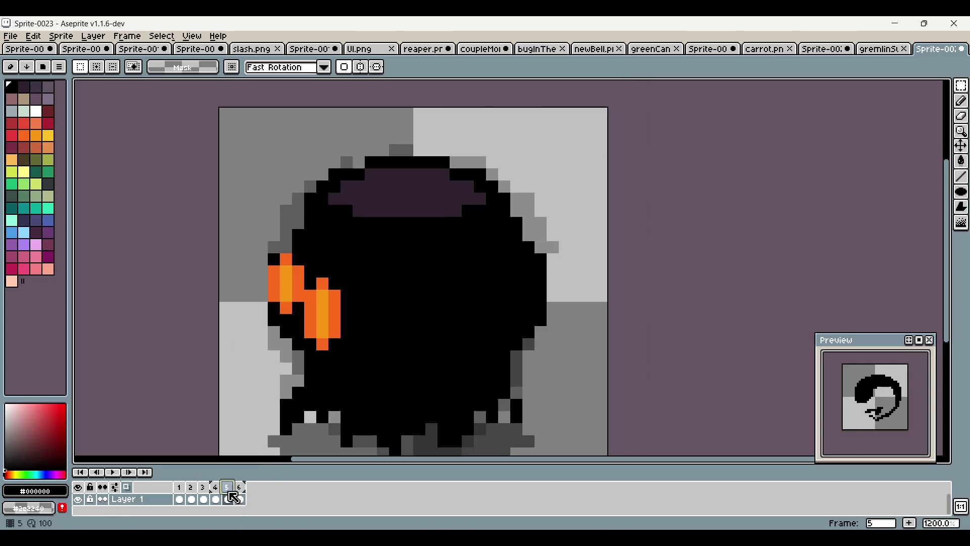
Touch up frame 5's top edge with black and dark purple pencil pixels
left_click(961, 101)
mouse_move(337, 169)
left_mouse_down()
mouse_move(371, 150)
mouse_move(435, 151)
mouse_move(480, 164)
left_mouse_up()
left_click(423, 188, "alt")
mouse_move(371, 163)
left_mouse_down()
mouse_move(440, 162)
mouse_move(372, 162)
mouse_move(370, 173)
left_mouse_up()
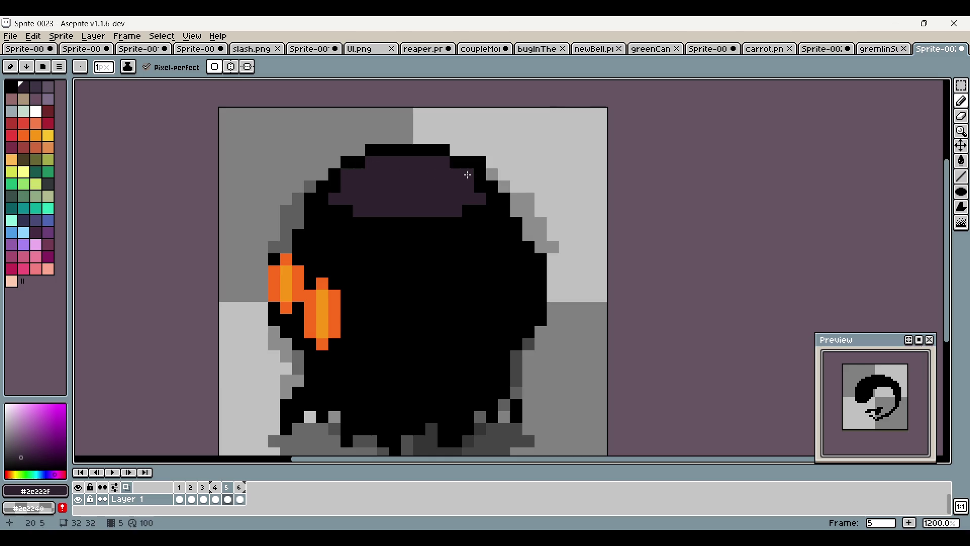
scroll(501, 258, "down", 6)
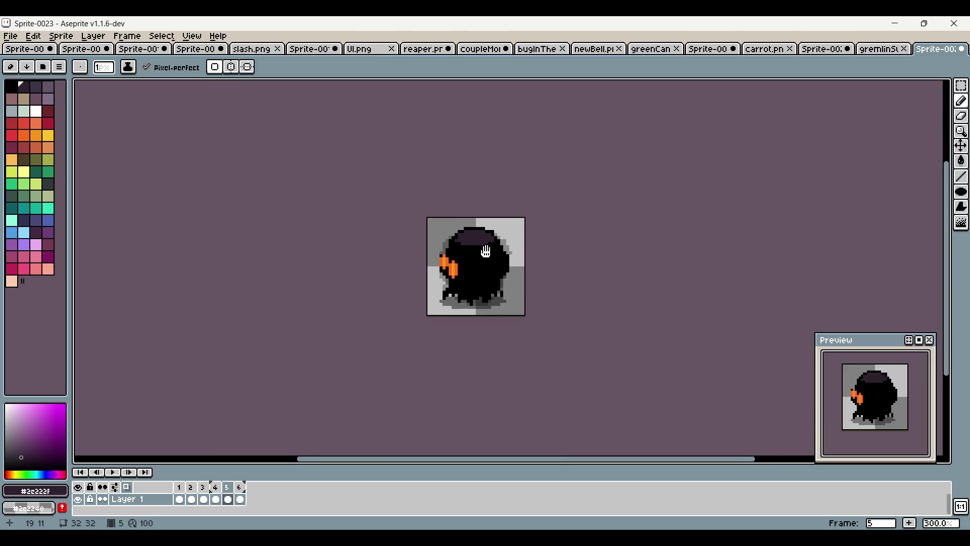
scroll(501, 246, "up", 3)
Compare frames 4 and 6, then outline the blob's top-right edge in black on frame 5
left_click(241, 499)
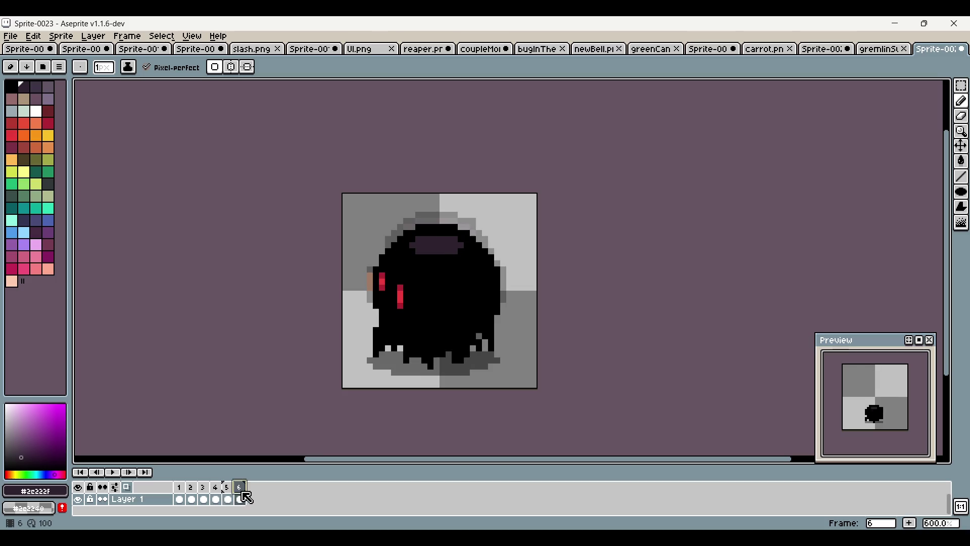
left_click(216, 499)
left_click(229, 499)
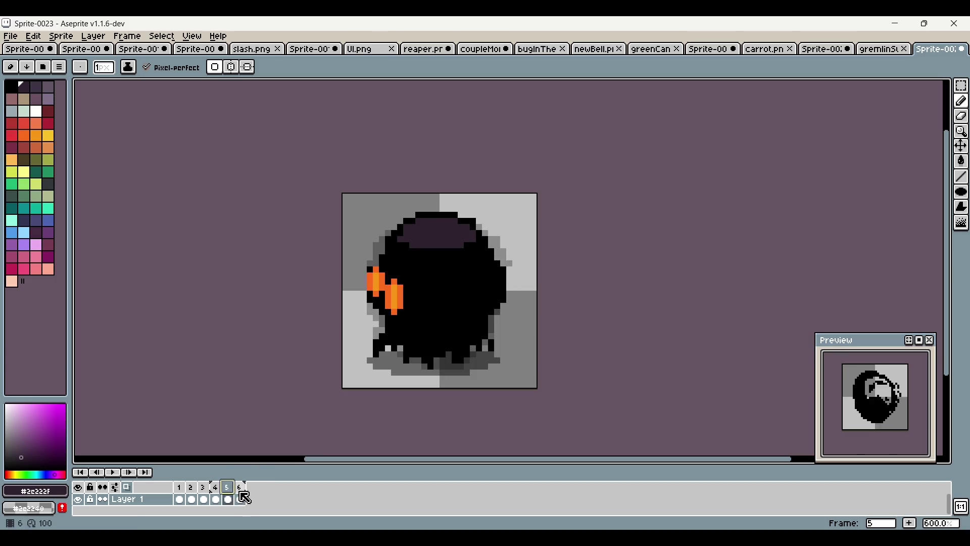
key("Left")
left_click(228, 499)
scroll(516, 309, "up", 2)
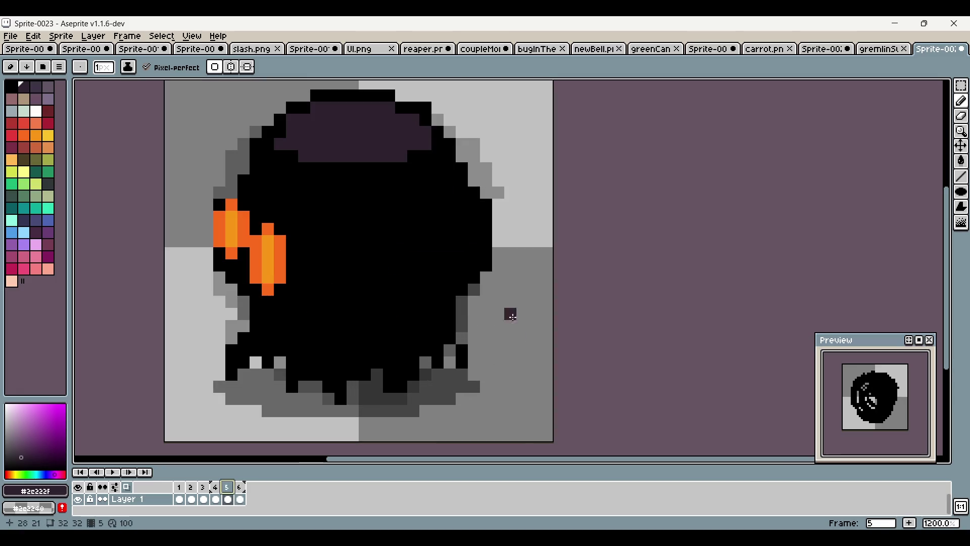
left_click(473, 180)
left_click_drag(486, 185, 472, 174)
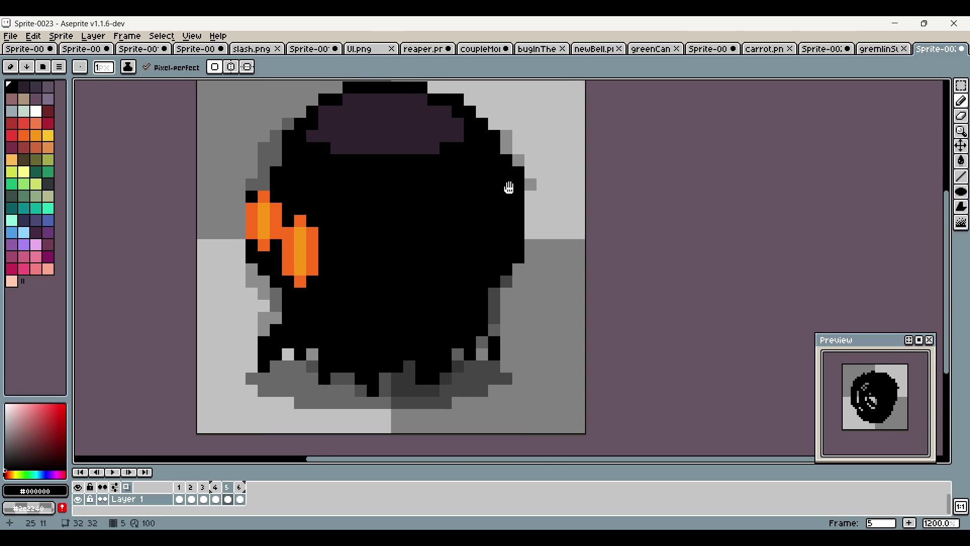
Clear two stray black pixels on frame 5's lower left, undoing a trial pixel
left_click(239, 487)
left_click(227, 487)
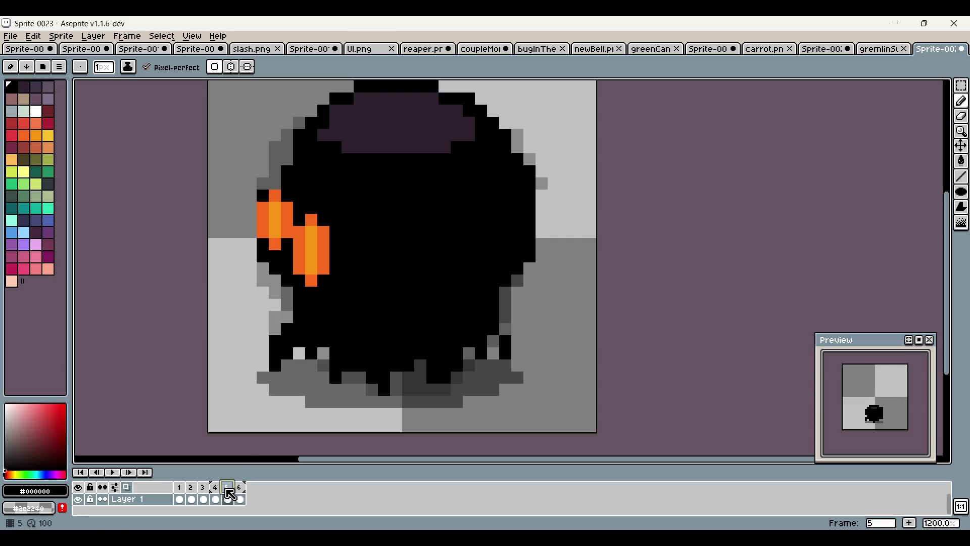
left_click(299, 341)
left_click(324, 341)
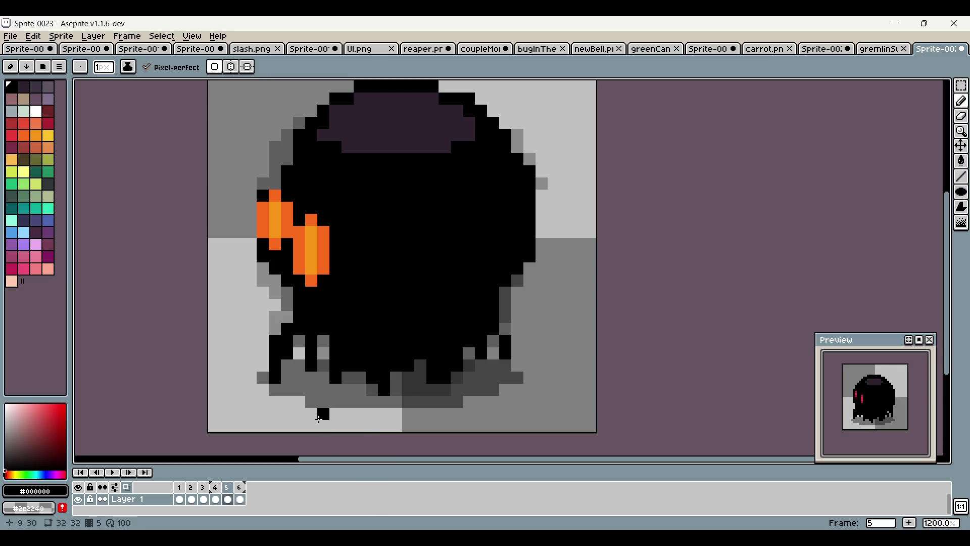
key("ctrl+z")
left_click(267, 345)
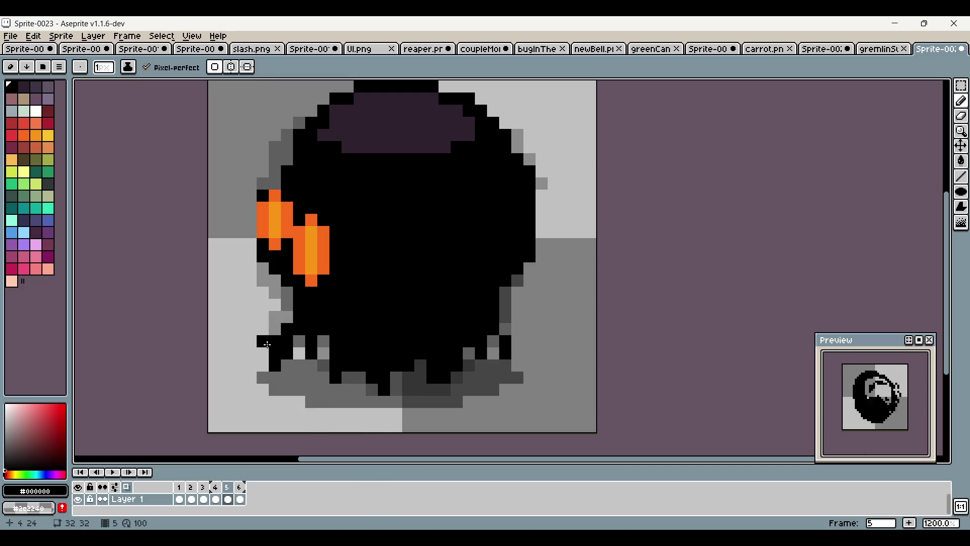
key("ctrl+z")
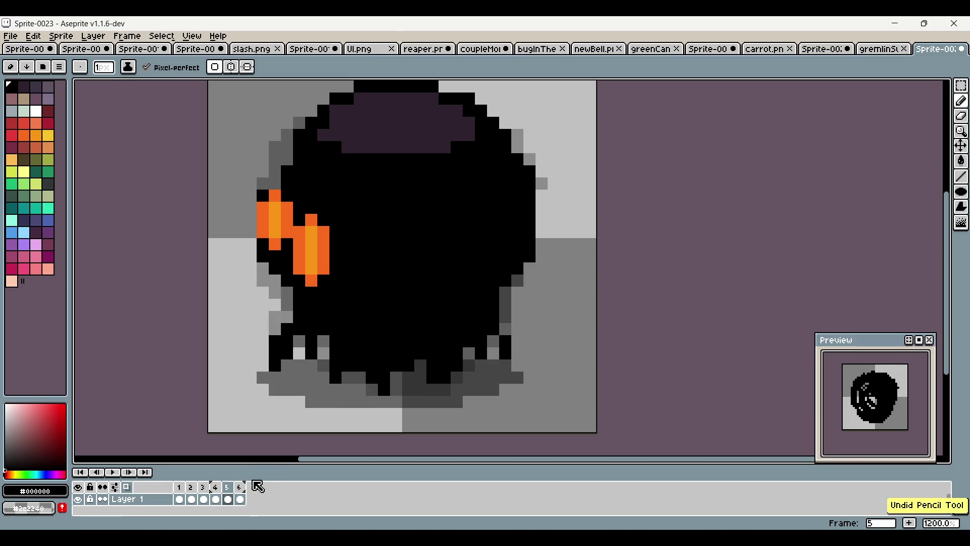
Repaint frame 5's bottom drips in black and grey
left_click(241, 497)
key("Left")
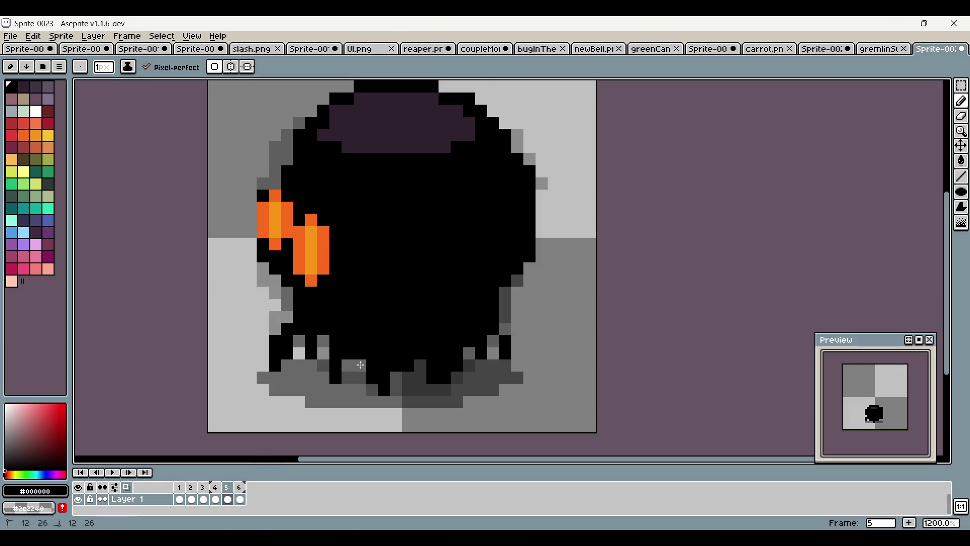
scroll(373, 340, "down", 1)
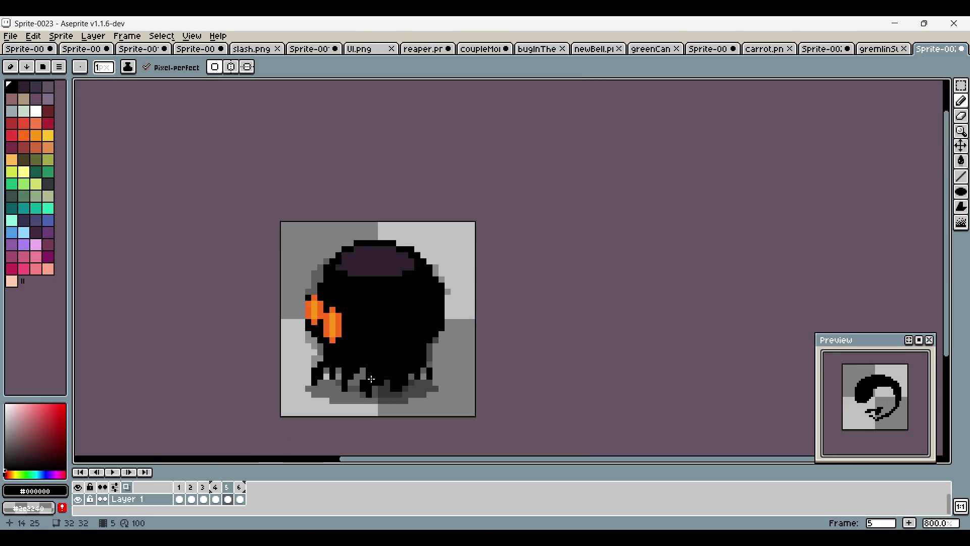
scroll(377, 379, "up", 3)
mouse_move(337, 360)
left_mouse_down()
mouse_move(320, 350)
mouse_move(405, 333)
left_mouse_up()
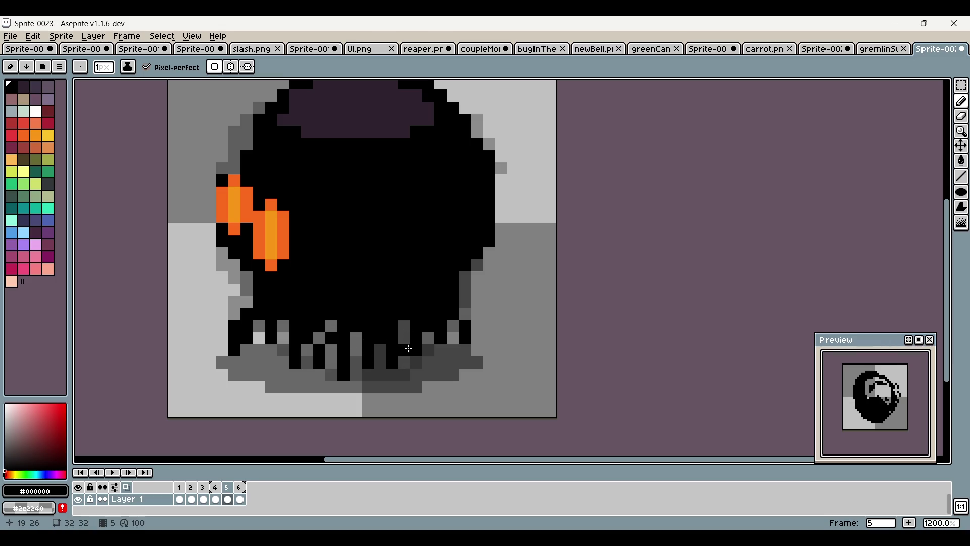
left_click(428, 326)
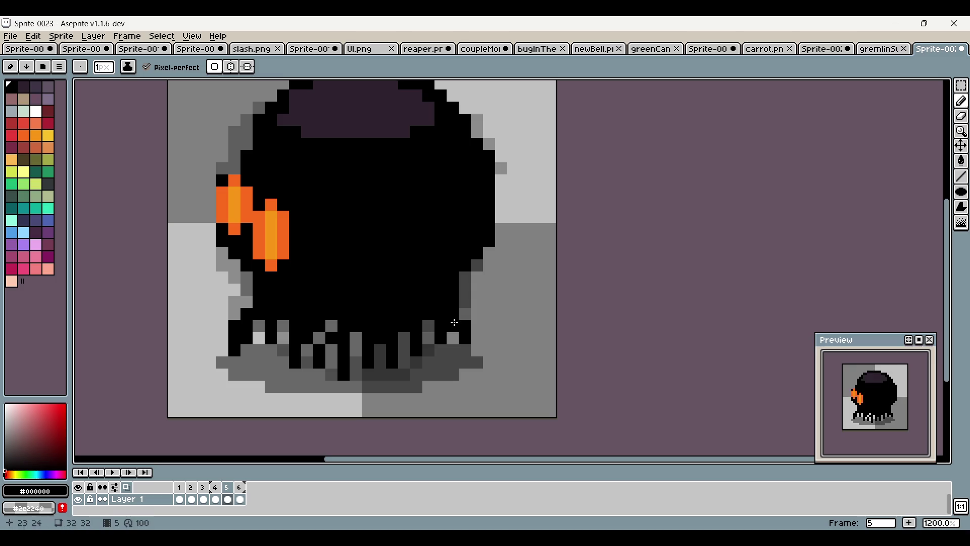
scroll(470, 344, "down", 5)
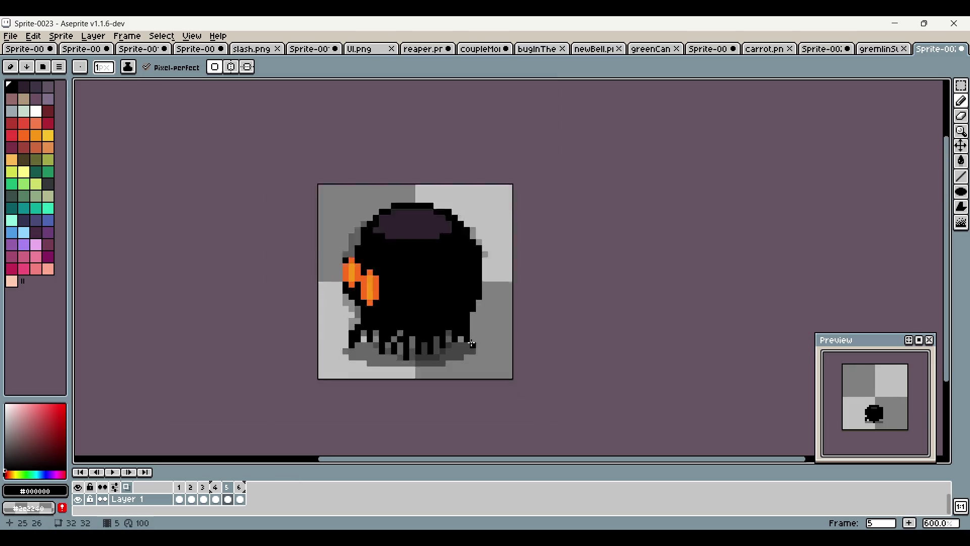
scroll(510, 331, "up", 3)
Trial-erase and repaint the right edge, then undo those right-edge edits
mouse_move(517, 296)
left_mouse_down()
mouse_move(496, 327)
mouse_move(500, 347)
left_mouse_up()
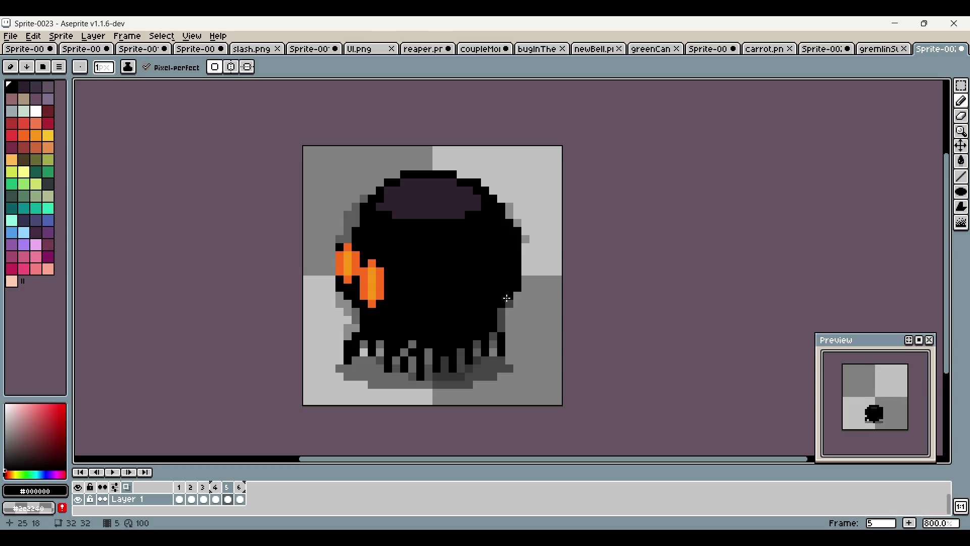
scroll(507, 298, "up", 1)
left_click_drag(520, 224, 515, 295)
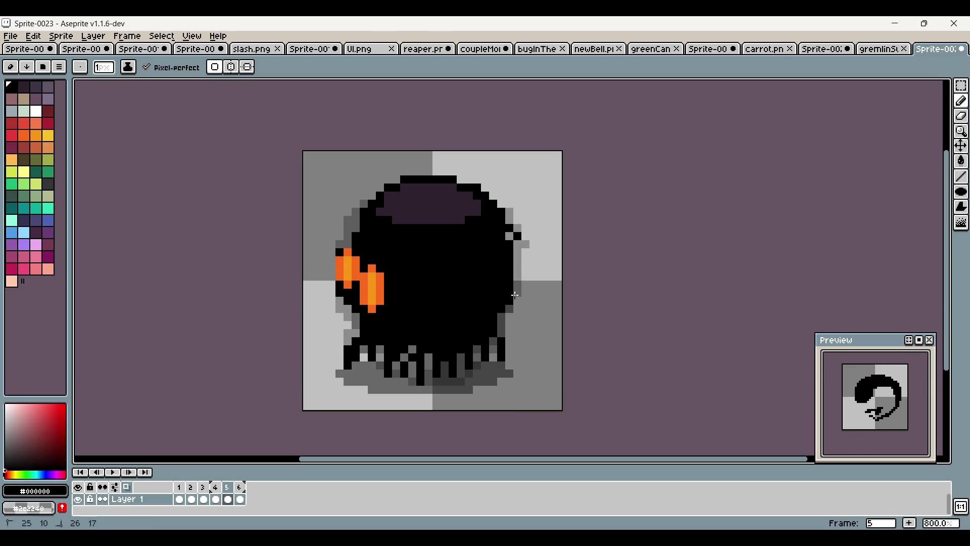
mouse_move(509, 226)
left_mouse_down()
mouse_move(521, 273)
mouse_move(516, 261)
left_mouse_up()
key("ctrl+z")
key("ctrl+z")
key("ctrl+z")
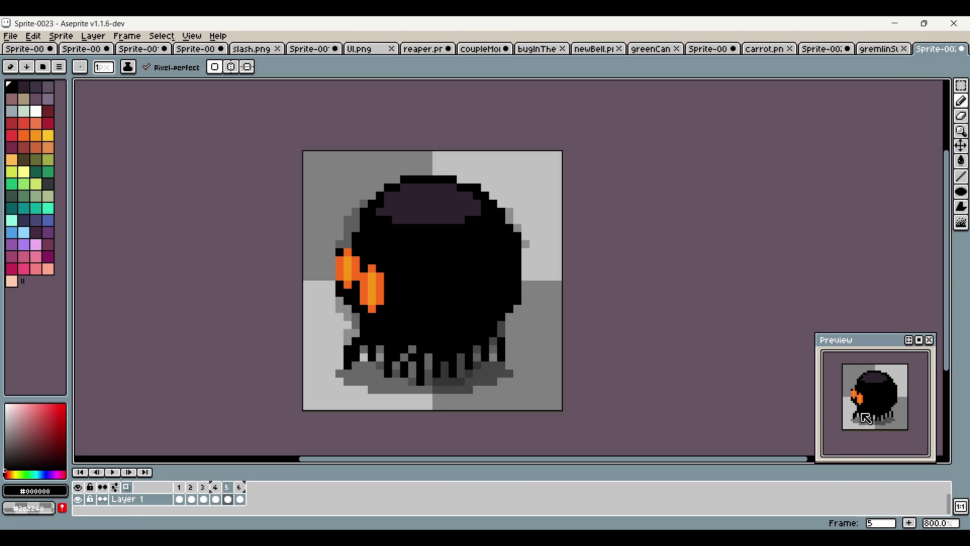
Add a seventh frame after frame 6 and clear a trial selection on frame 6
left_click(239, 486)
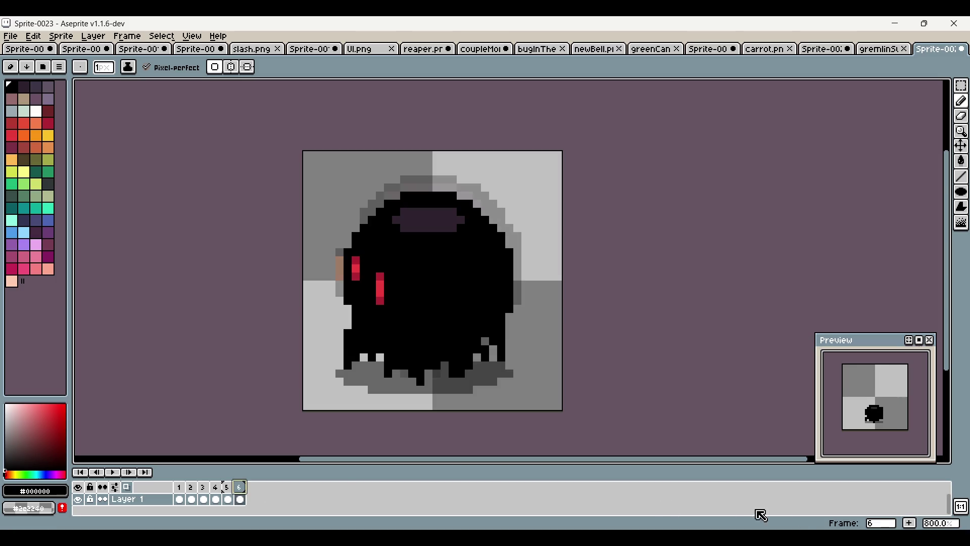
left_click(910, 522)
left_click(241, 498)
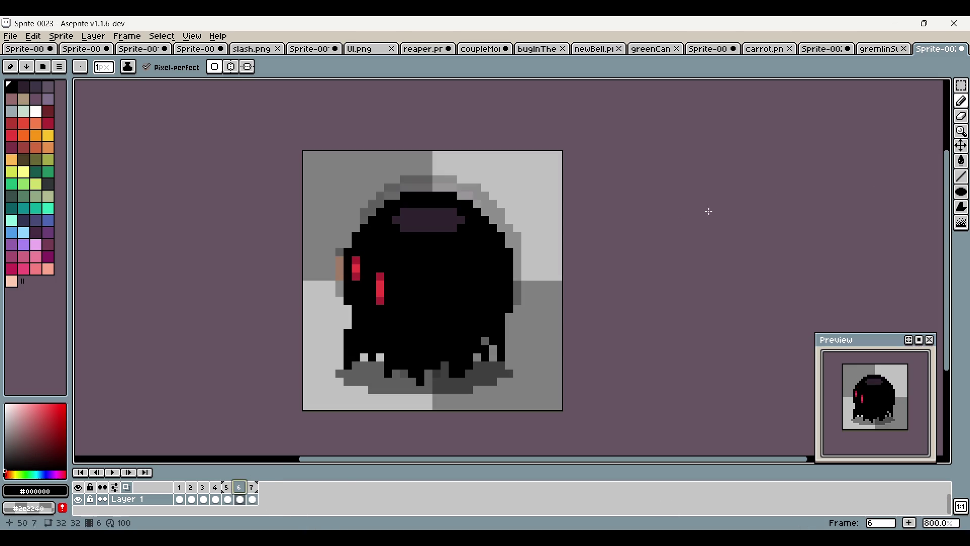
left_click(963, 89)
mouse_move(293, 174)
left_mouse_down()
mouse_move(564, 374)
mouse_move(562, 353)
left_mouse_up()
left_click(438, 171)
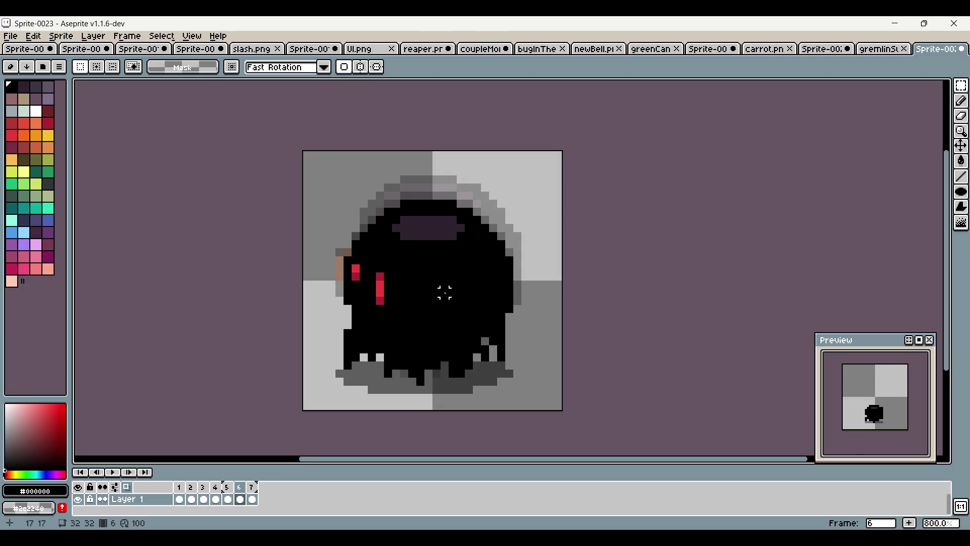
Brighten frame 6's left and right eyes with bright red pixels
left_click(251, 499)
left_click(240, 499)
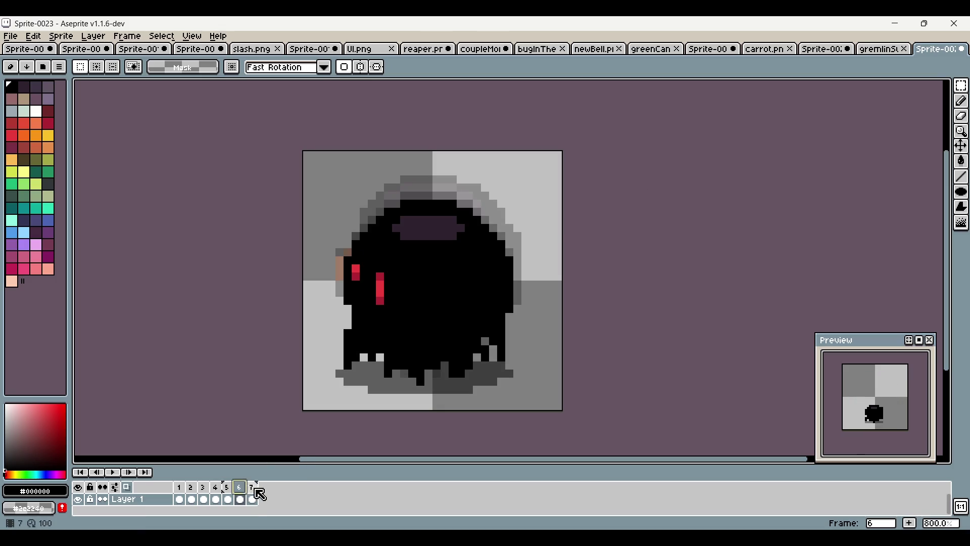
scroll(349, 309, "up", 3)
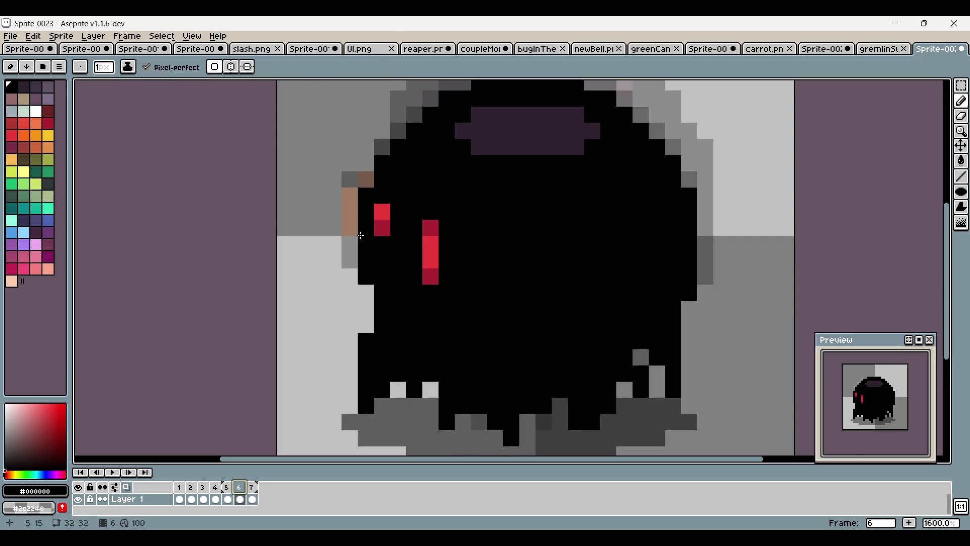
left_click(382, 227, "alt")
left_click(382, 243)
left_click(382, 212, "alt")
left_click(386, 232)
left_click(382, 244)
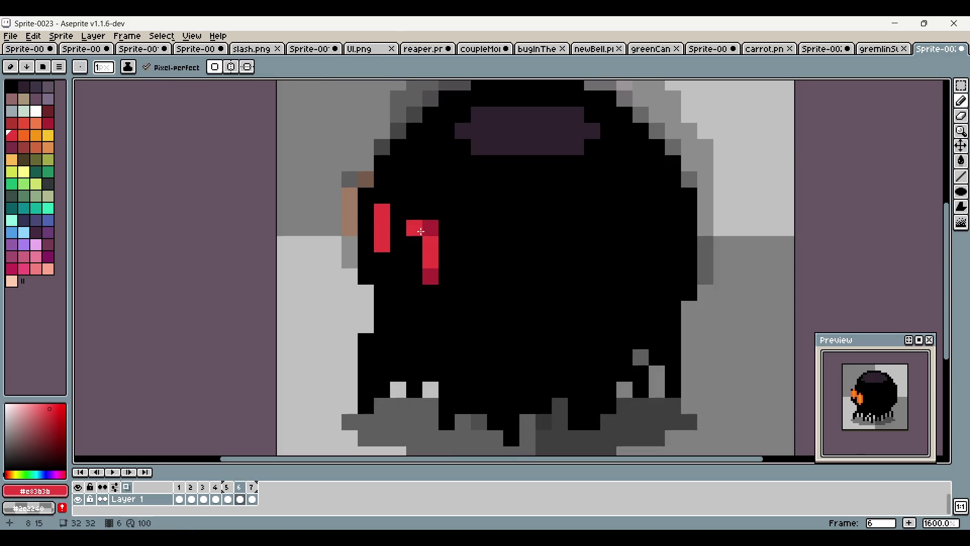
left_click(431, 227)
left_click(430, 275)
Darken the left eye's ends in dark red and paint both eyes orange
left_click(48, 122)
left_click(382, 212)
left_click(383, 250)
left_click(23, 135)
left_click_drag(383, 243, 382, 211)
left_click_drag(430, 227, 430, 277)
Paint red tips on both eyes' top and bottom pixels, undoing an extra red pixel
left_click(12, 135)
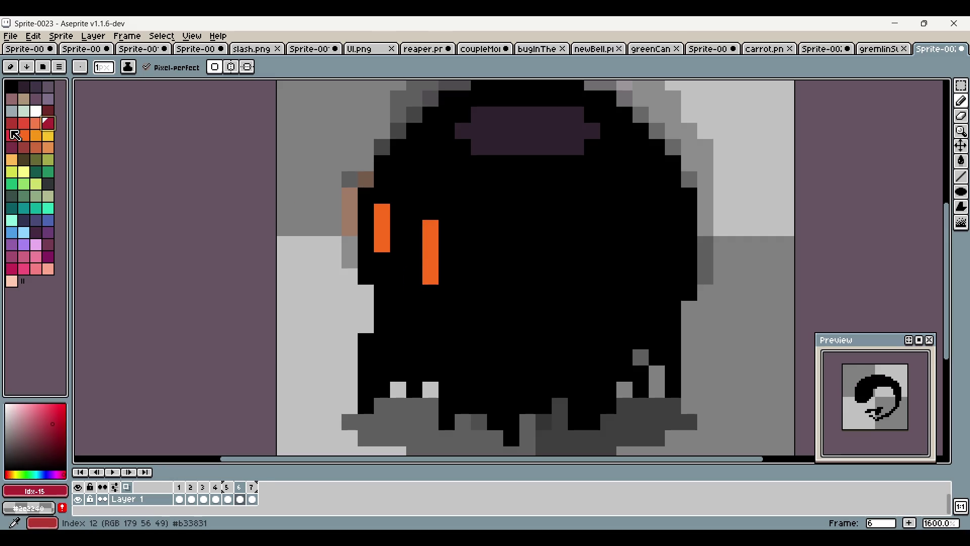
left_click(386, 210)
left_click(382, 244)
left_click(431, 228)
left_click(431, 277)
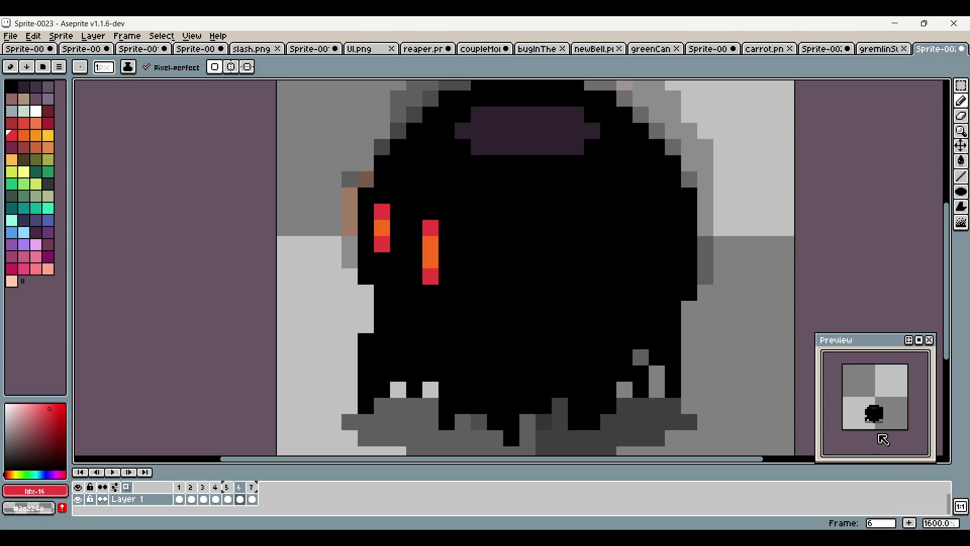
left_click(382, 260)
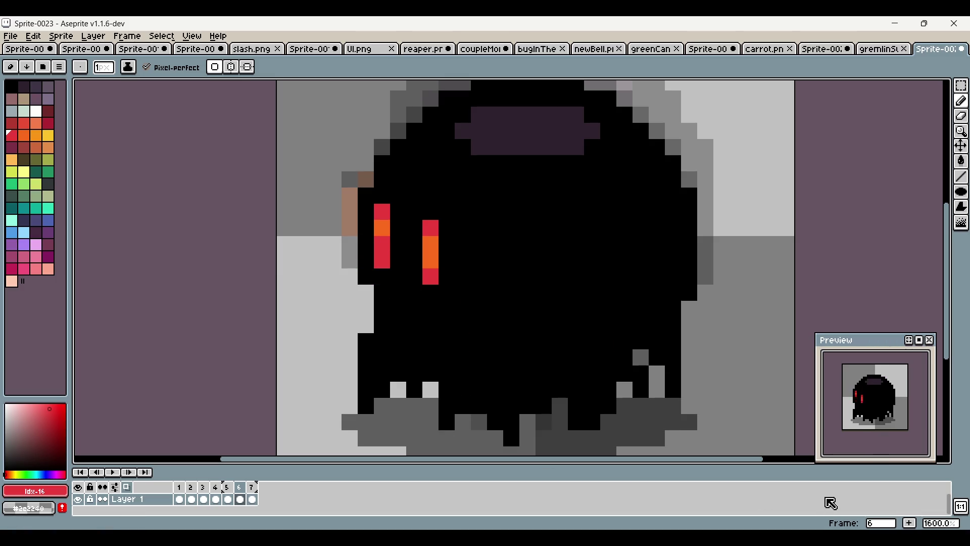
left_click(252, 498)
left_click(239, 487)
key("ctrl+z")
key("ctrl+z")
Select black as the drawing colour, pan the canvas and display frame 1
left_click(385, 247, "alt")
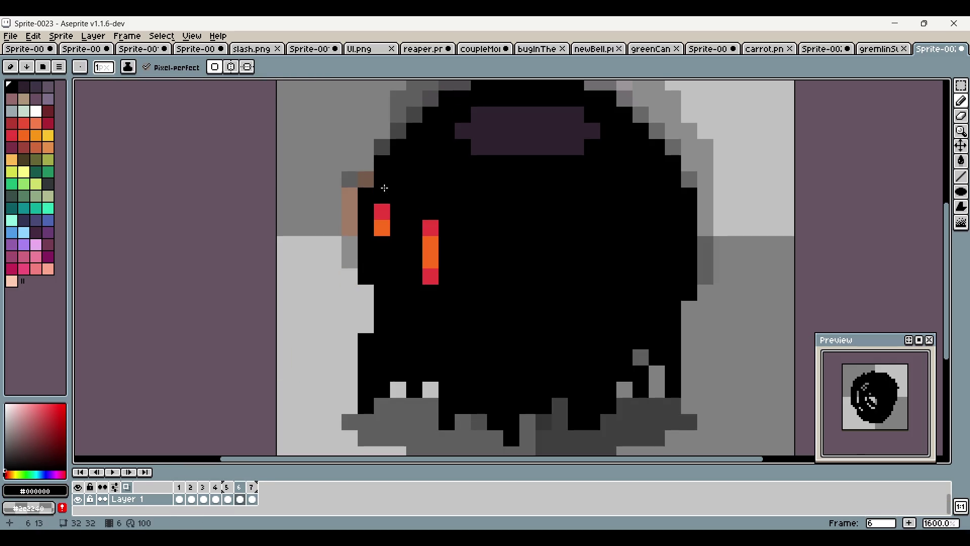
scroll(753, 370, "down", 3)
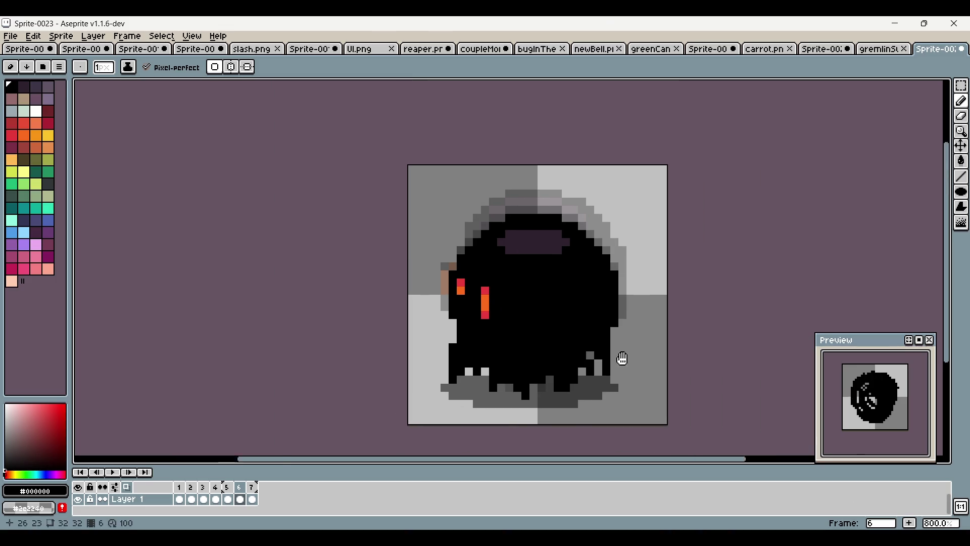
left_click_drag(622, 359, 546, 355)
scroll(381, 412, "down", 1)
left_click(179, 495)
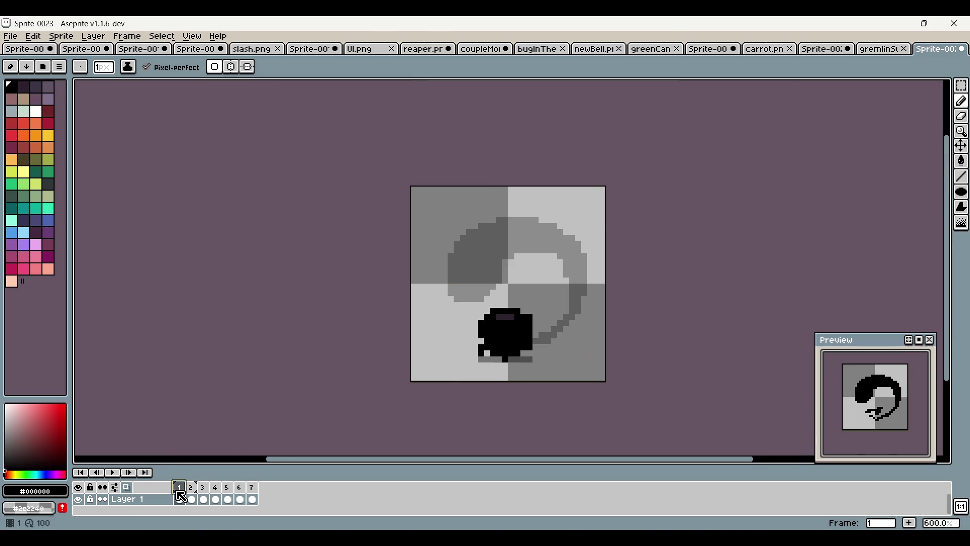
Reshape frame 1 blob's top, clear its grey underside row, smooth its lower right, then show frame 2
scroll(635, 340, "up", 3)
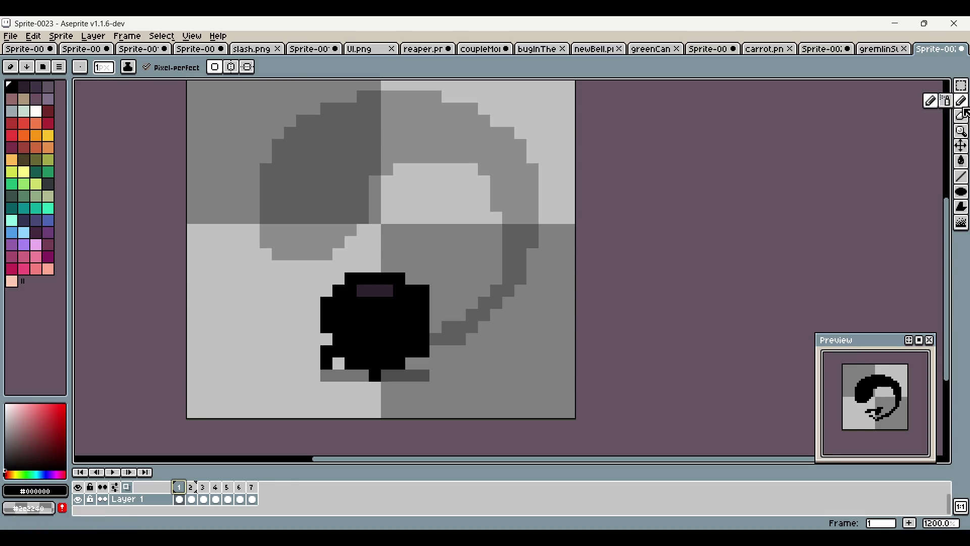
mouse_move(390, 295)
left_mouse_down()
mouse_move(405, 309)
mouse_move(357, 289)
mouse_move(332, 298)
mouse_move(402, 291)
mouse_move(338, 303)
mouse_move(405, 305)
mouse_move(326, 314)
mouse_move(329, 343)
left_mouse_up()
mouse_move(358, 375)
left_mouse_down()
mouse_move(396, 374)
mouse_move(323, 374)
left_mouse_up()
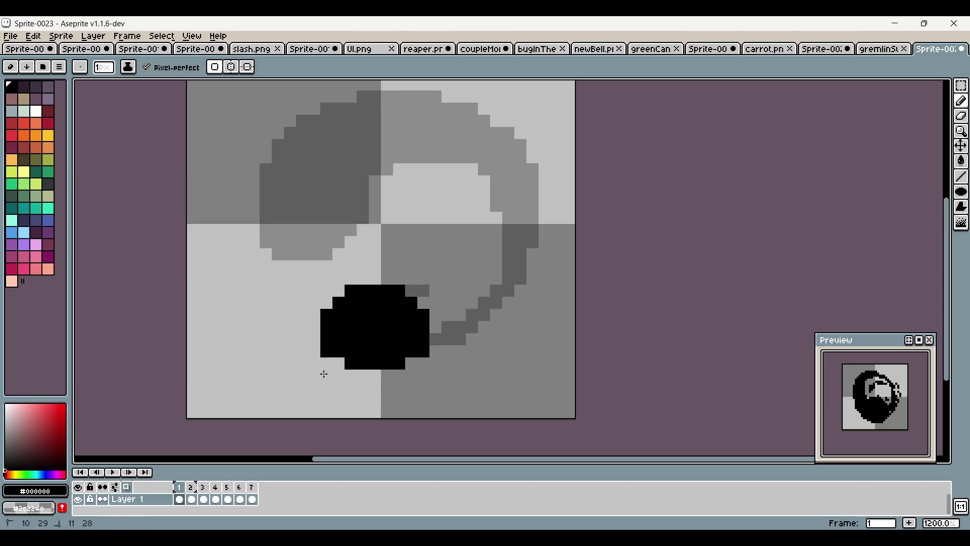
left_click(424, 351)
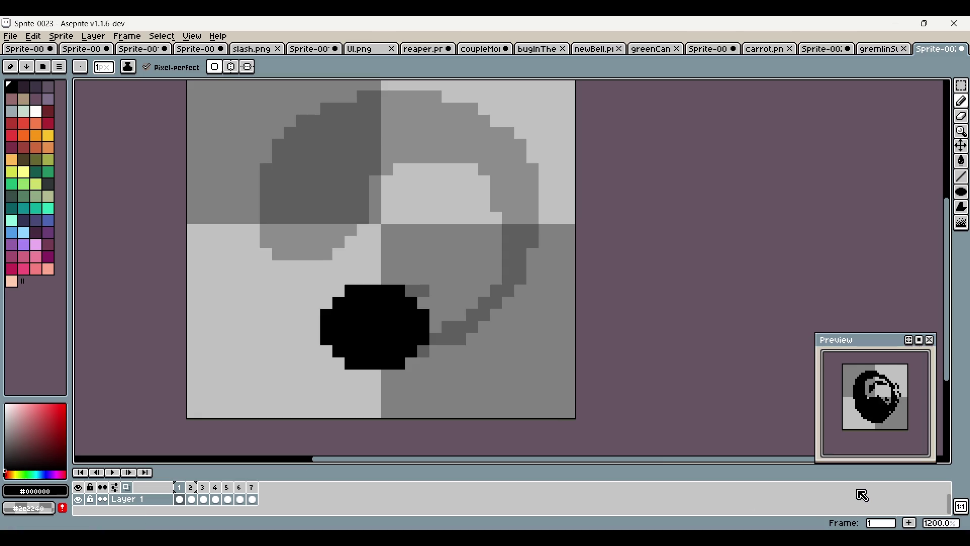
left_click(191, 487)
scroll(275, 428, "down", 3)
scroll(347, 273, "up", 4)
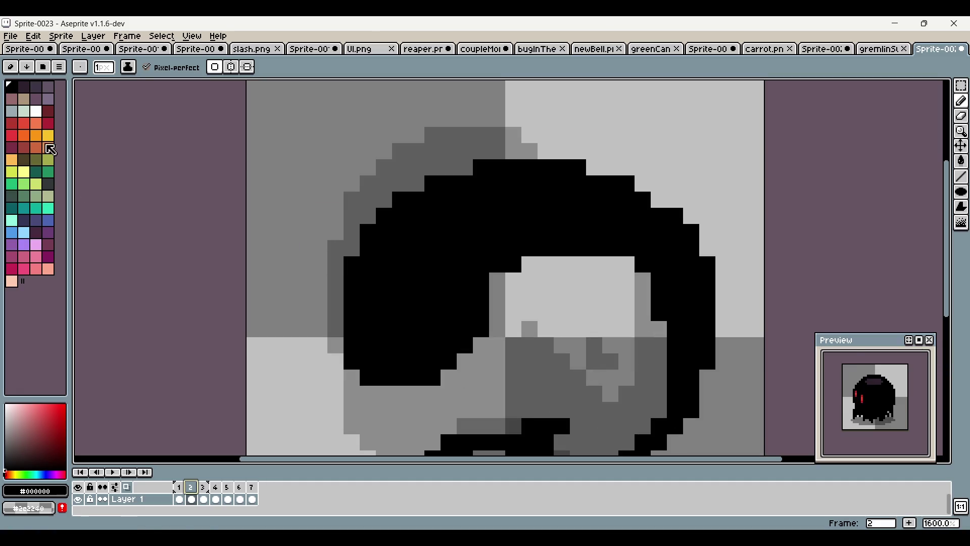
Pick palette index 1 and paint a dark-purple stroke across frame 2's hair
left_click(23, 85)
mouse_move(546, 184)
left_mouse_down()
mouse_move(448, 206)
mouse_move(381, 265)
mouse_move(498, 184)
mouse_move(368, 265)
mouse_move(387, 301)
mouse_move(379, 320)
mouse_move(405, 310)
left_mouse_up()
mouse_move(388, 276)
left_mouse_down()
mouse_move(546, 191)
mouse_move(661, 232)
mouse_move(559, 184)
left_mouse_up()
scroll(551, 210, "down", 6)
scroll(552, 210, "up", 1)
key("ctrl+z")
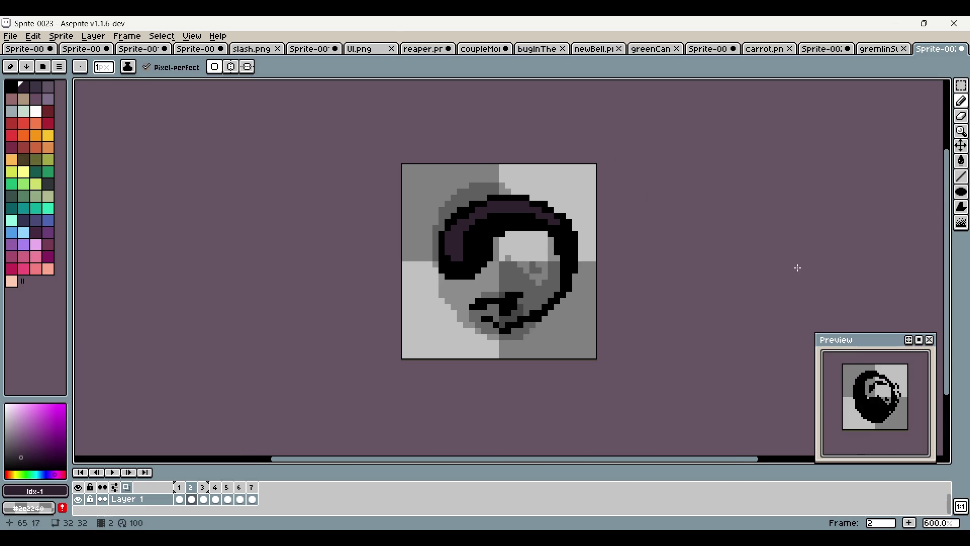
On frame 3, paint dark purple along the hair's top-left and a band across the lower face
left_click(203, 487)
scroll(420, 198, "up", 3)
mouse_move(420, 198)
left_mouse_down()
mouse_move(402, 187)
mouse_move(349, 200)
mouse_move(337, 217)
left_mouse_up()
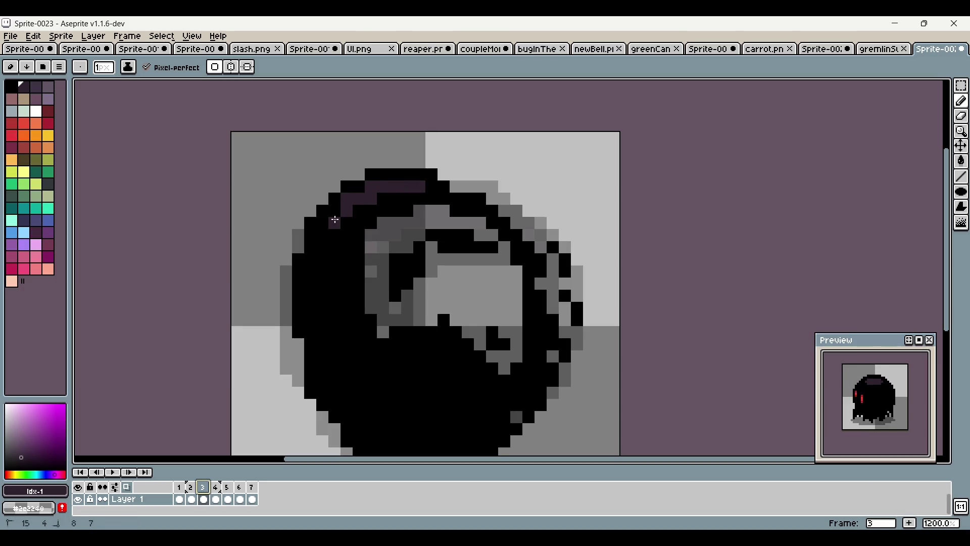
scroll(334, 220, "down", 2)
mouse_move(409, 255)
left_mouse_down()
mouse_move(483, 280)
mouse_move(397, 268)
mouse_move(448, 264)
left_mouse_up()
left_click(385, 279)
left_click_drag(389, 279, 401, 279)
mouse_move(481, 292)
left_mouse_down()
mouse_move(446, 279)
mouse_move(407, 288)
mouse_move(426, 303)
left_mouse_up()
left_click(409, 281)
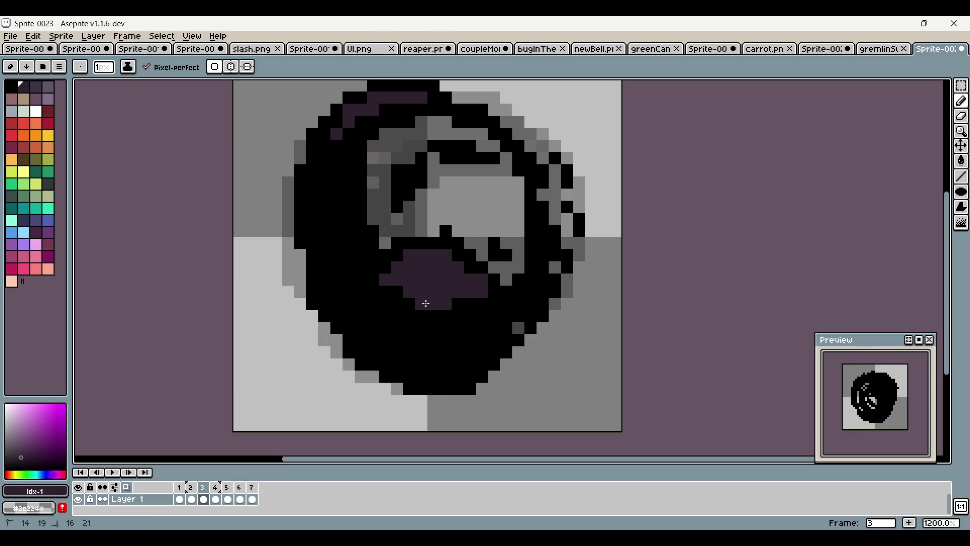
Enlarge the dark purple patch atop the head on frame 4
scroll(692, 273, "down", 4)
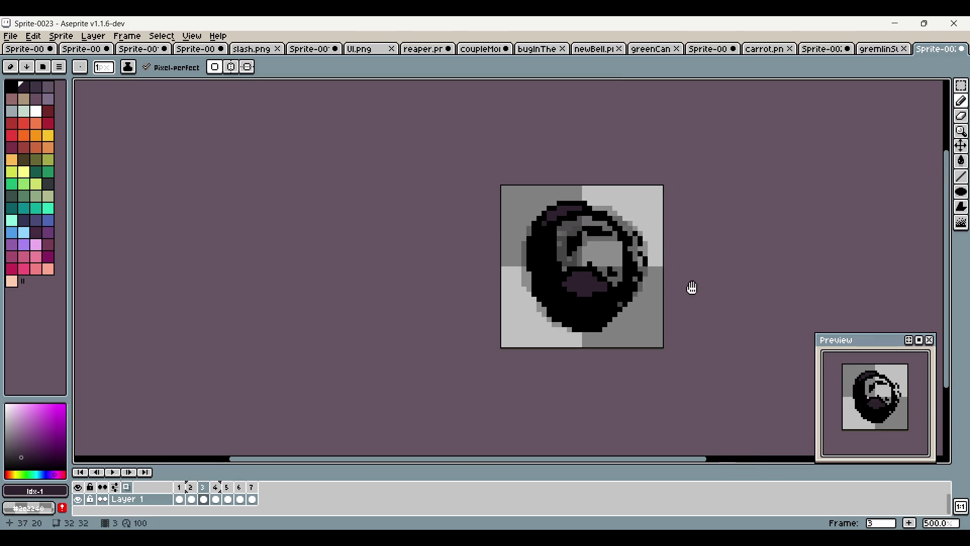
left_click(216, 486)
scroll(539, 238, "up", 4)
mouse_move(378, 178)
left_mouse_down()
mouse_move(283, 169)
mouse_move(349, 186)
mouse_move(331, 208)
mouse_move(370, 196)
mouse_move(369, 165)
mouse_move(405, 194)
left_mouse_up()
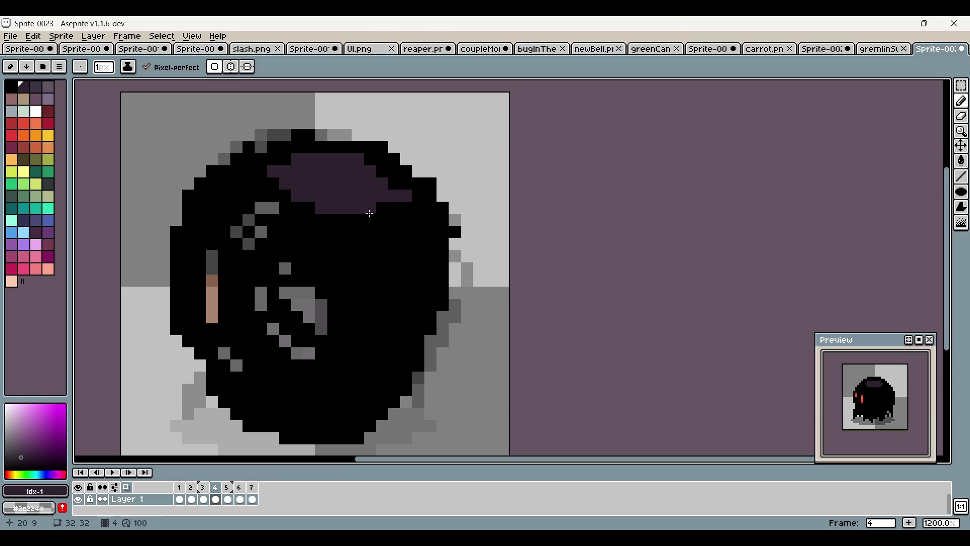
On frame 5, outline the purple shape's top, sides and bottom in black pixels
scroll(348, 248, "down", 5)
left_click(228, 487)
scroll(399, 220, "up", 5)
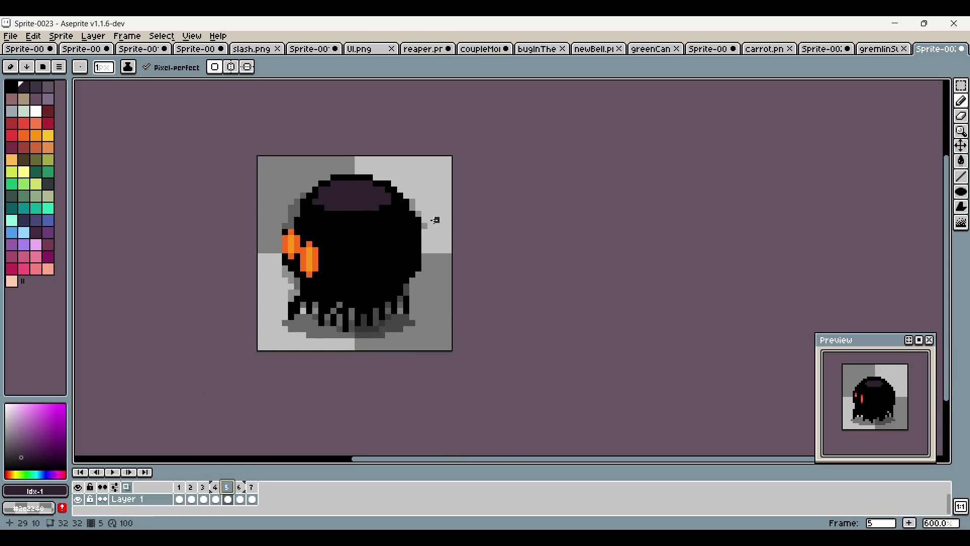
left_click(241, 487)
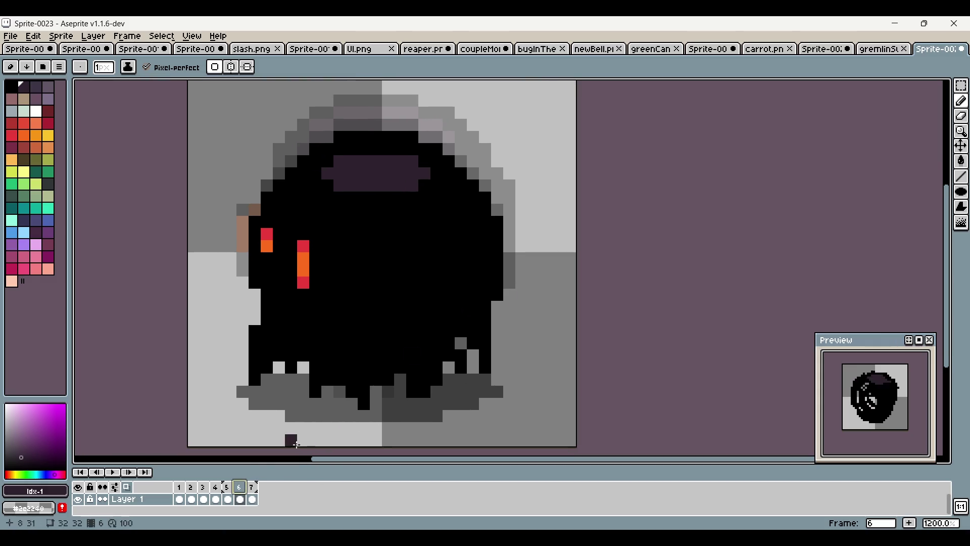
left_click(228, 487)
left_click(308, 242, "alt")
left_click(311, 217)
left_click(324, 194)
left_click(348, 181)
left_click(412, 180)
right_click(414, 180)
left_click(444, 194)
left_click(432, 230)
left_click(336, 230)
left_click(323, 221)
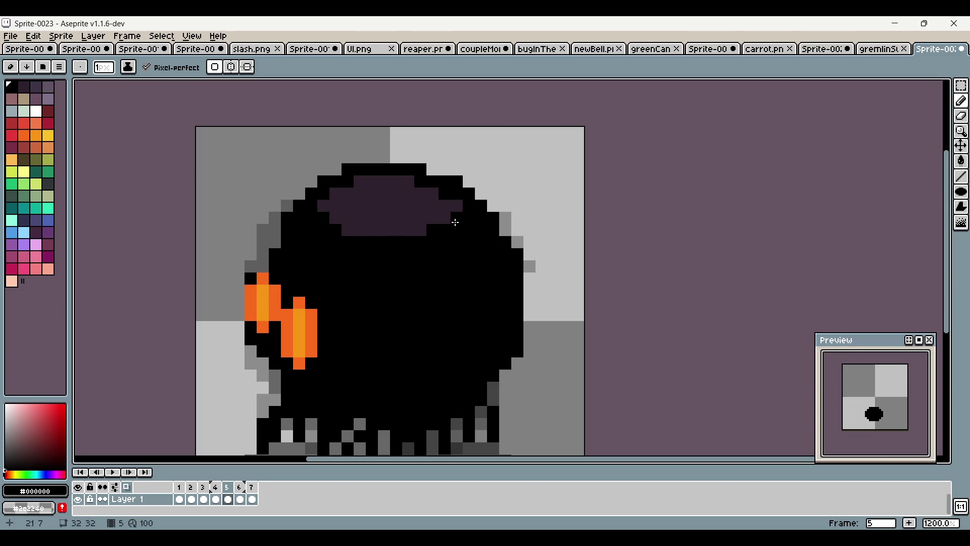
Undo the last stray black pencil pixel on frame 5
scroll(341, 236, "down", 3)
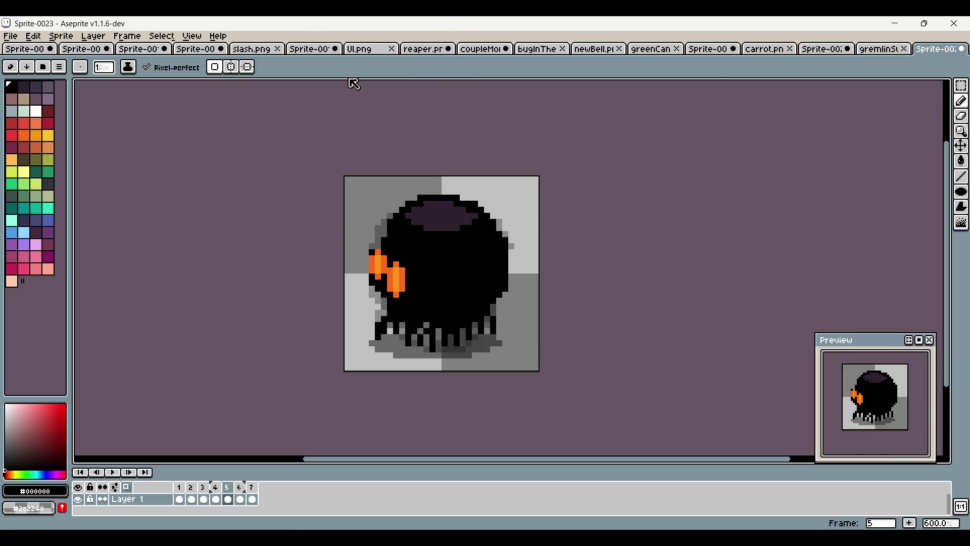
scroll(388, 238, "up", 3)
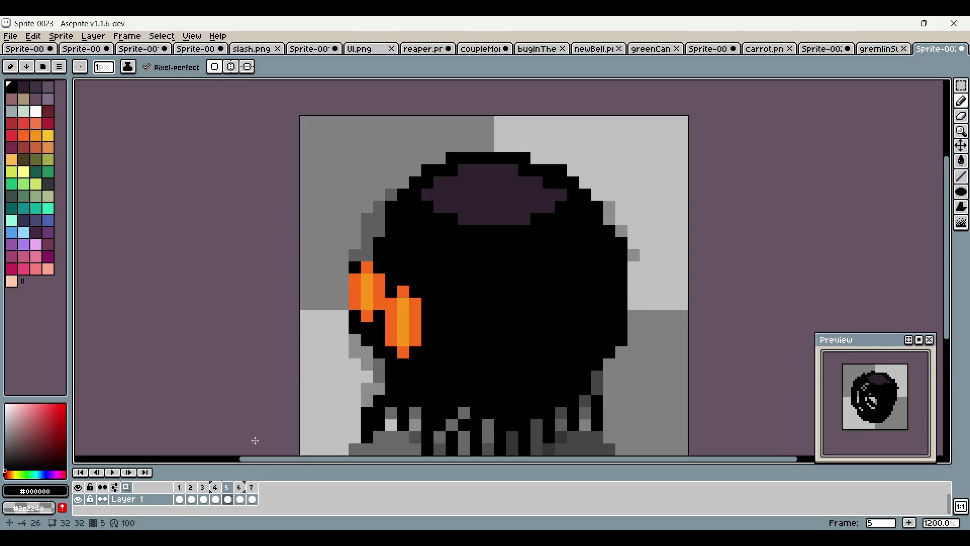
scroll(475, 266, "down", 5)
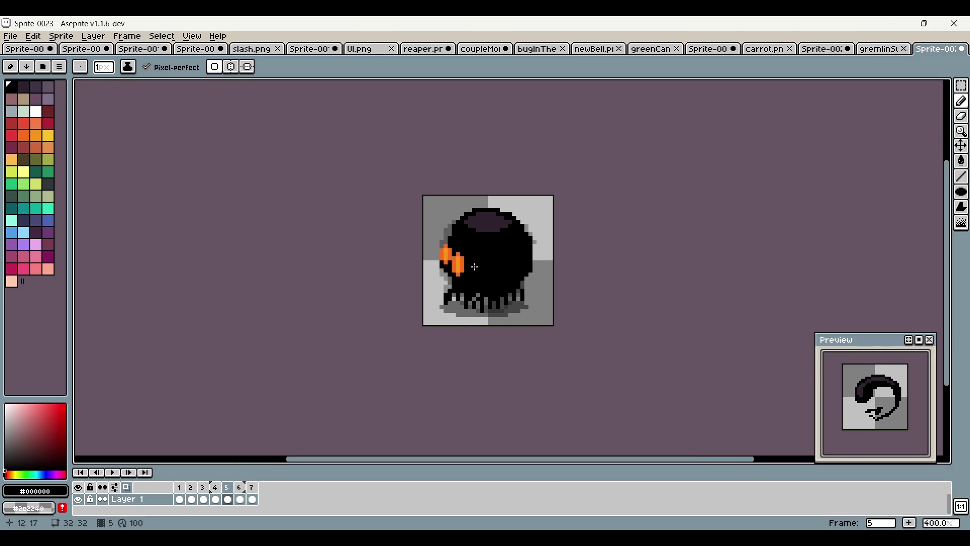
scroll(475, 266, "up", 3)
key("ctrl+z")
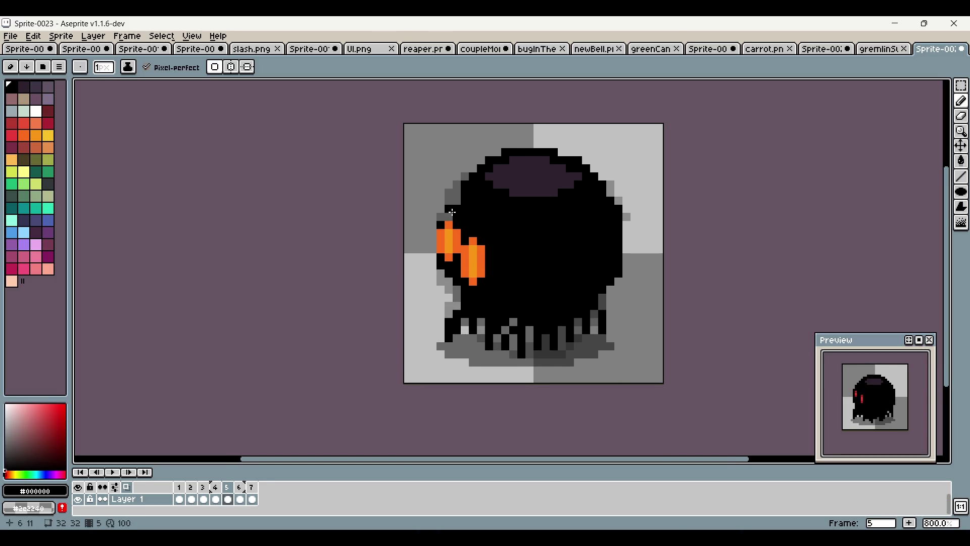
scroll(462, 304, "down", 2)
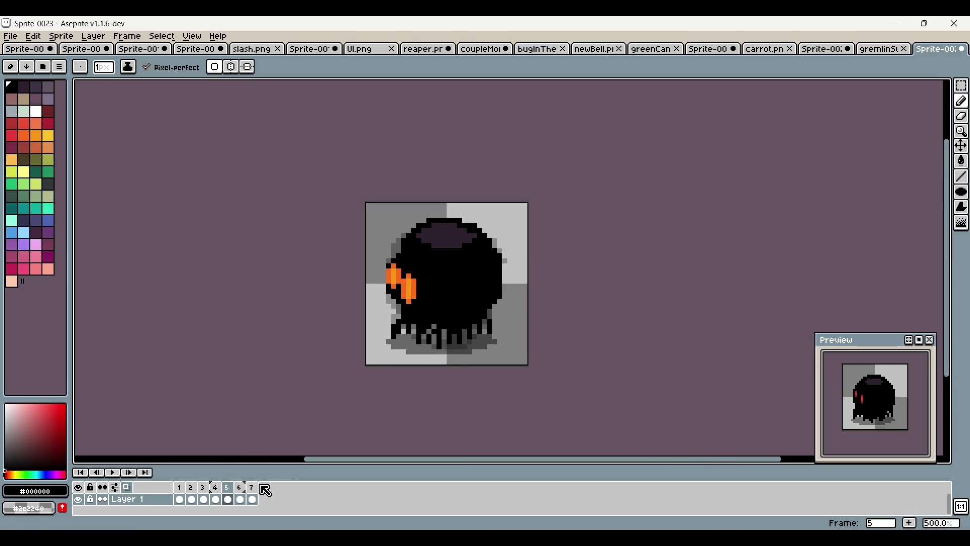
Compare frame 5 with frames 4 and 6, then paint black pixels along row 24 of the base
left_click(241, 487)
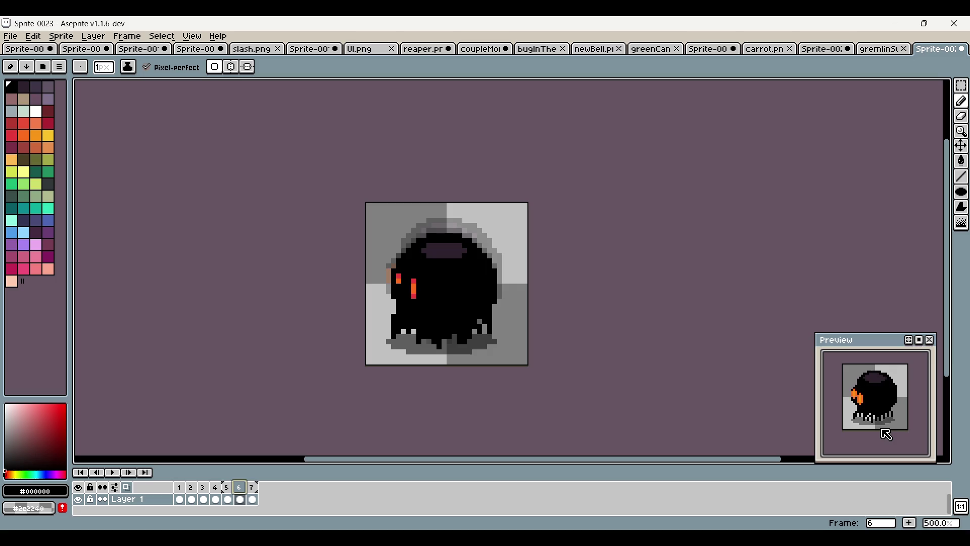
left_click(252, 487)
left_click(228, 487)
left_click(216, 486)
left_click(228, 488)
scroll(455, 346, "up", 2)
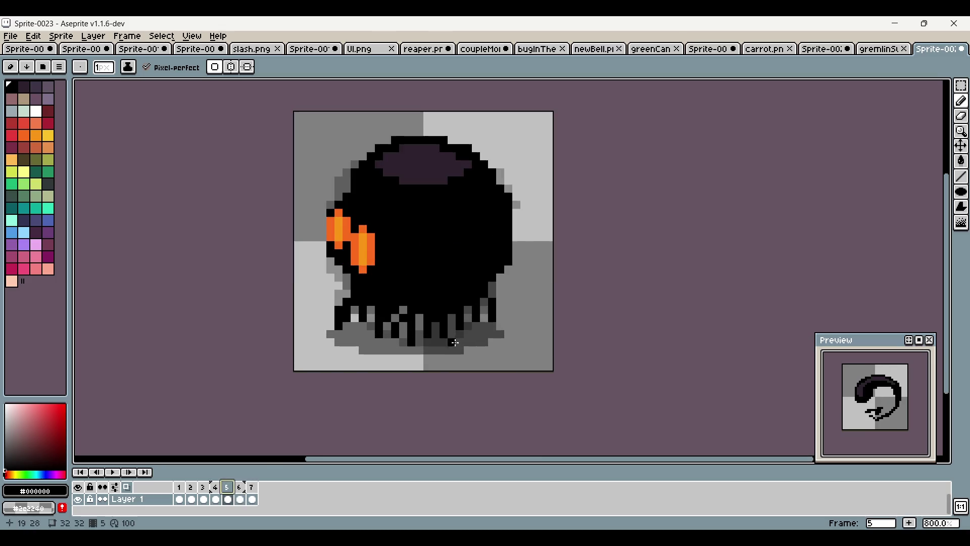
left_click_drag(354, 309, 381, 312)
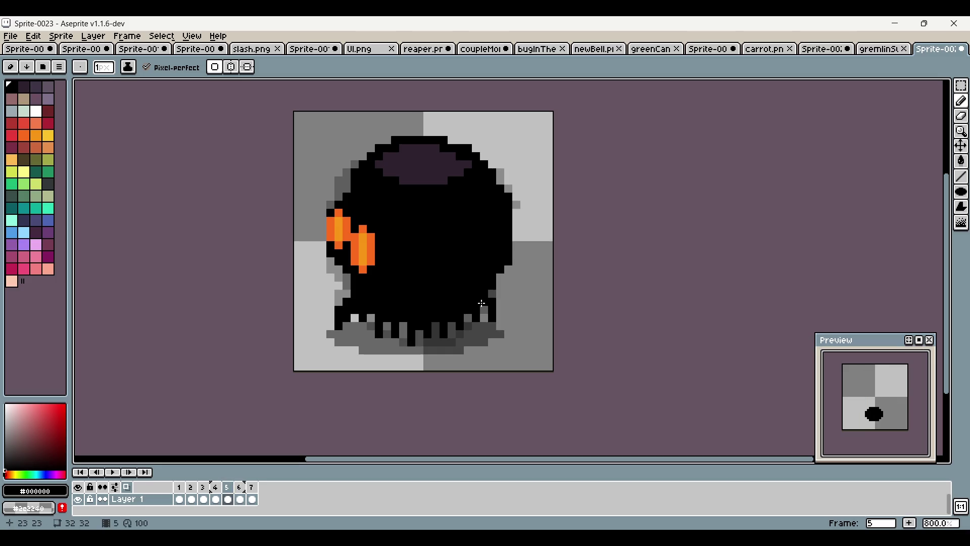
Play the spawn animation on the canvas to check frame 5 against its neighbours
left_click(239, 487)
left_click(215, 487)
left_click(228, 488)
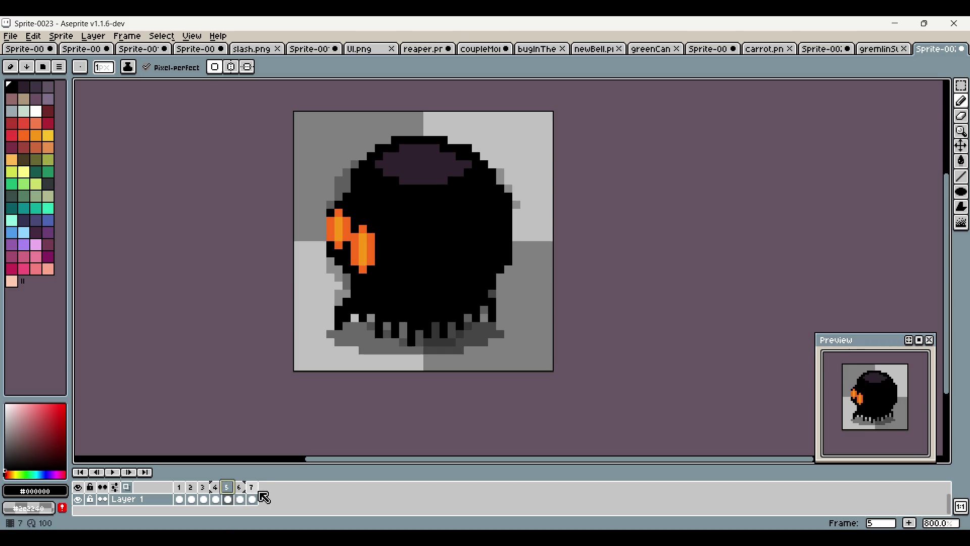
key("Right")
key("Left")
key("Return")
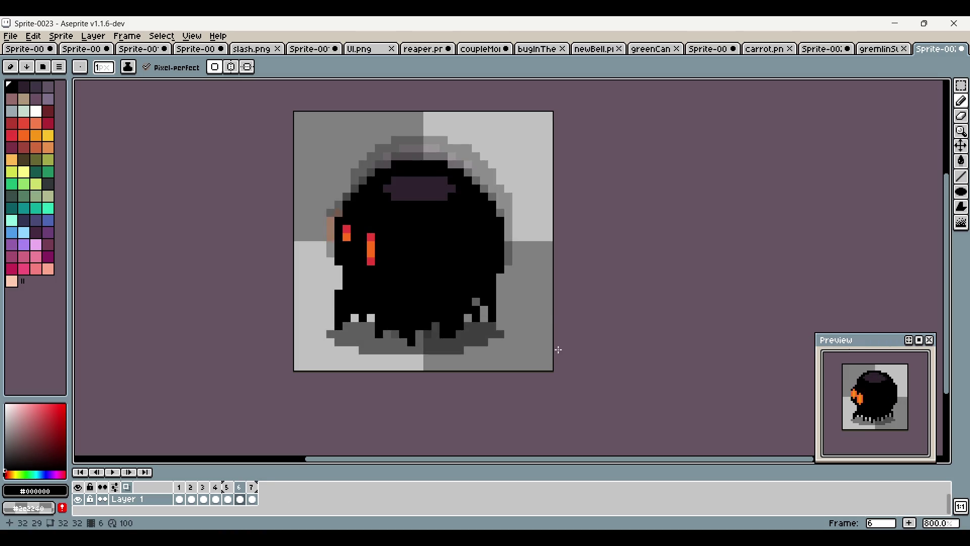
key("Return")
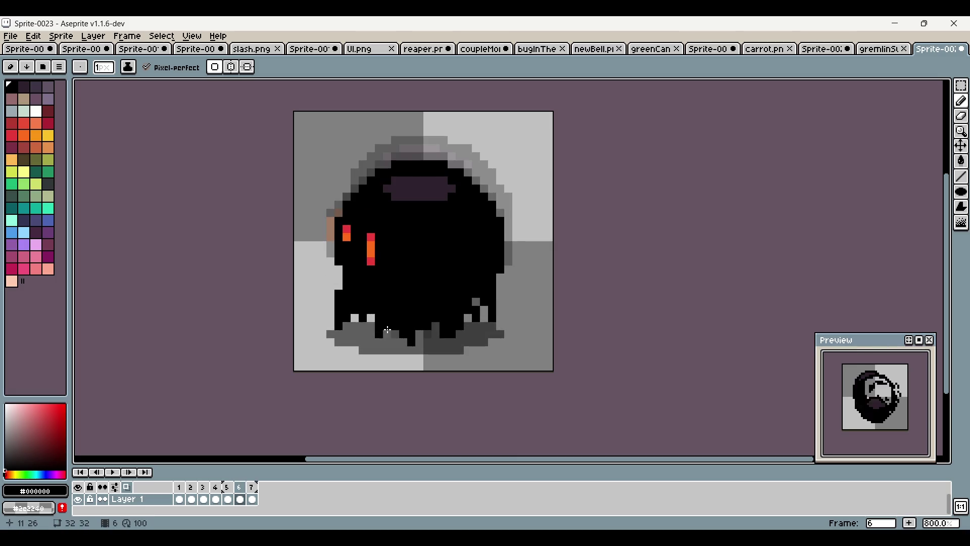
Add a black pixel to frame 6's base and extend frame 5's black base one row down
key("Right")
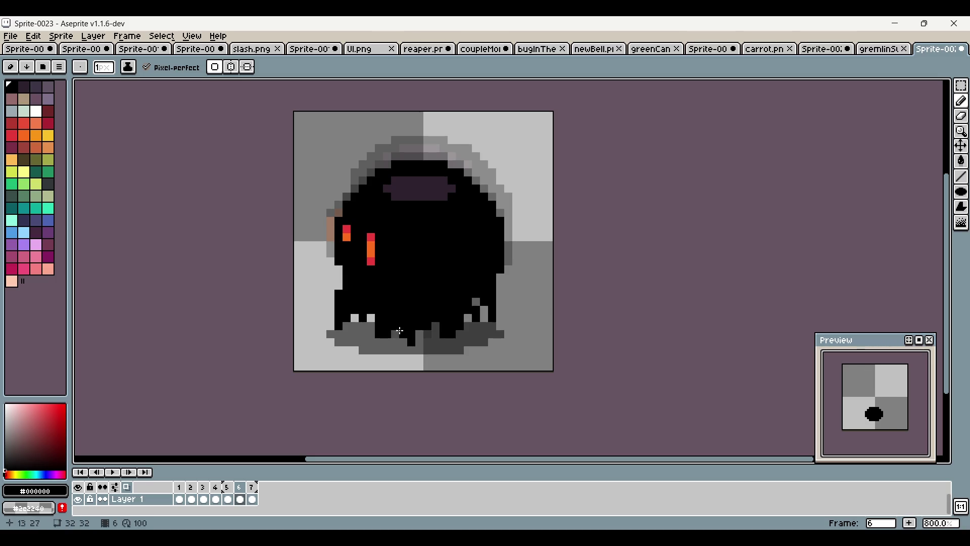
left_click(426, 331)
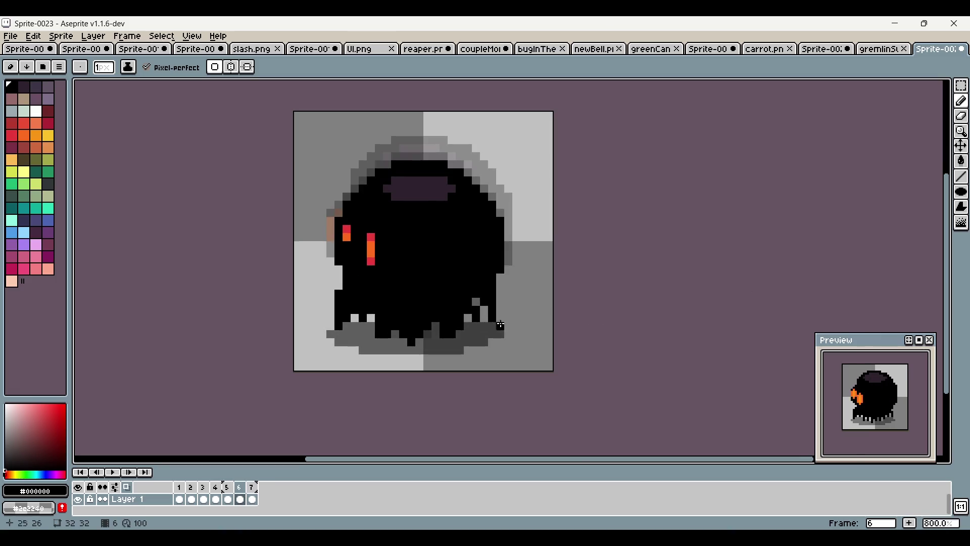
key("Left")
mouse_move(378, 318)
left_mouse_down()
mouse_move(381, 326)
mouse_move(453, 316)
mouse_move(436, 343)
mouse_move(454, 315)
left_mouse_up()
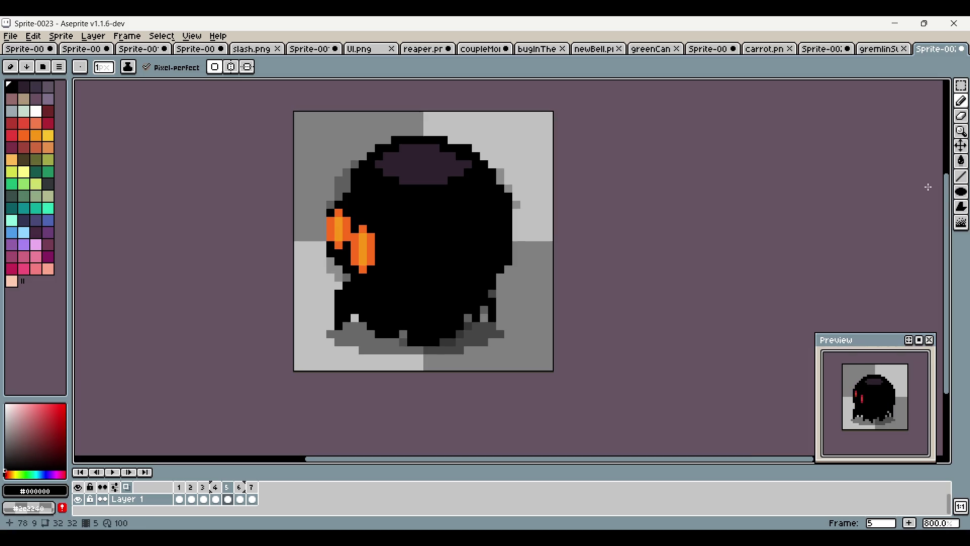
scroll(697, 204, "down", 1)
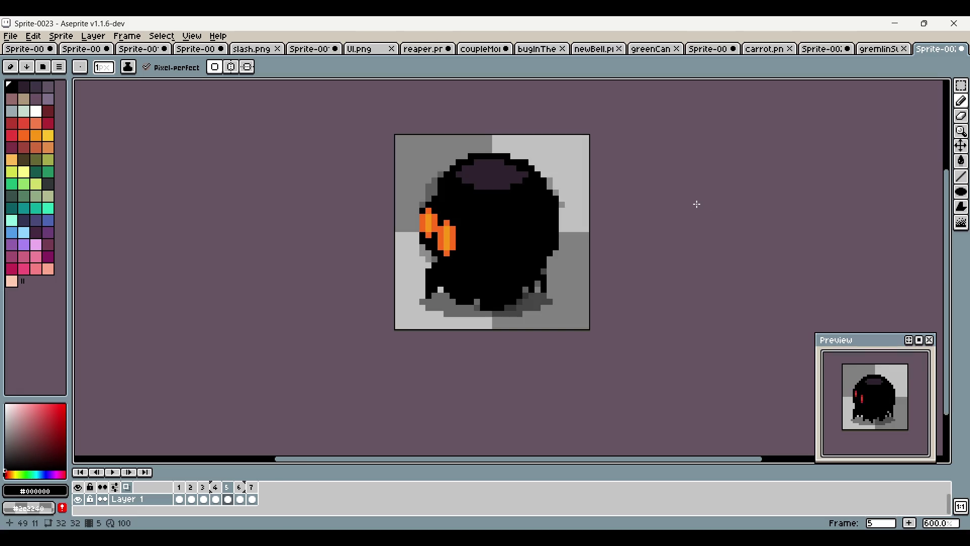
scroll(697, 204, "right", 2)
left_click(10, 35)
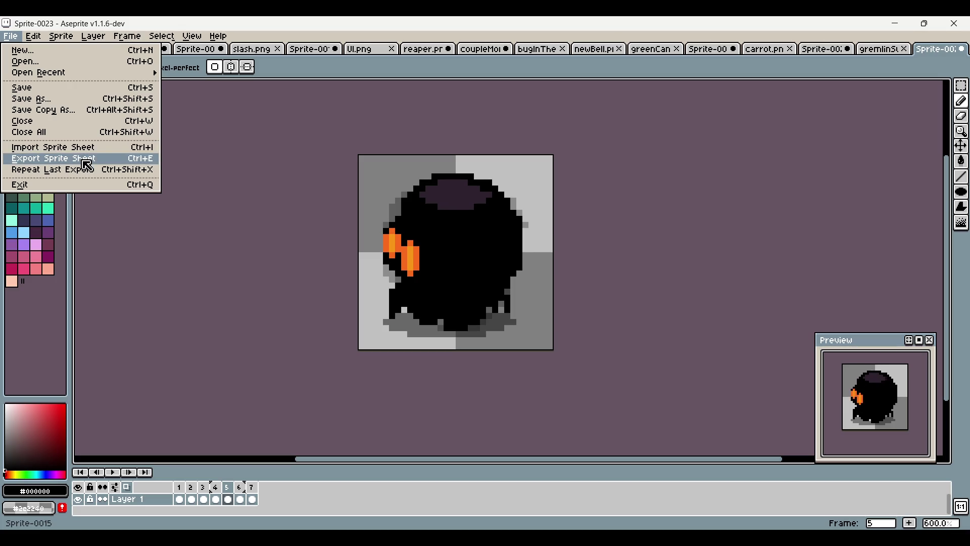
Export all seven frames as the horizontal-strip sprite sheet darknessGhostSpawn.png
left_click(85, 162)
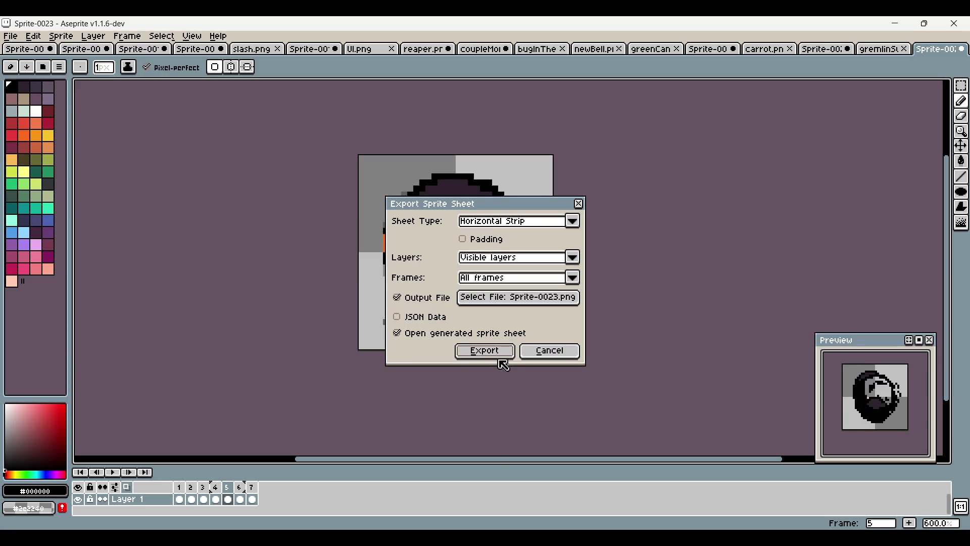
left_click(534, 301)
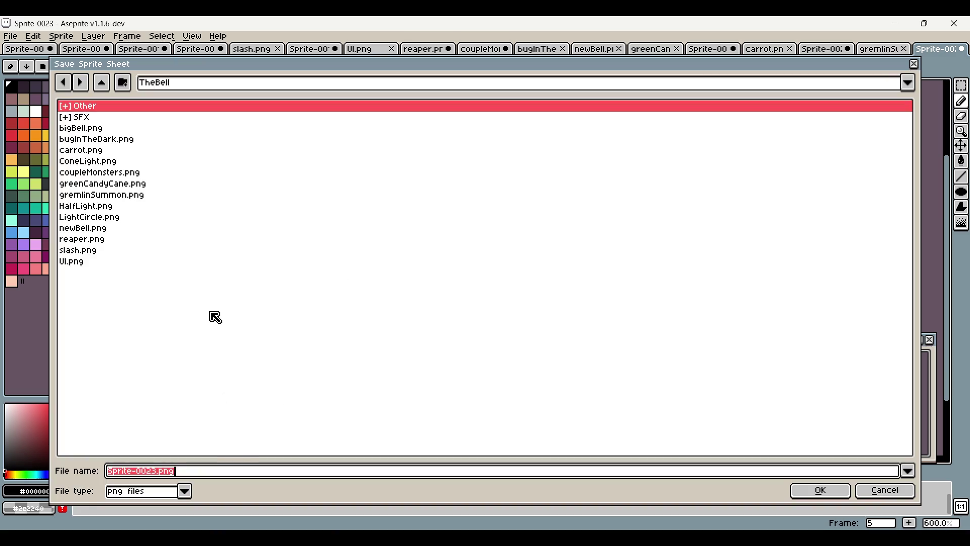
type("far")
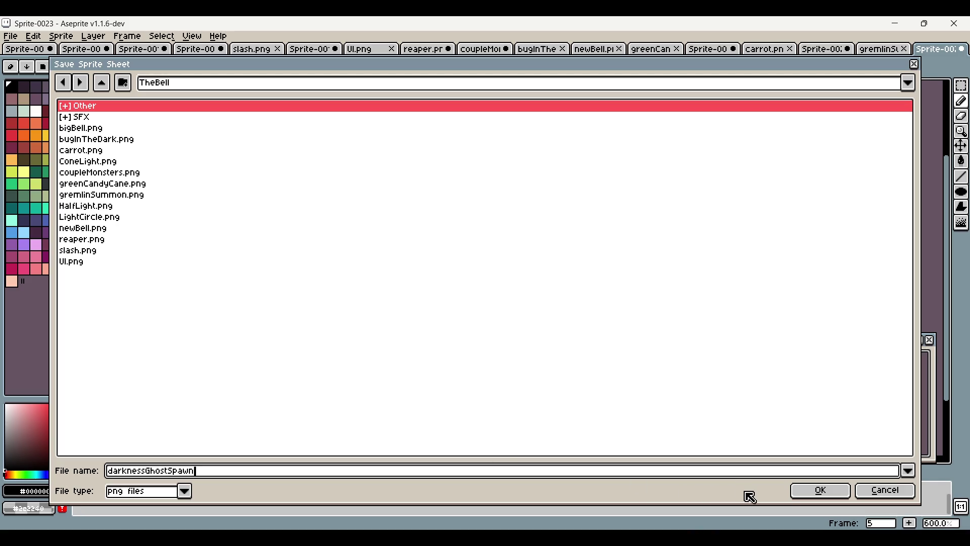
left_click(808, 493)
left_click(525, 353)
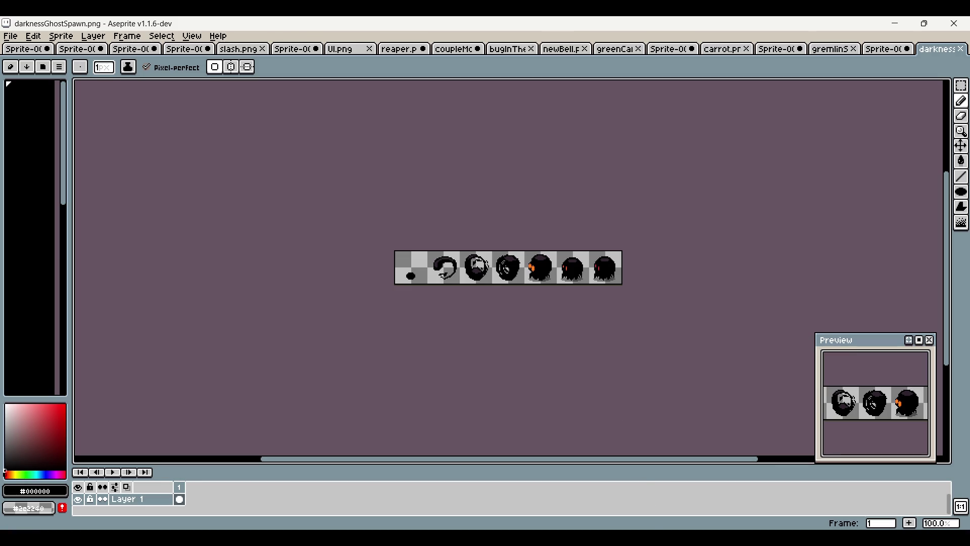
key("alt+Tab")
Find darknessGhostSpawn in the Sprites folder and check the exported strip in File Explorer
left_click(58, 353)
left_click(23, 352)
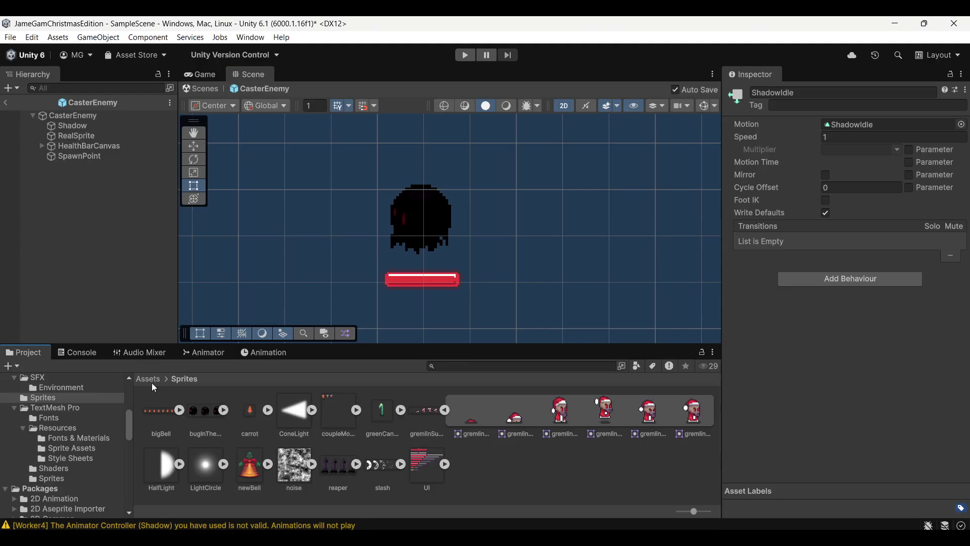
key("alt+Tab")
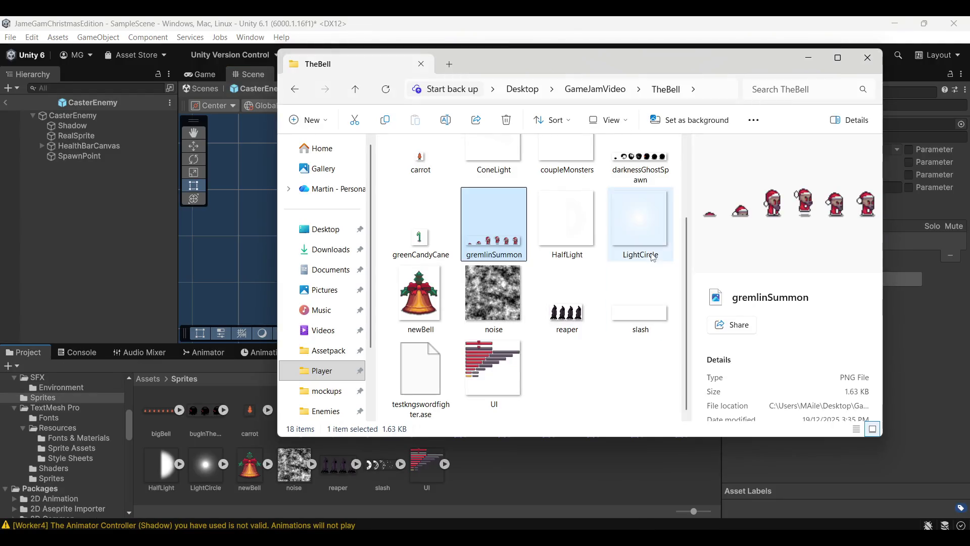
left_click(649, 274)
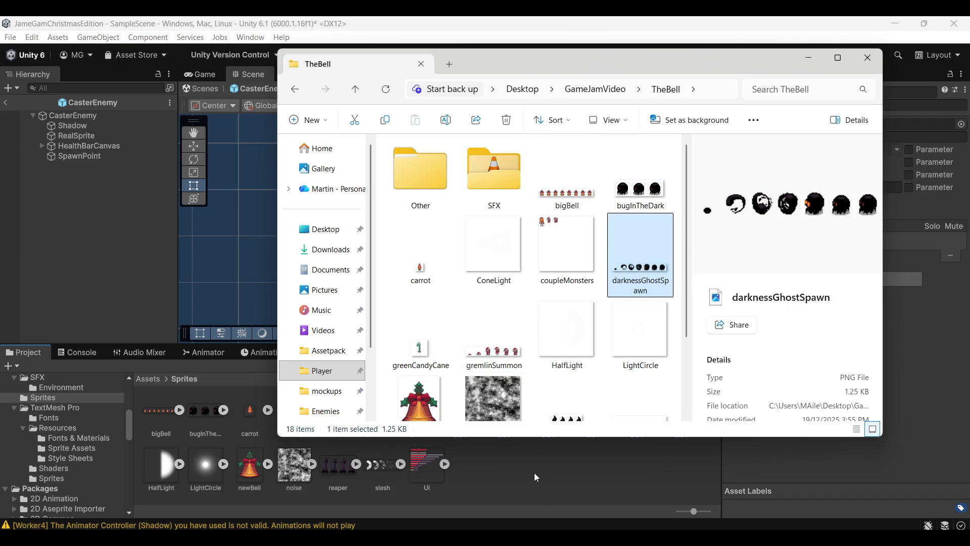
left_click(566, 487)
left_click(398, 410)
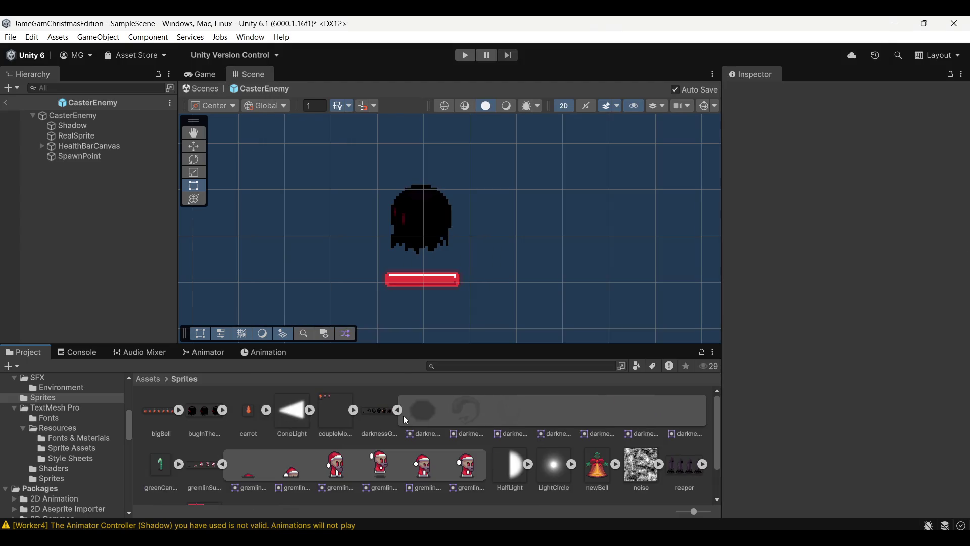
Set darknessGhostSpawn's import to 16 pixels per unit, Point filtering and no compression, then apply
left_click(378, 417)
left_click(847, 175)
type("16")
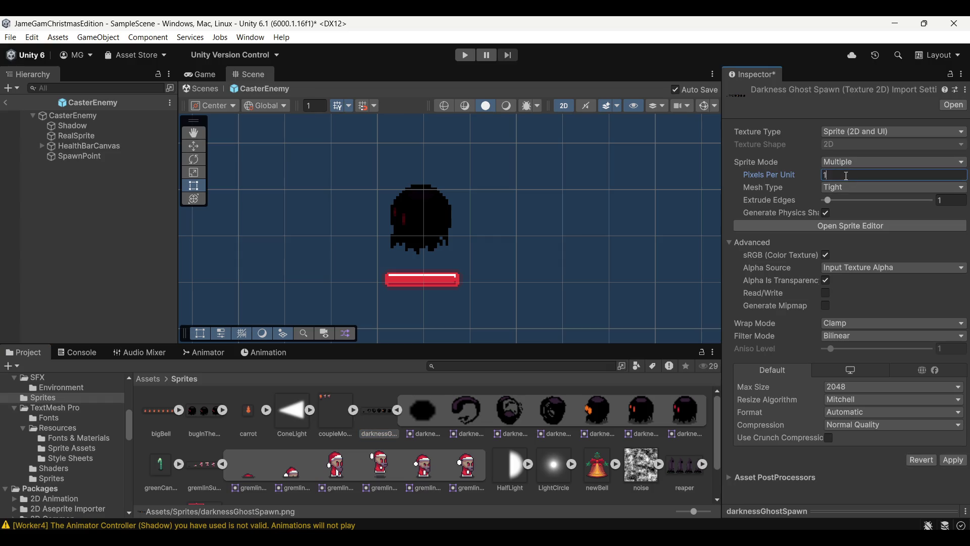
left_click(861, 336)
left_click(869, 351)
left_click(889, 425)
left_click(859, 435)
left_click(965, 449)
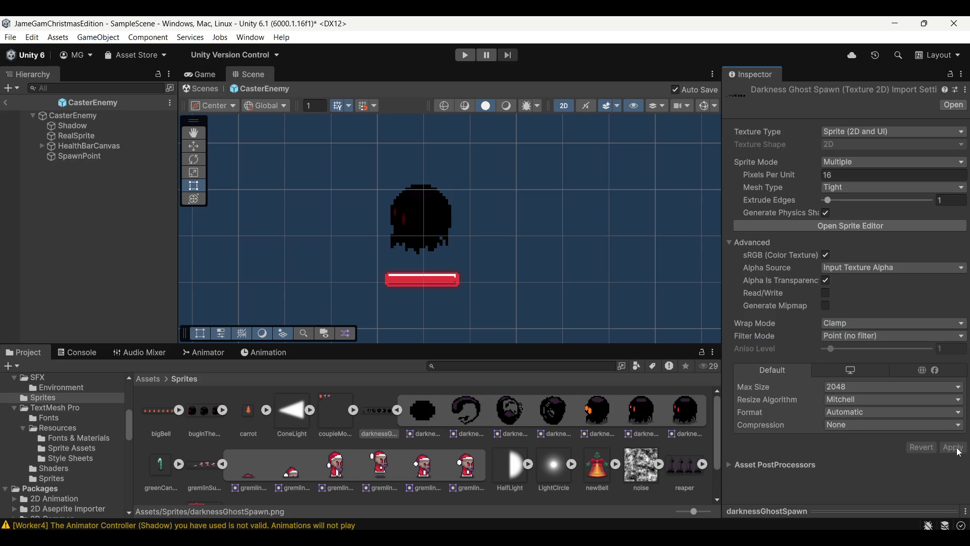
Slice the strip by 32-pixel grid cells in the Sprite Editor and apply
left_click(841, 228)
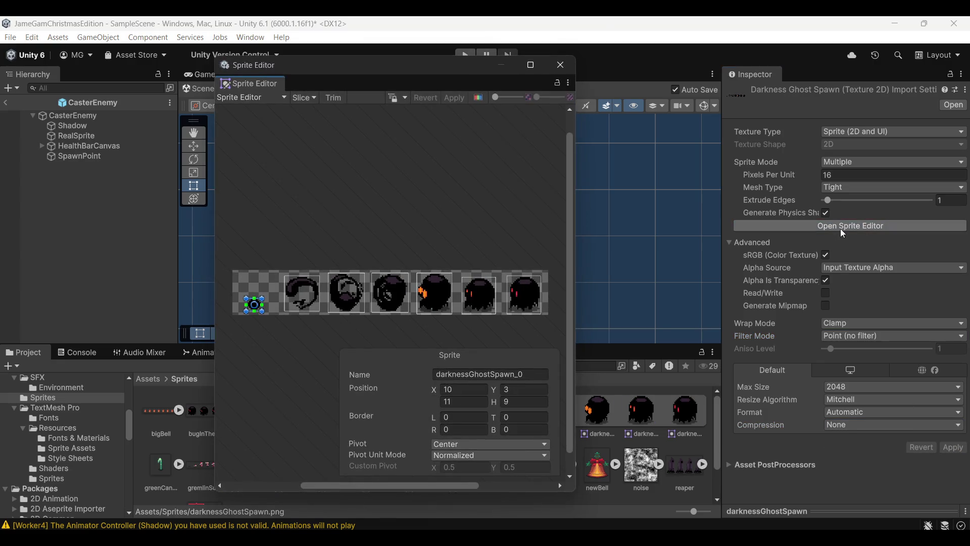
left_click(317, 97)
left_click(399, 126)
left_click(450, 149)
left_click(420, 138)
type("32")
left_click(434, 258)
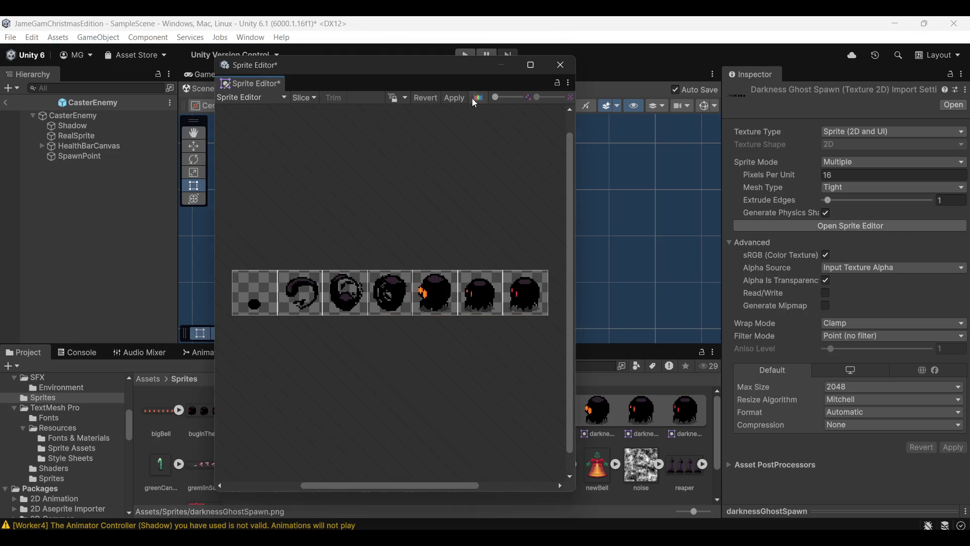
left_click(458, 99)
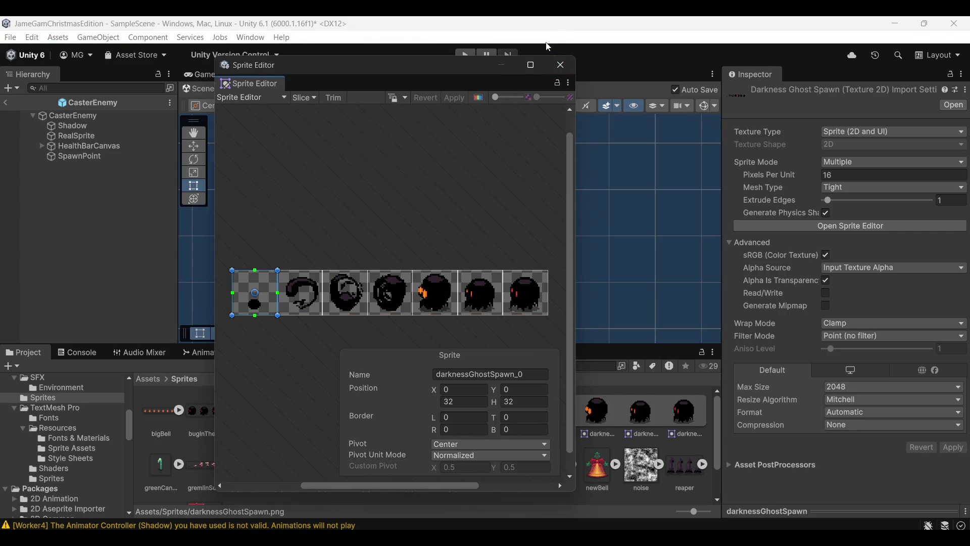
left_click(561, 65)
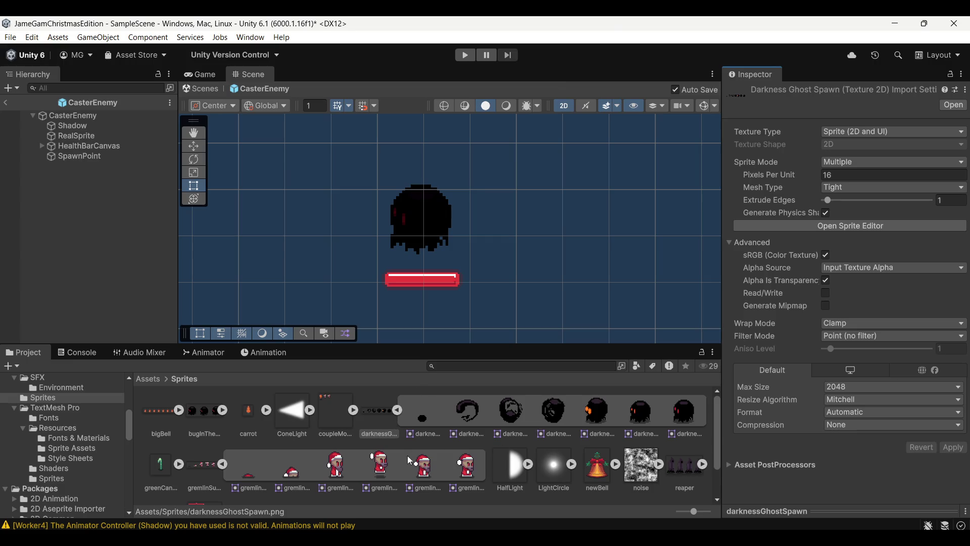
Dock the Animation window below the scene and create a new clip named ShadowSpawn
left_click(264, 354)
mouse_move(284, 354)
left_mouse_down()
mouse_move(273, 320)
mouse_move(393, 262)
left_mouse_up()
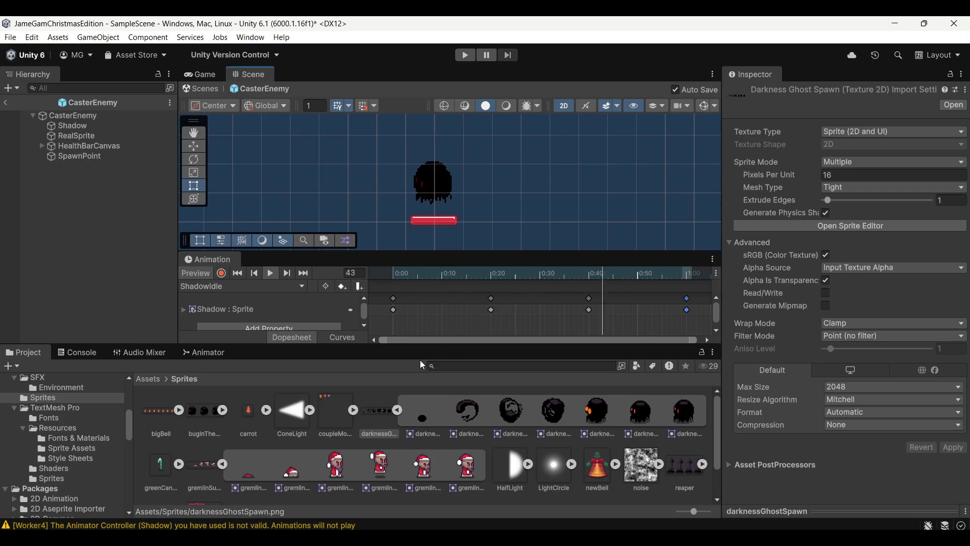
left_click_drag(414, 346, 418, 405)
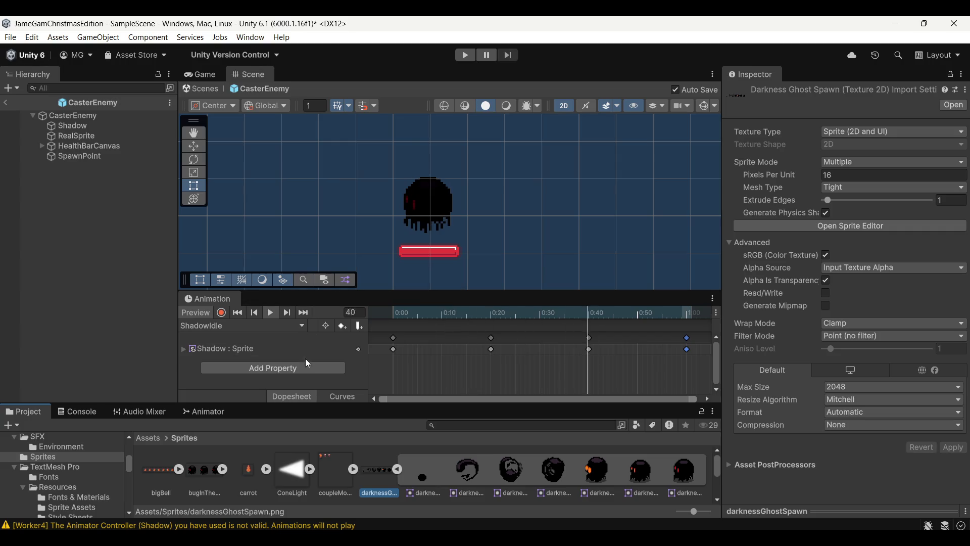
left_click(303, 327)
left_click(271, 358)
type("Shadow")
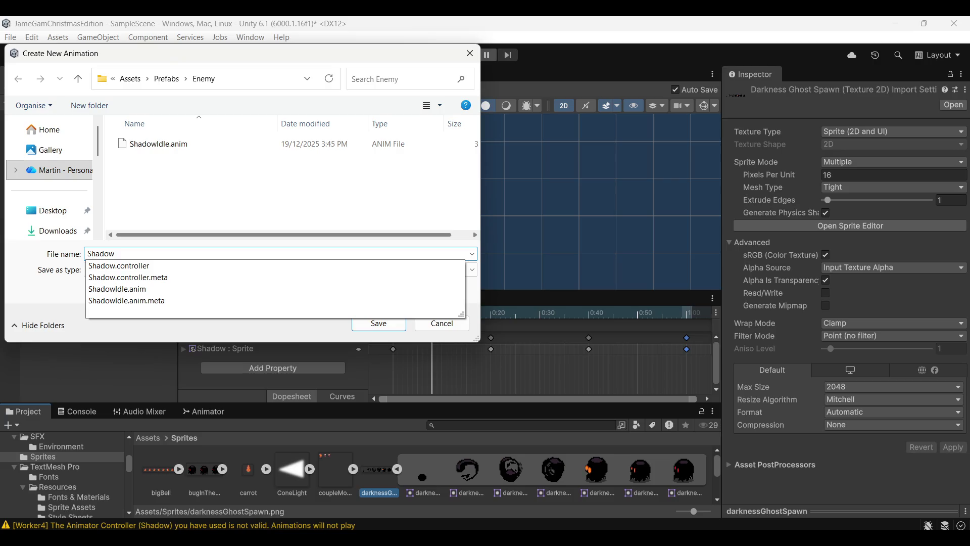
type("Spawn")
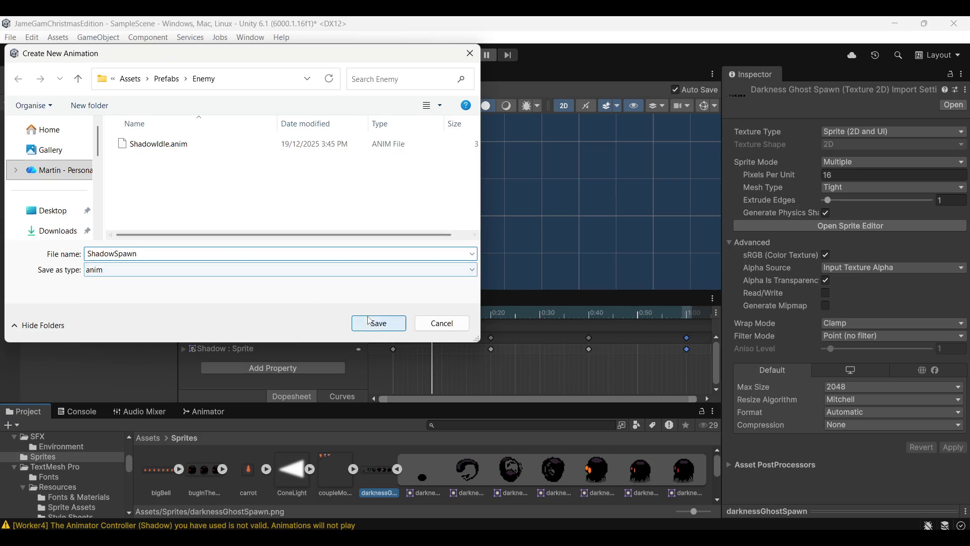
left_click(368, 318)
Drag the seven sliced spawn sprites onto the ShadowSpawn timeline as keyframes
left_click_drag(400, 328, 393, 332)
left_click_drag(471, 459, 443, 339)
mouse_move(500, 465)
left_mouse_down()
mouse_move(492, 349)
mouse_move(540, 341)
left_mouse_up()
left_click_drag(611, 464, 588, 346)
mouse_move(633, 456)
left_mouse_down()
mouse_move(638, 338)
mouse_move(687, 338)
left_mouse_up()
Preview ShadowSpawn and pull the keyframes to five-frame spacing, the last at 0:30
left_click(274, 312)
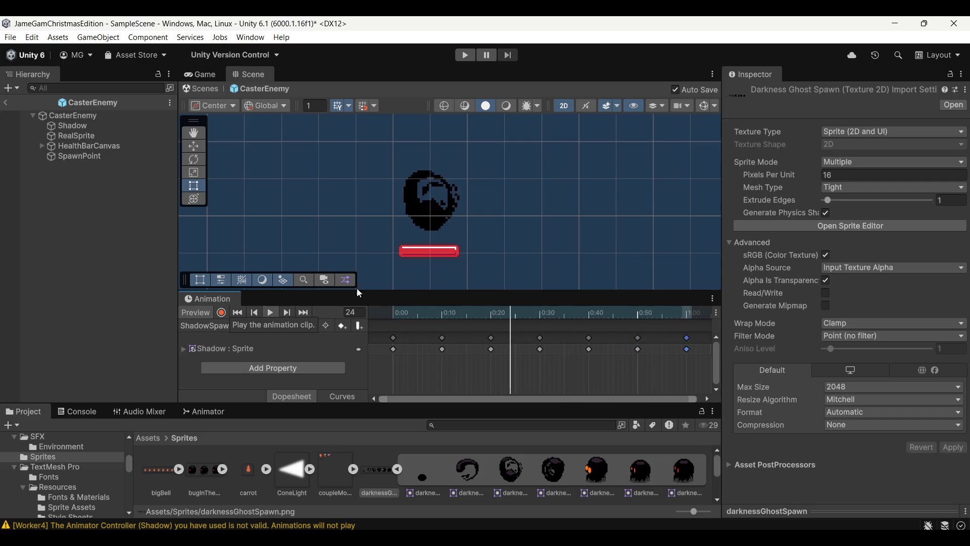
scroll(531, 222, "down", 3)
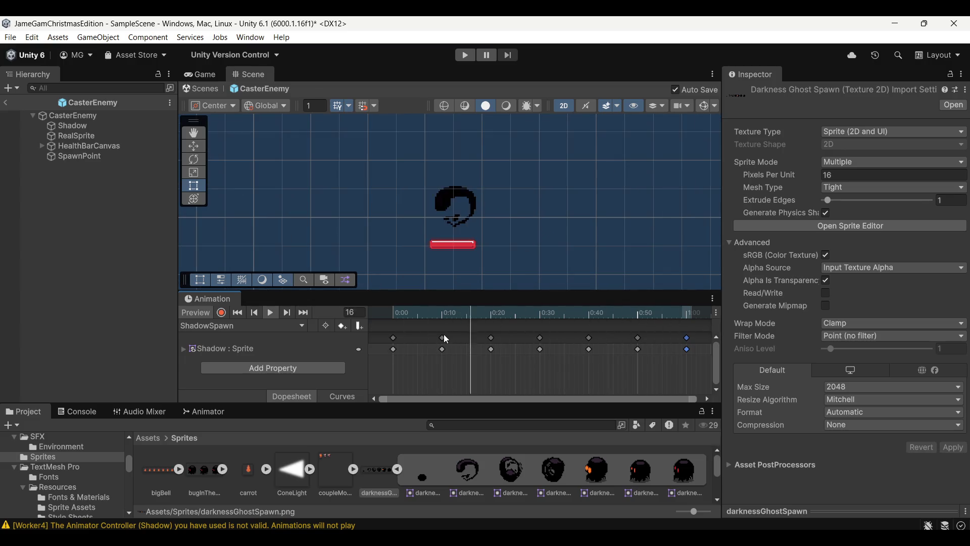
left_click_drag(447, 336, 418, 337)
left_click_drag(491, 337, 442, 338)
left_click_drag(540, 337, 467, 338)
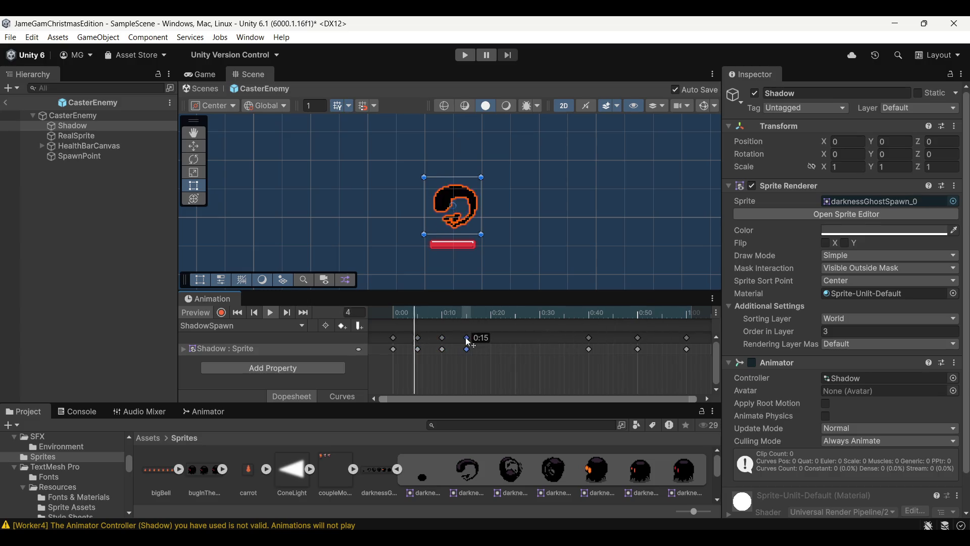
left_click(589, 338)
left_click_drag(589, 337, 491, 337)
left_click_drag(638, 338, 516, 338)
left_click_drag(687, 338, 540, 338)
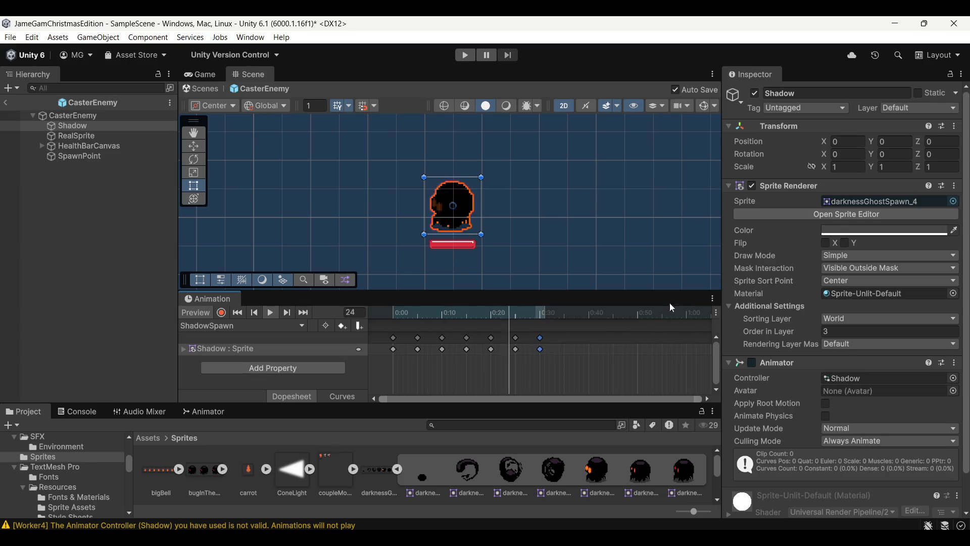
Fine-tune the final keyframes, holding the last frame slightly past 0:30
left_click(546, 228)
left_click_drag(541, 338, 598, 338)
left_click(622, 210)
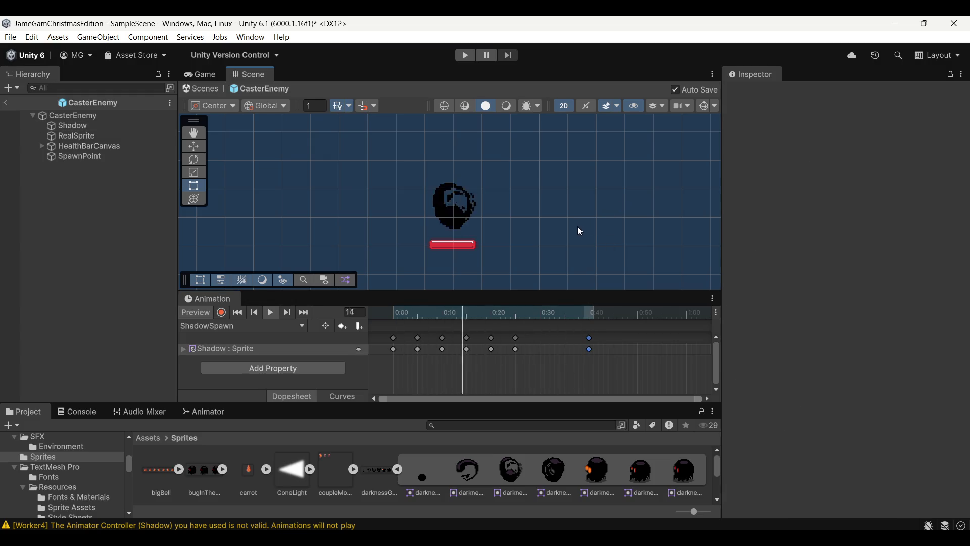
left_click_drag(517, 342, 540, 341)
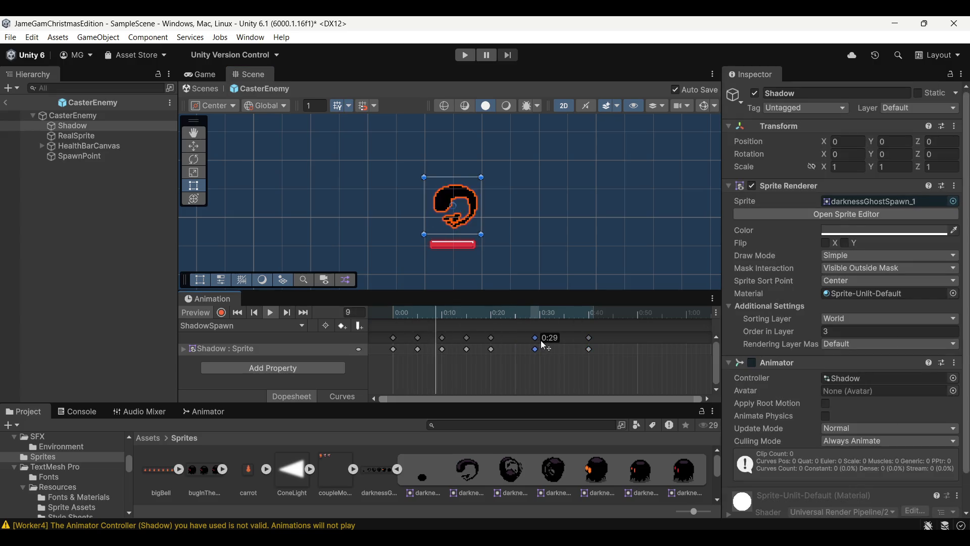
left_click(602, 203)
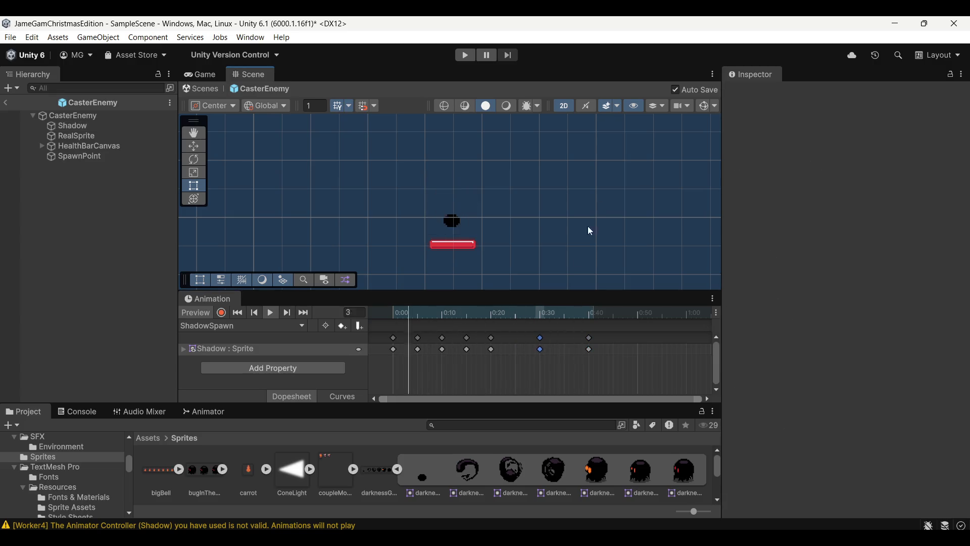
left_click_drag(540, 340, 520, 342)
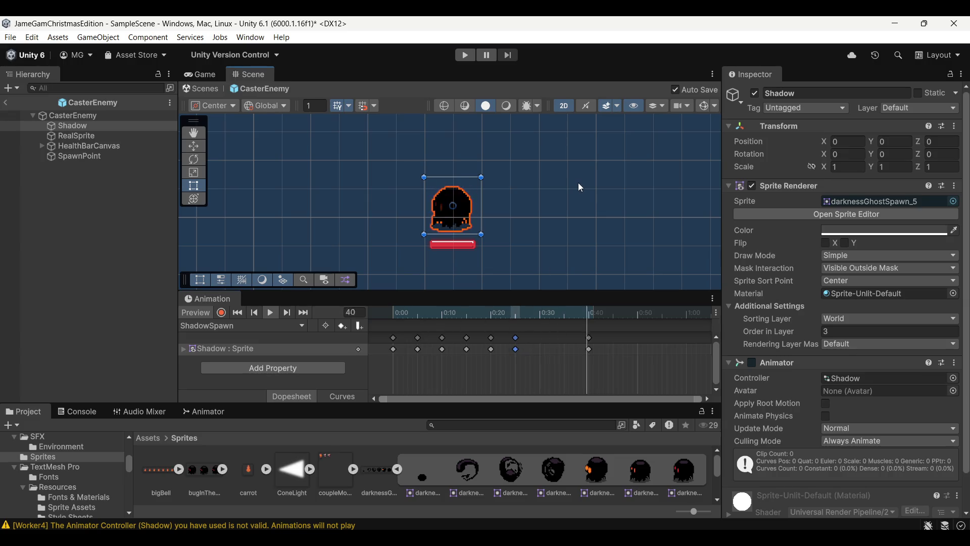
left_click(628, 209)
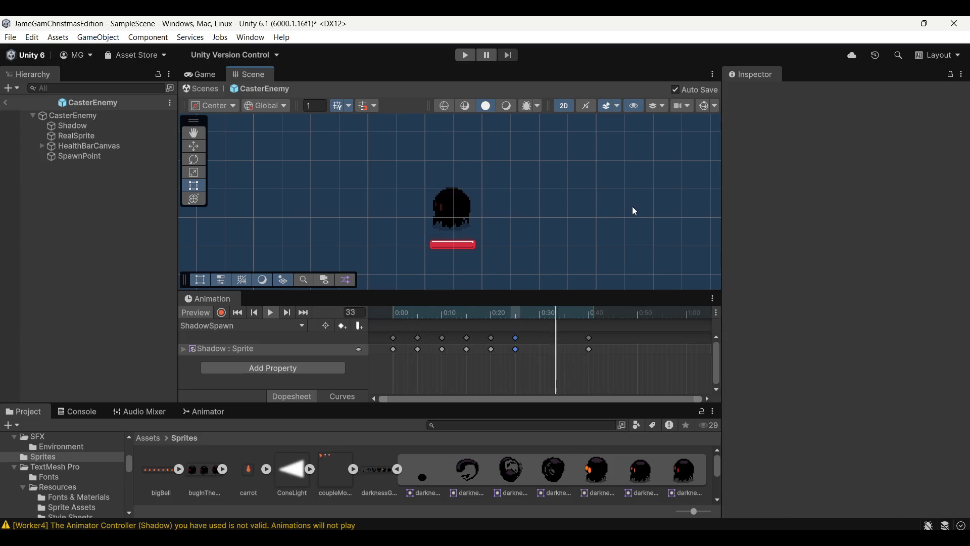
left_click_drag(588, 349, 543, 343)
left_click(606, 187)
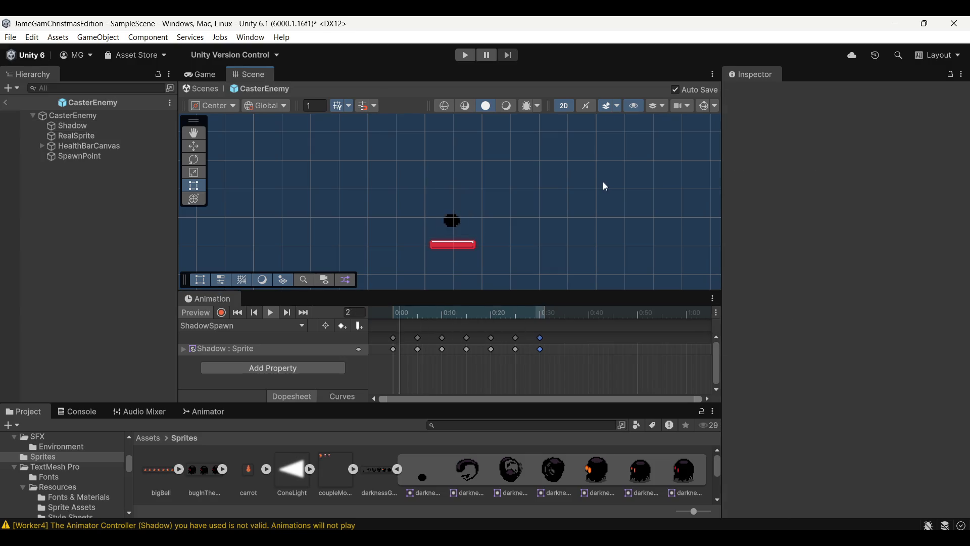
Return the Animation tab to the bottom panel and place ShadowSpawn beside ShadowIdle in the Animator
scroll(606, 186, "down", 3)
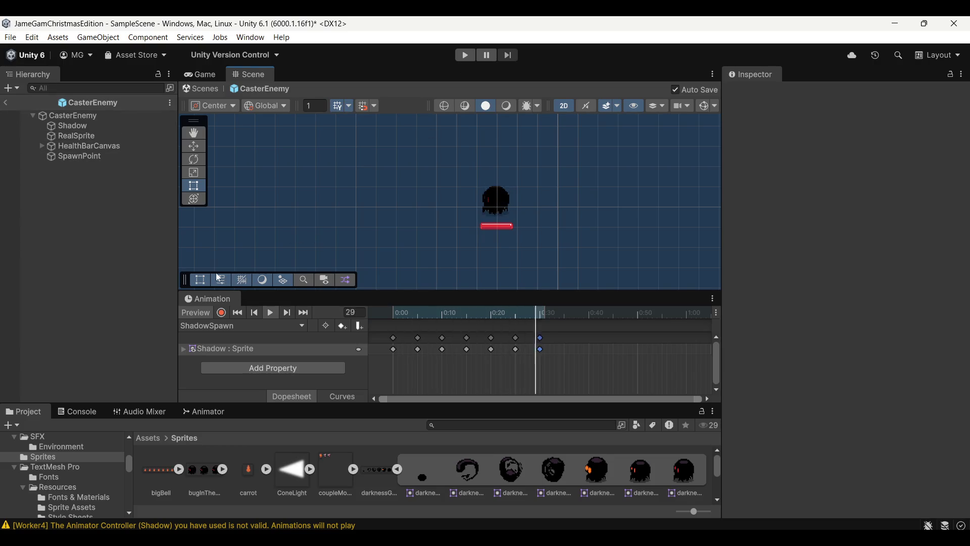
left_click_drag(208, 299, 249, 417)
left_click(218, 411)
left_click_drag(317, 415, 321, 280)
left_click_drag(374, 397, 399, 384)
Make ShadowSpawn the layer default state with a transition into ShadowIdle
scroll(425, 372, "up", 3)
left_click_drag(479, 337, 340, 348)
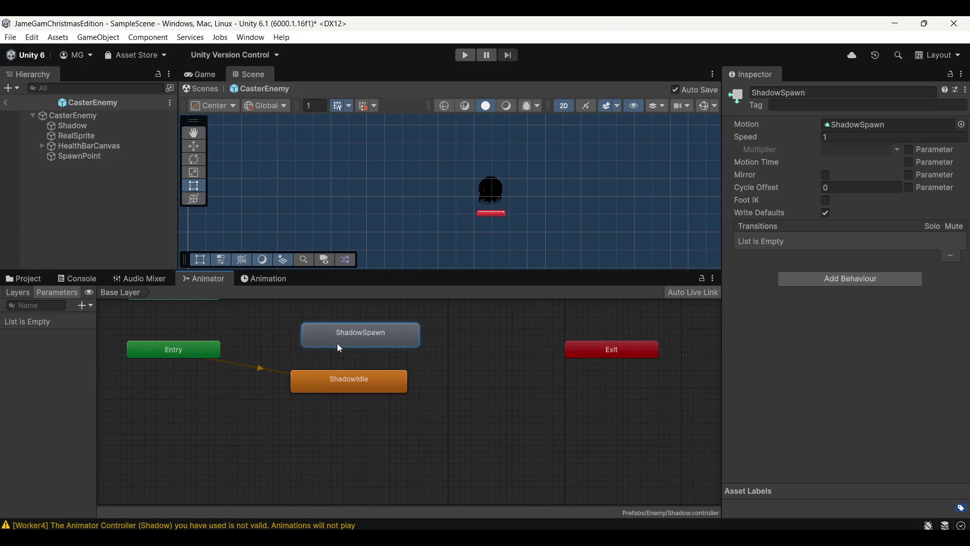
right_click(373, 378)
left_click(399, 397)
right_click(380, 380)
left_click(400, 386)
left_click(380, 424)
Inspect both states and the new transition, then exit prefab mode to SampleScene
left_click(384, 436)
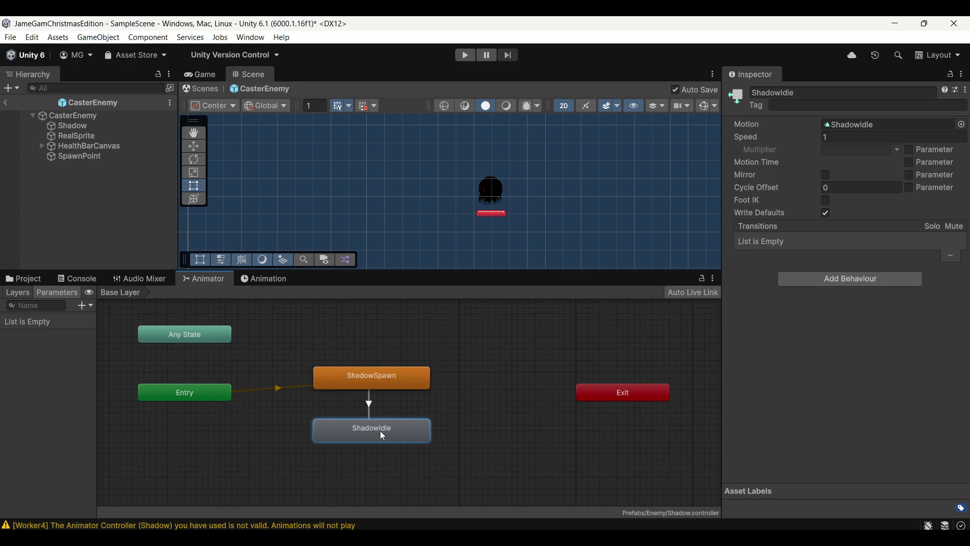
left_click(390, 388)
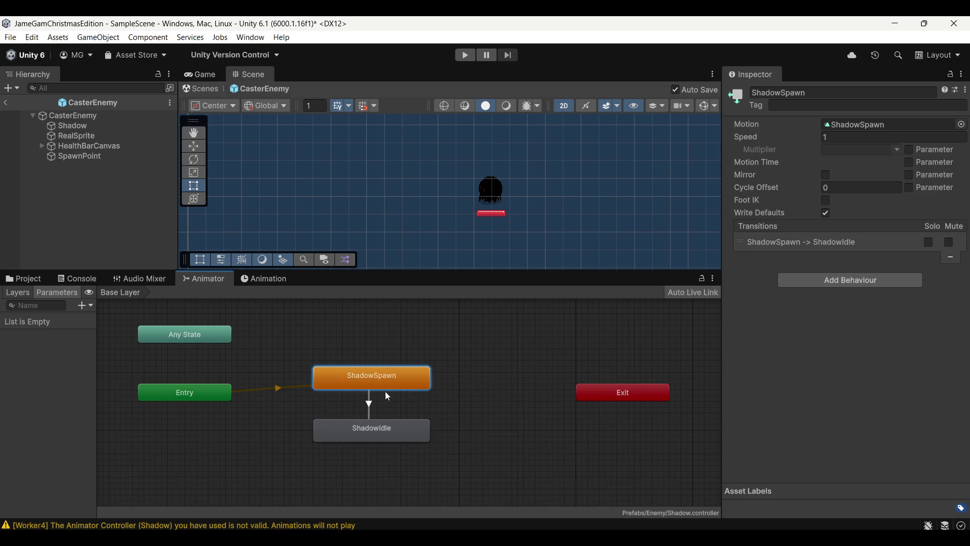
left_click(369, 405)
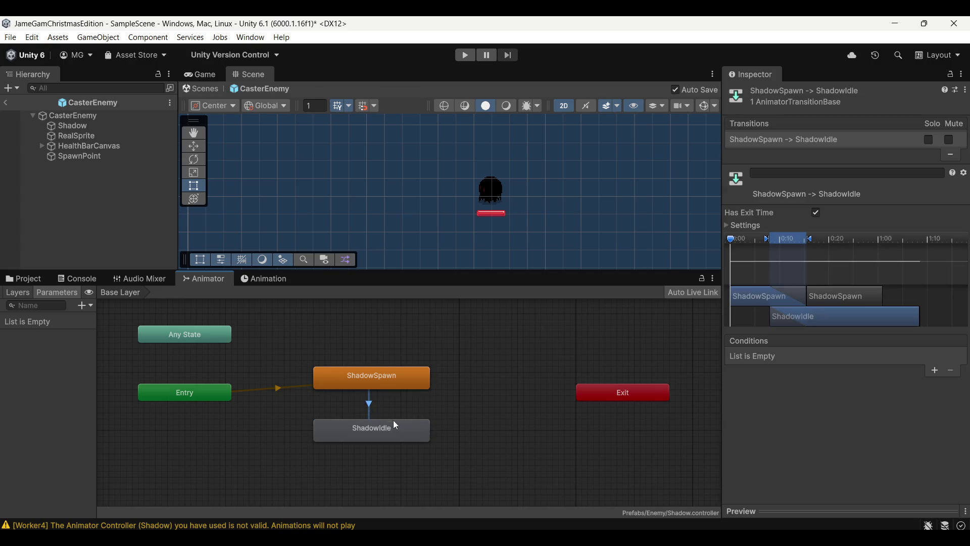
left_click(349, 432)
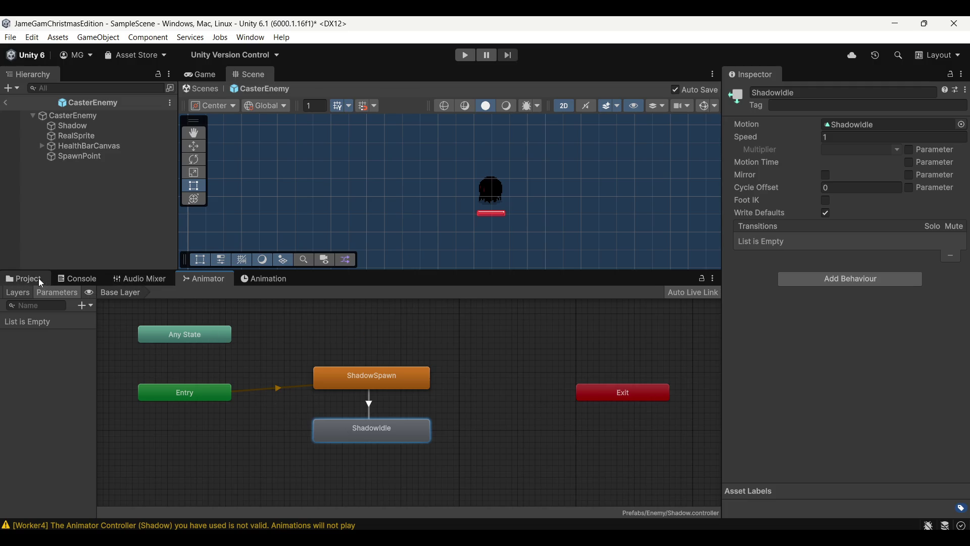
left_click(40, 281)
left_click_drag(298, 273, 299, 326)
left_click(6, 102)
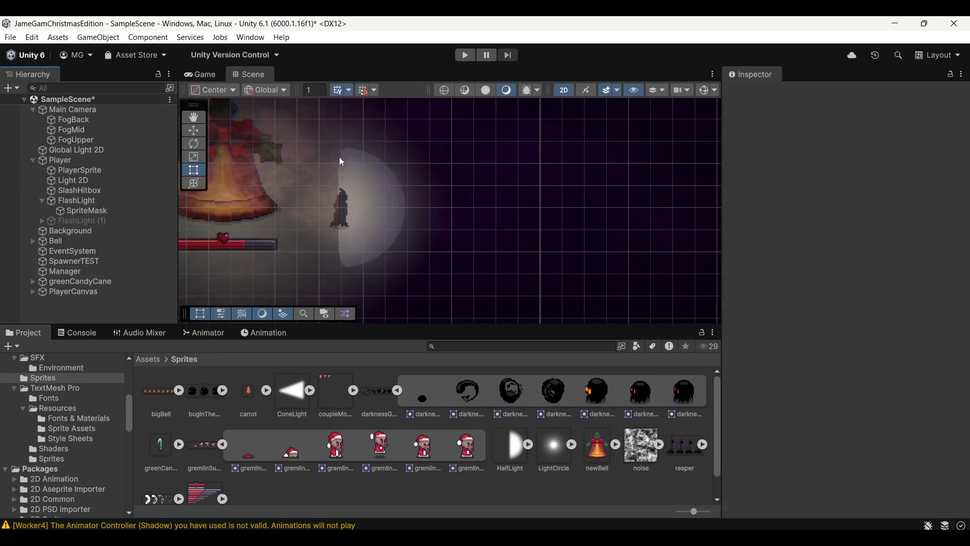
Play-test SampleScene, moving the player toward the spawning enemies and attacking them, then stop
left_click_drag(461, 228, 470, 233)
left_click(466, 55)
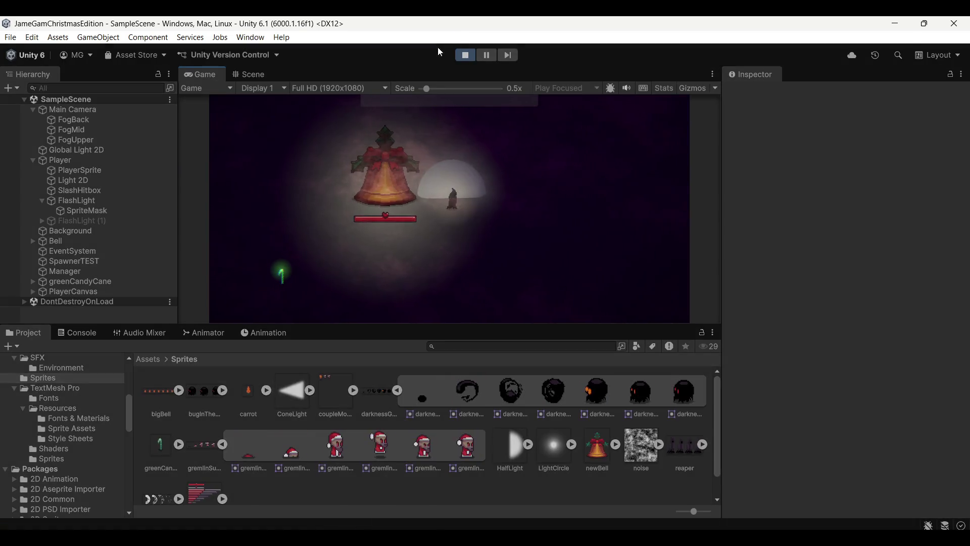
key("d")
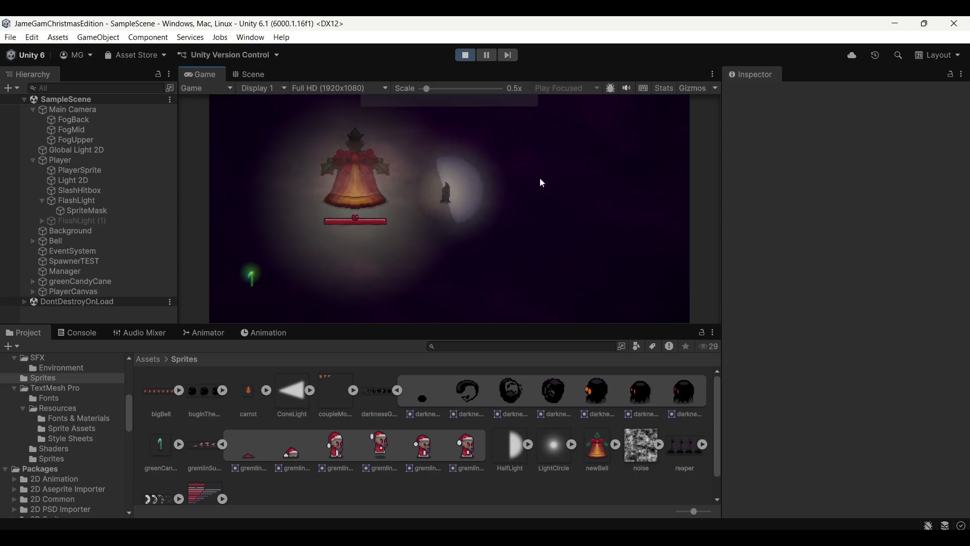
key("a")
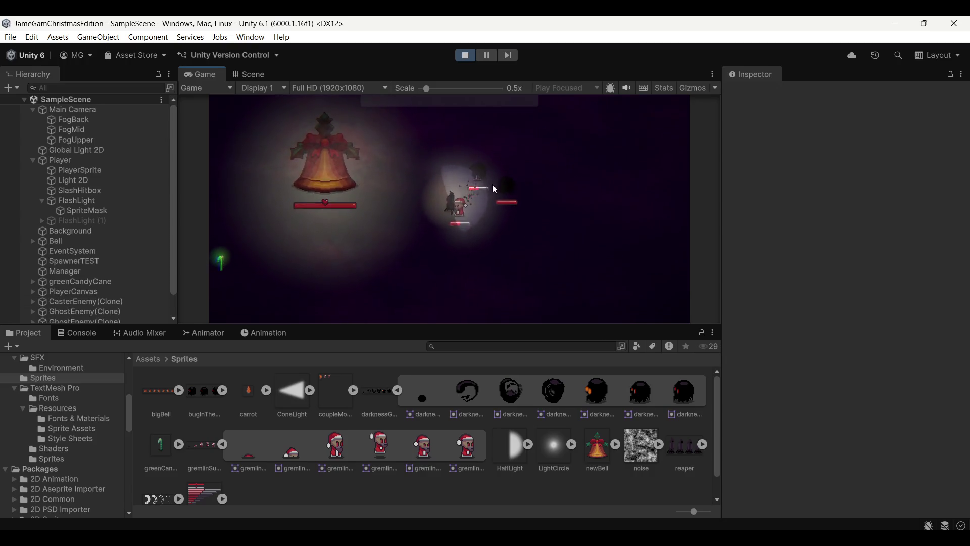
key("s")
key("w")
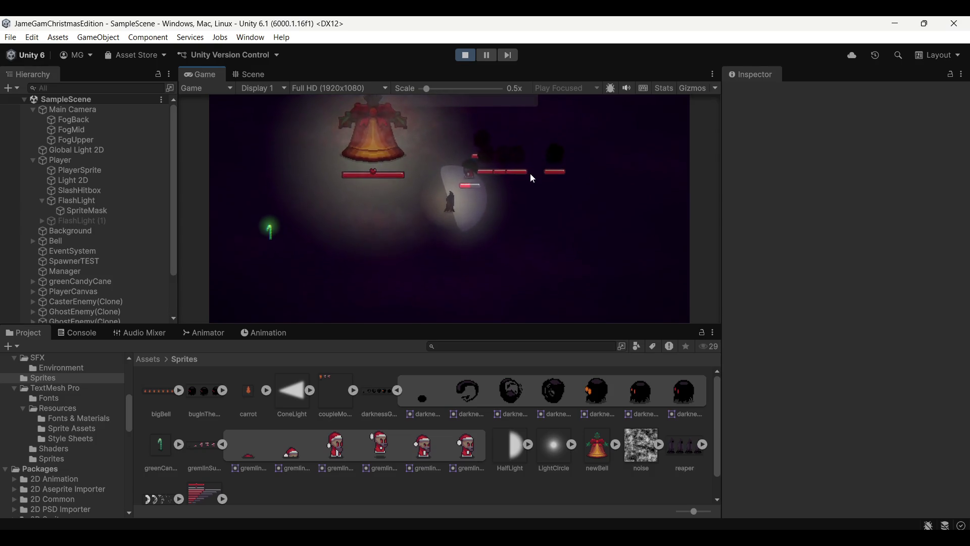
key("w")
left_click(478, 139)
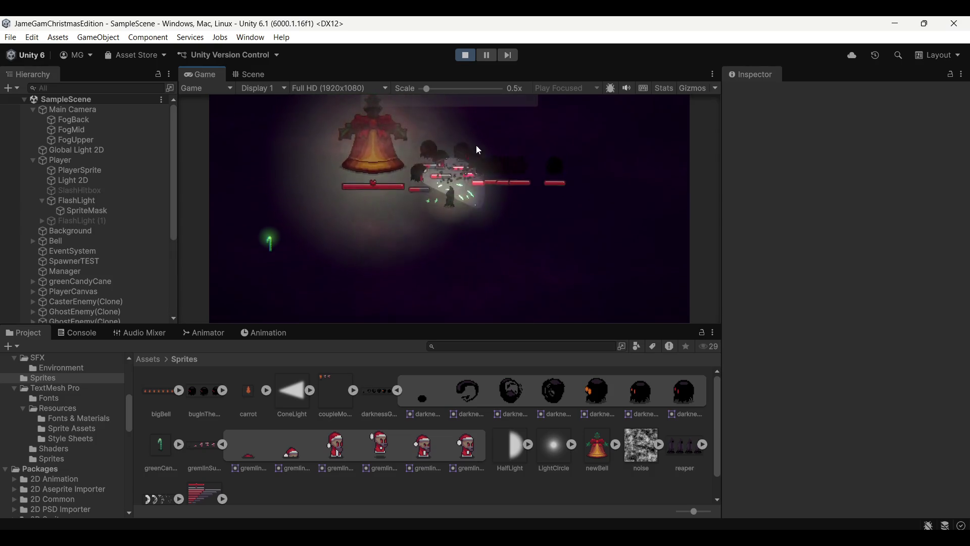
left_click(489, 169)
left_click(501, 160)
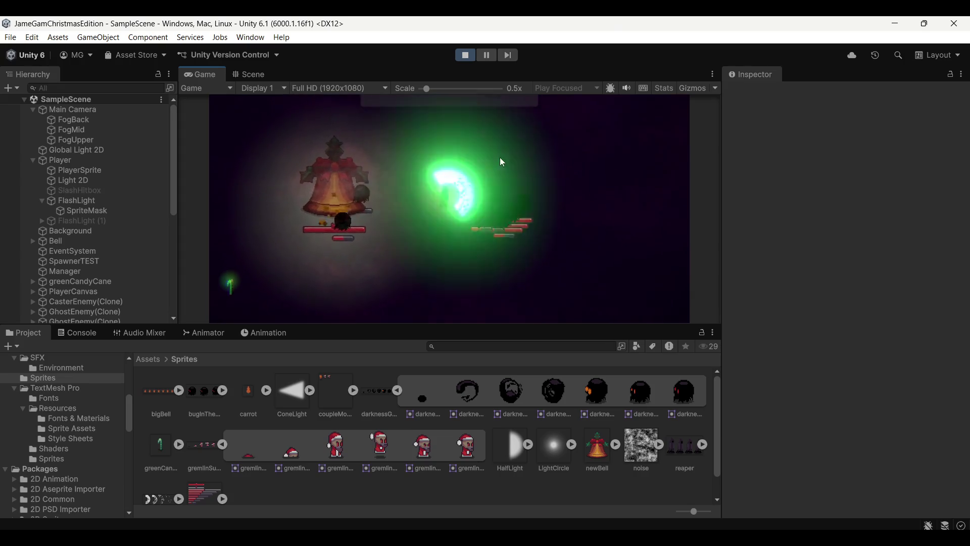
left_click(465, 56)
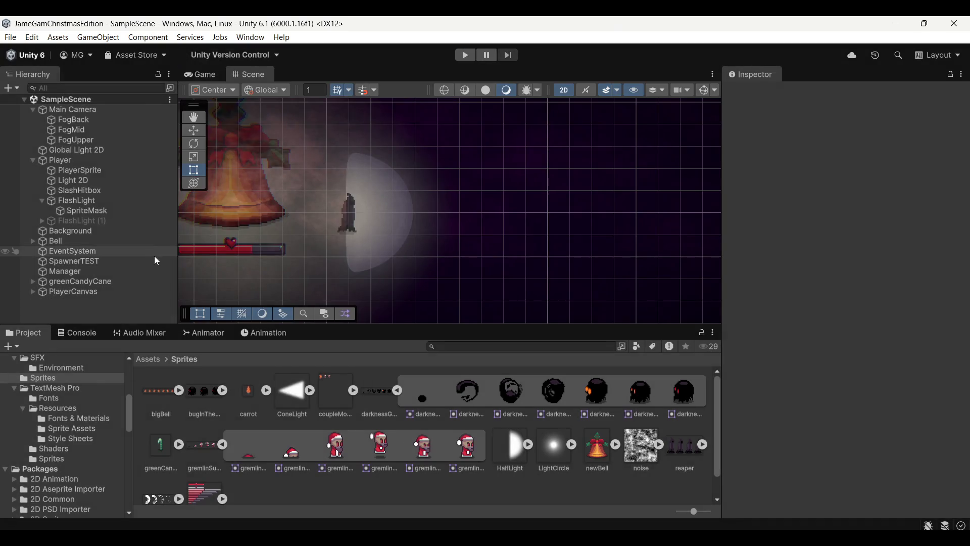
Give the CarrotEnemy prefab's Shadow child an Animator using the Shadow controller
left_click(150, 362)
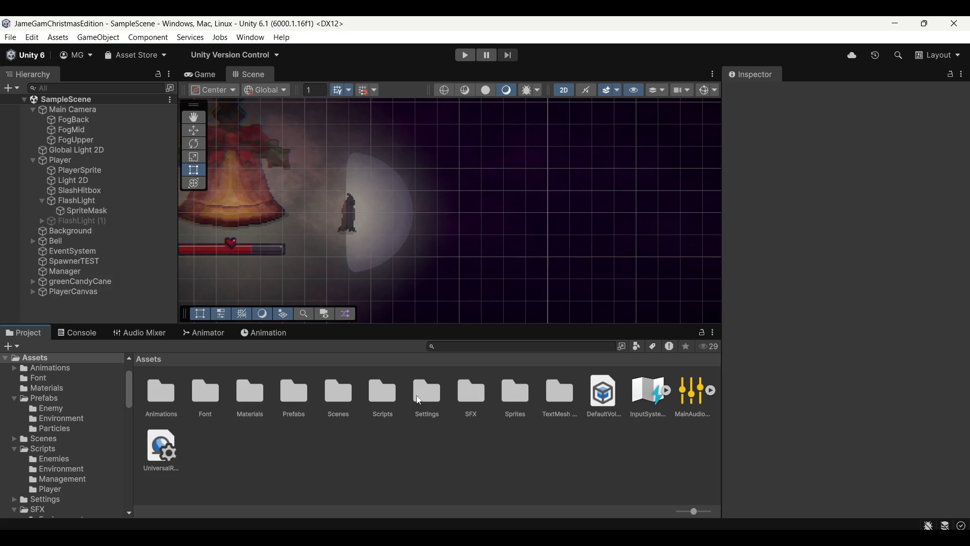
double_click(309, 402)
double_click(166, 400)
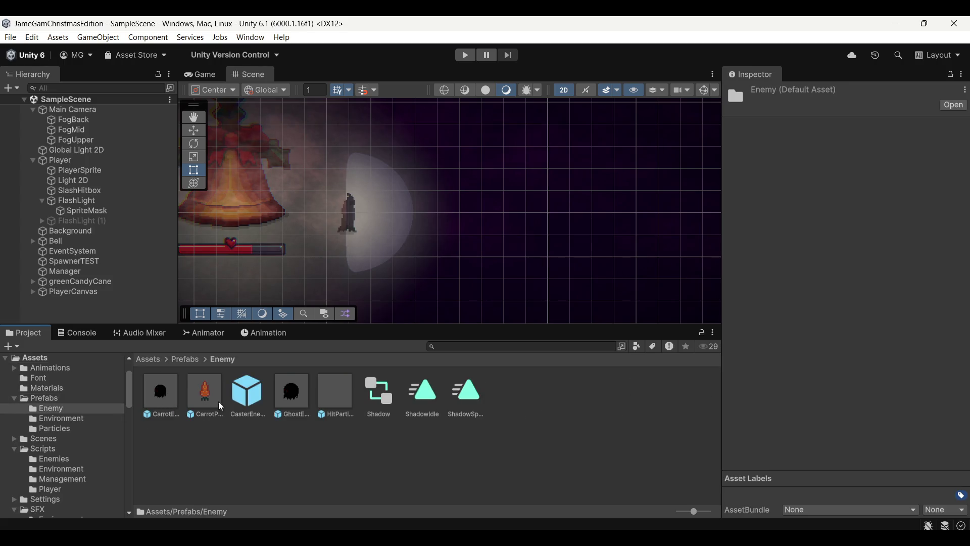
double_click(162, 396)
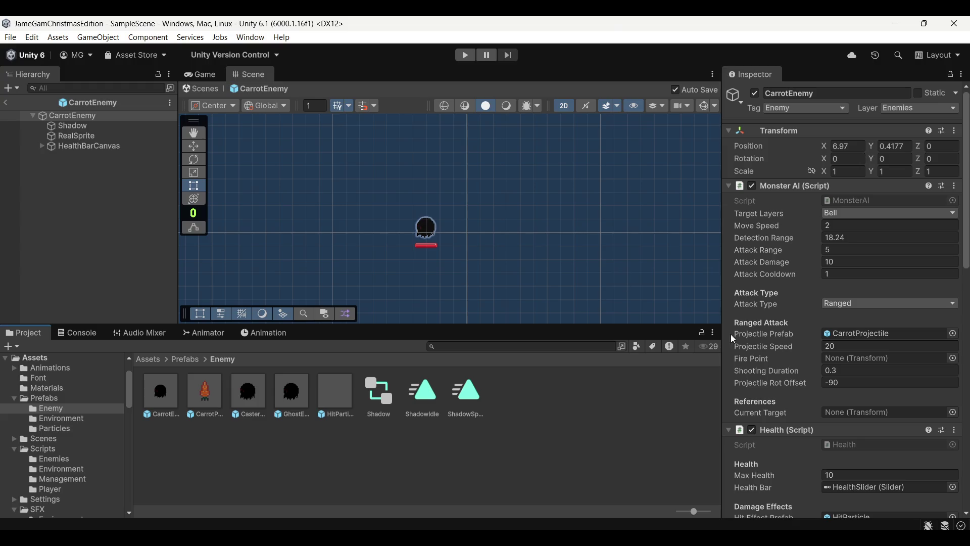
left_click(70, 126)
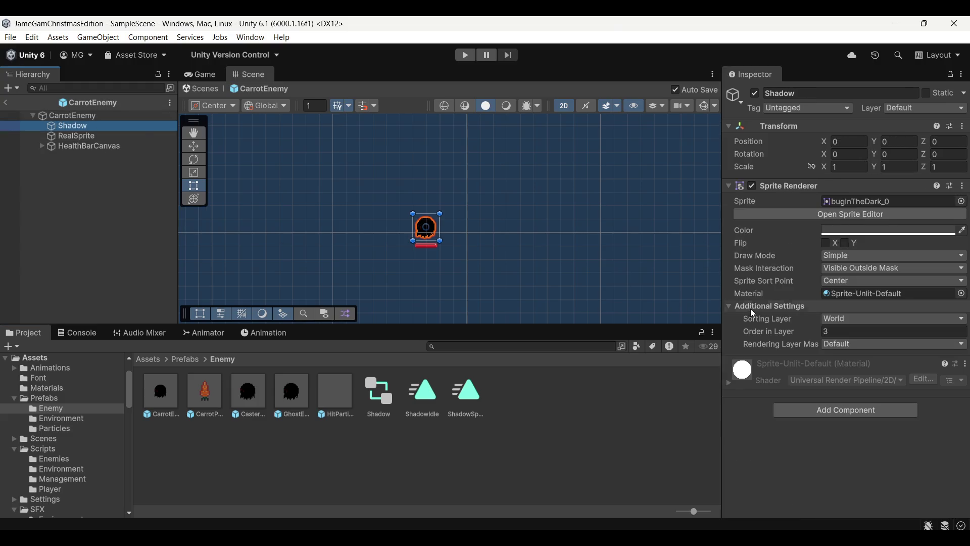
left_click(822, 415)
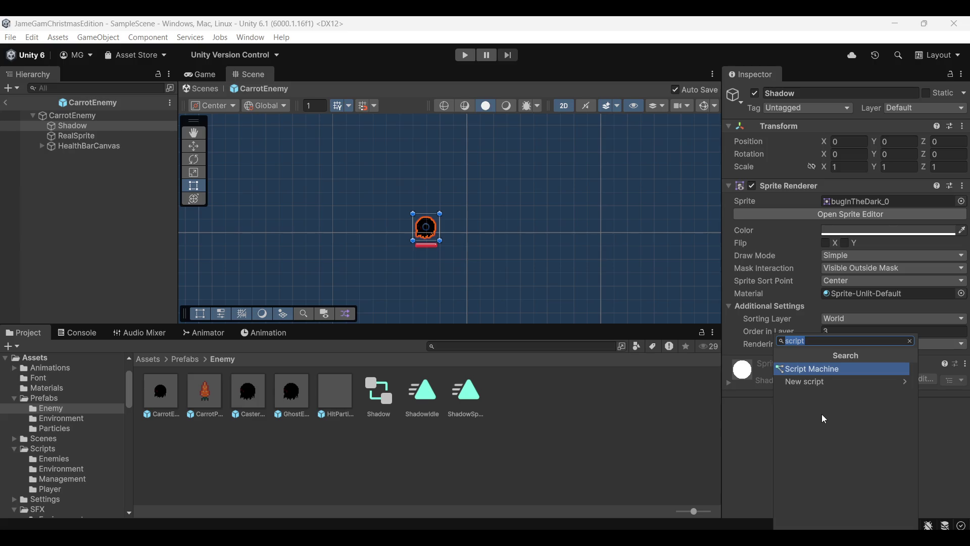
left_click_drag(379, 393, 601, 421)
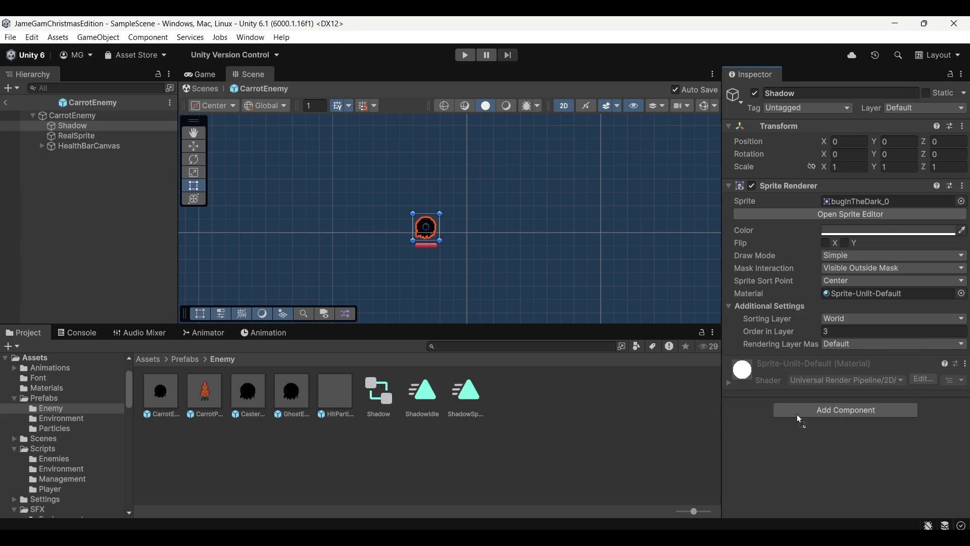
left_click_drag(797, 417, 809, 422)
Compare CasterEnemy's Shadow, add the Shadow controller to GhostEnemy's Shadow, and start a play test
double_click(248, 395)
scroll(811, 397, "down", 10)
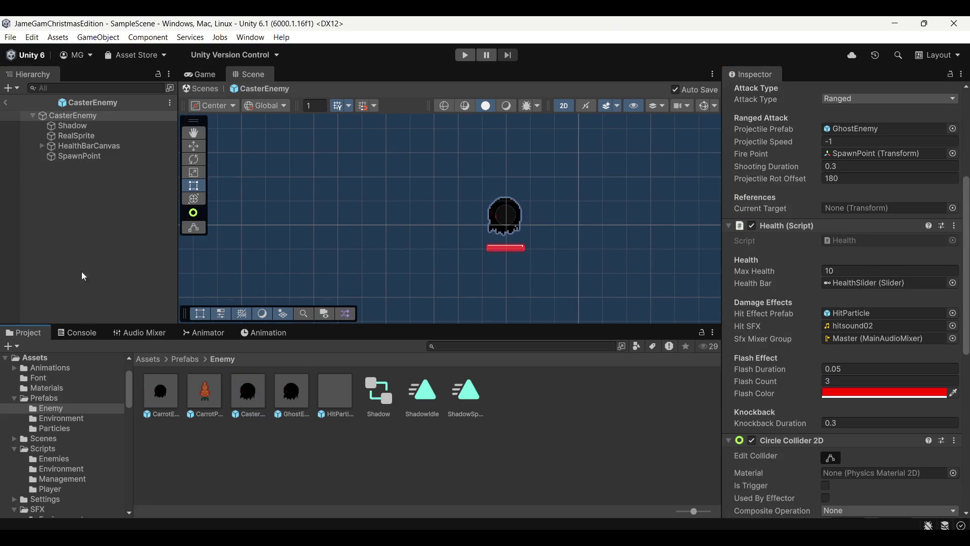
left_click(121, 126)
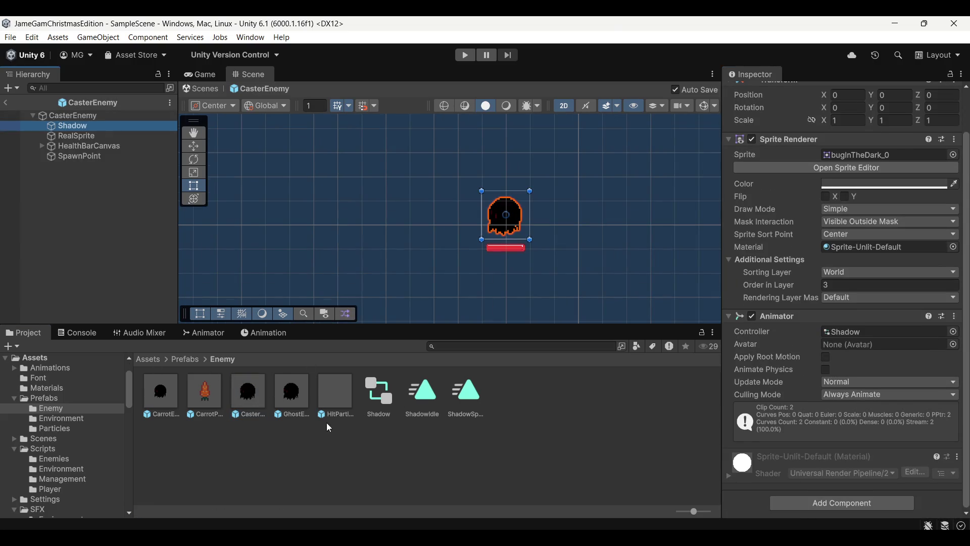
double_click(287, 399)
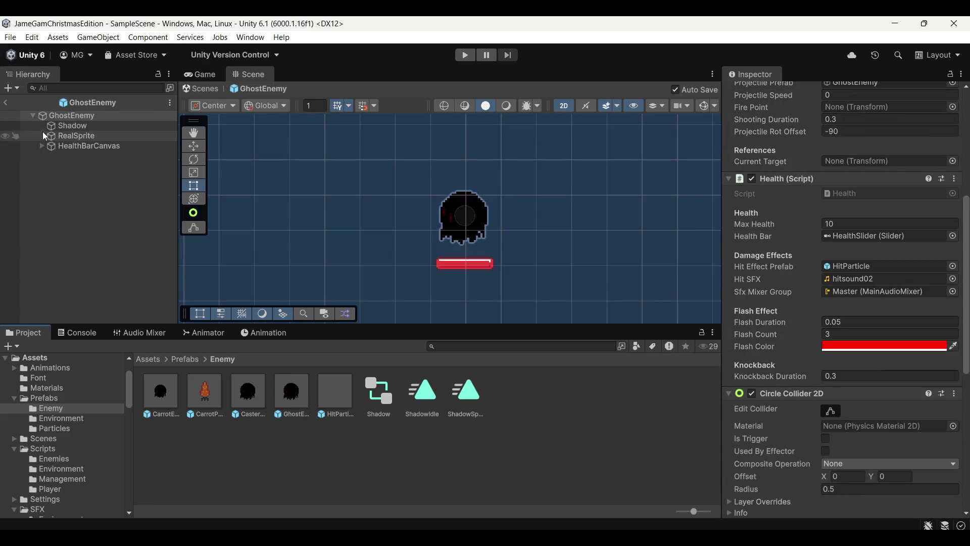
left_click(67, 127)
left_click_drag(368, 405, 905, 418)
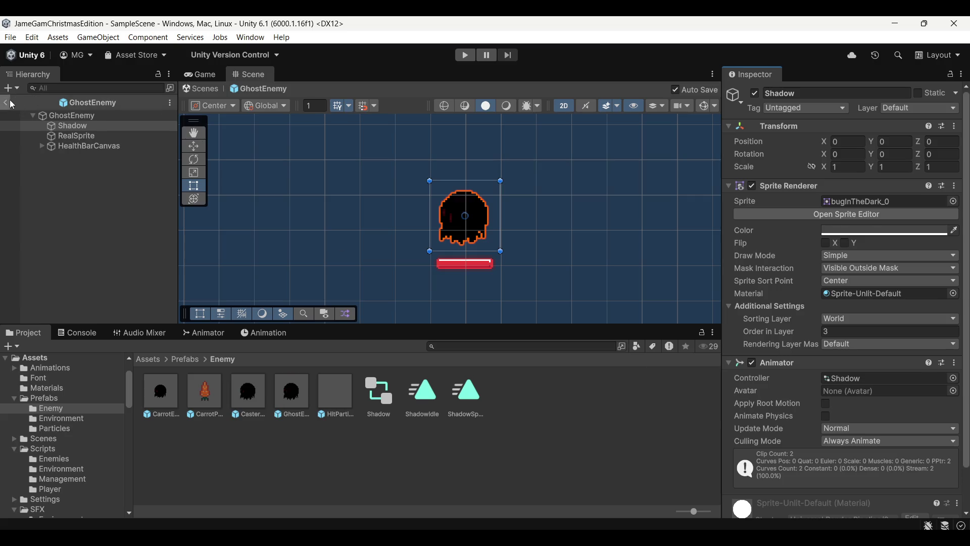
left_click(11, 103)
left_click(465, 55)
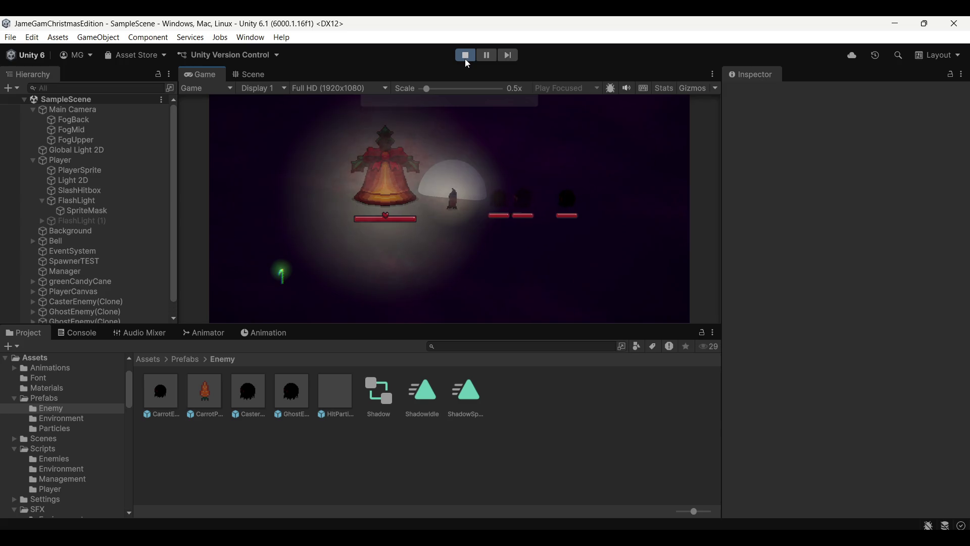
Fight the first spawned enemies and shrink the Game view to 0.42x scale
left_click(519, 213)
key("s")
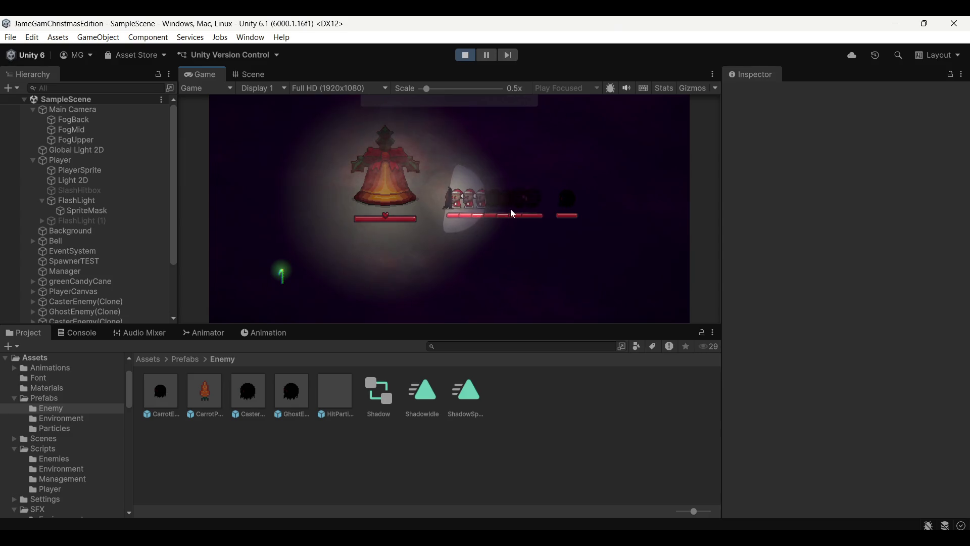
key("d")
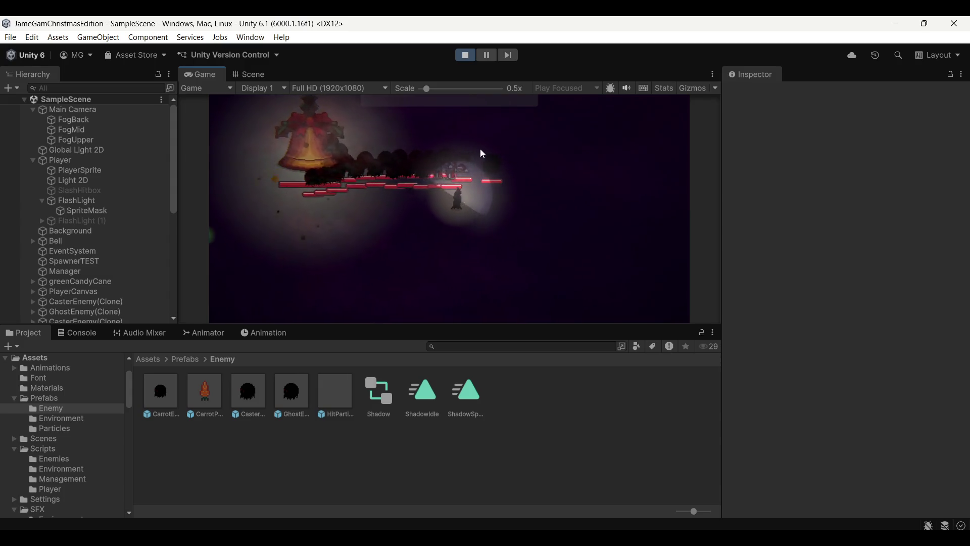
left_click(404, 149)
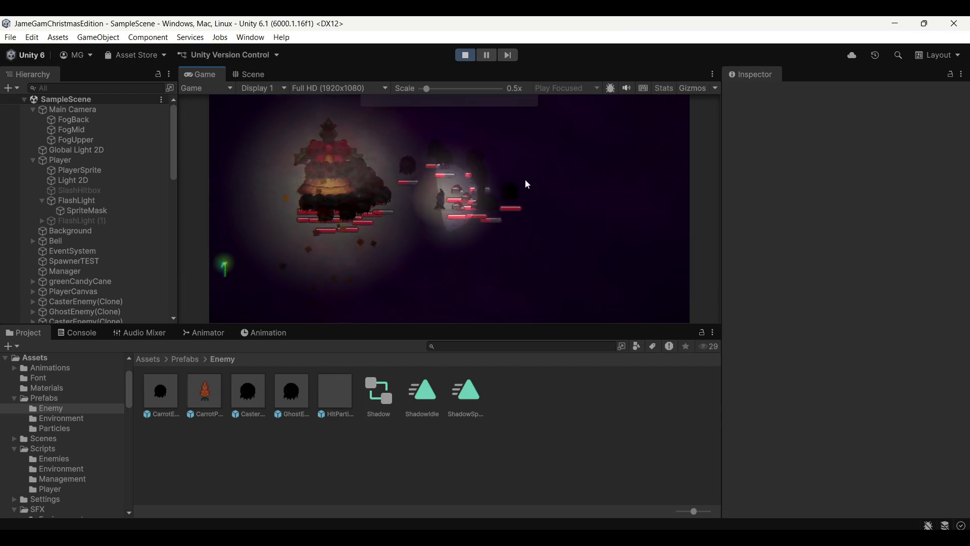
left_click(520, 166)
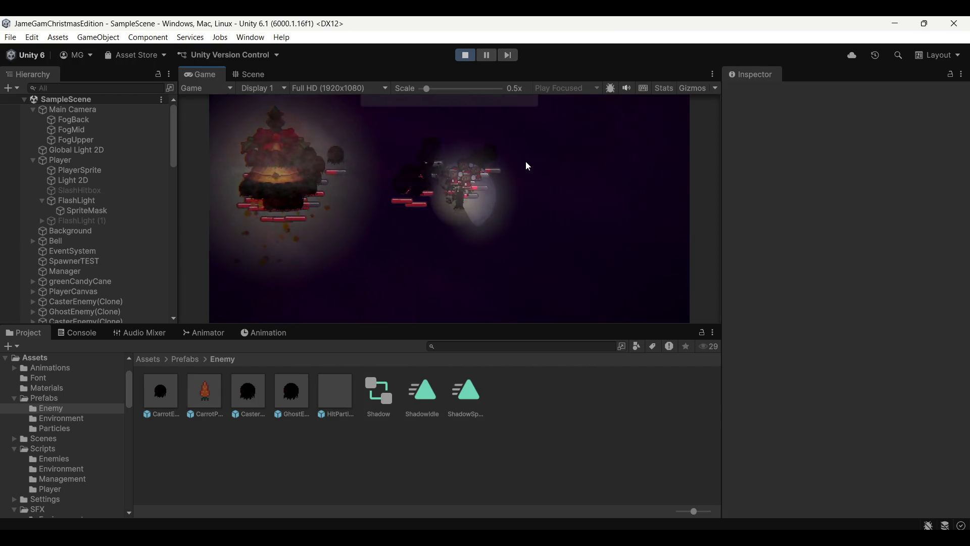
left_click(450, 141)
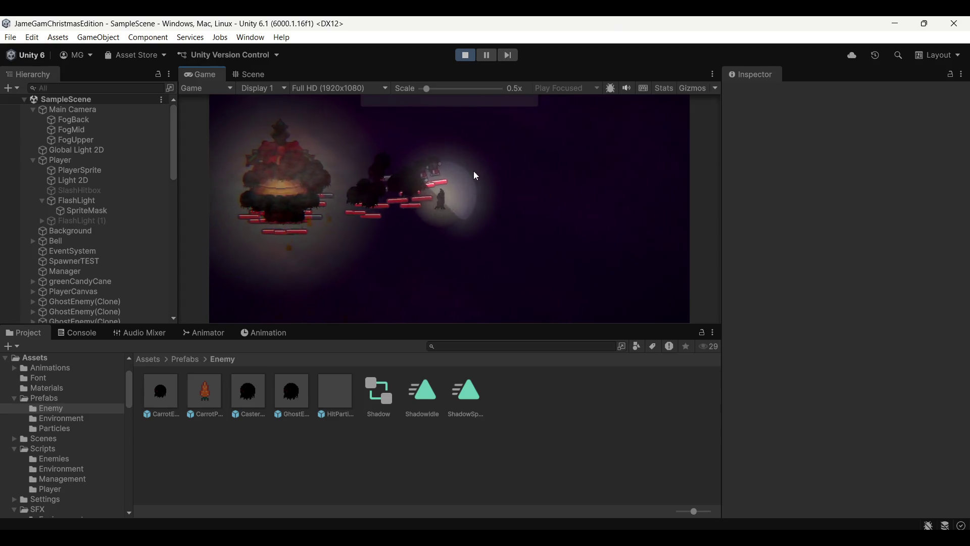
left_click(432, 168)
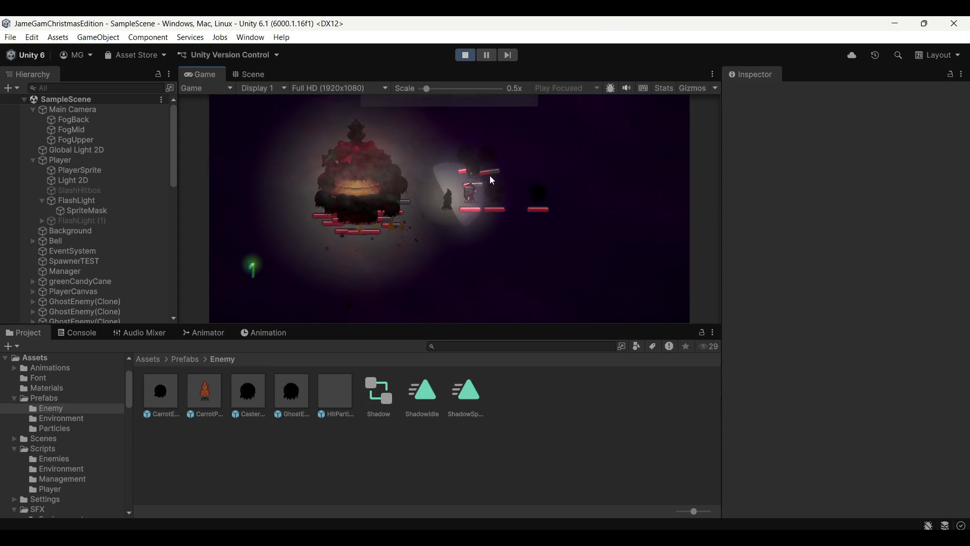
left_click(473, 164)
left_click(375, 189)
left_click(380, 212)
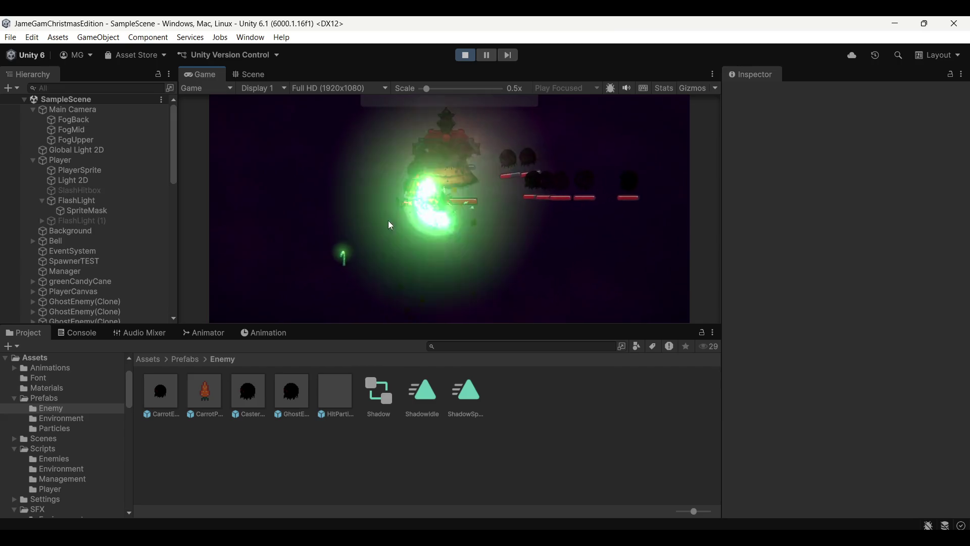
left_click(455, 173)
left_click(420, 89)
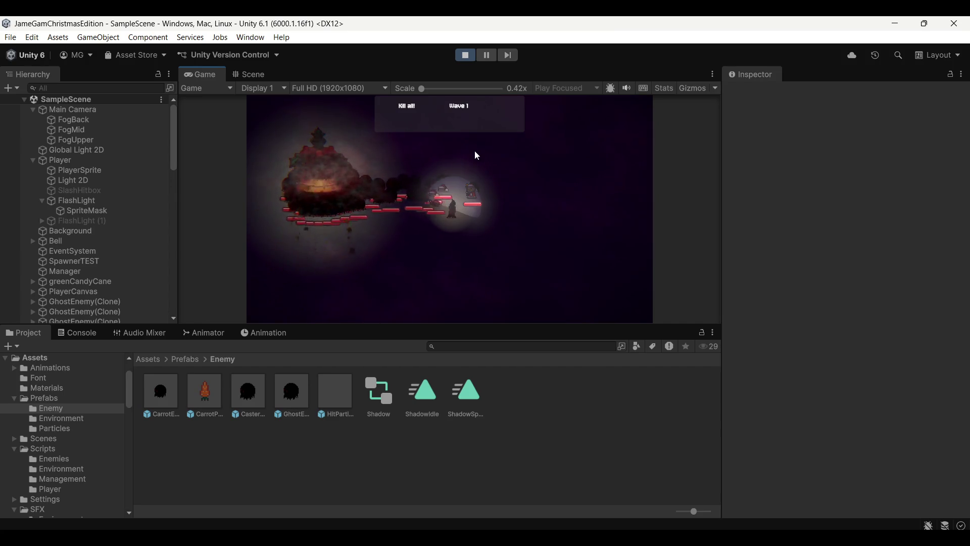
Keep slashing the swarming shadow enemies, then stop the test run
left_click(461, 165)
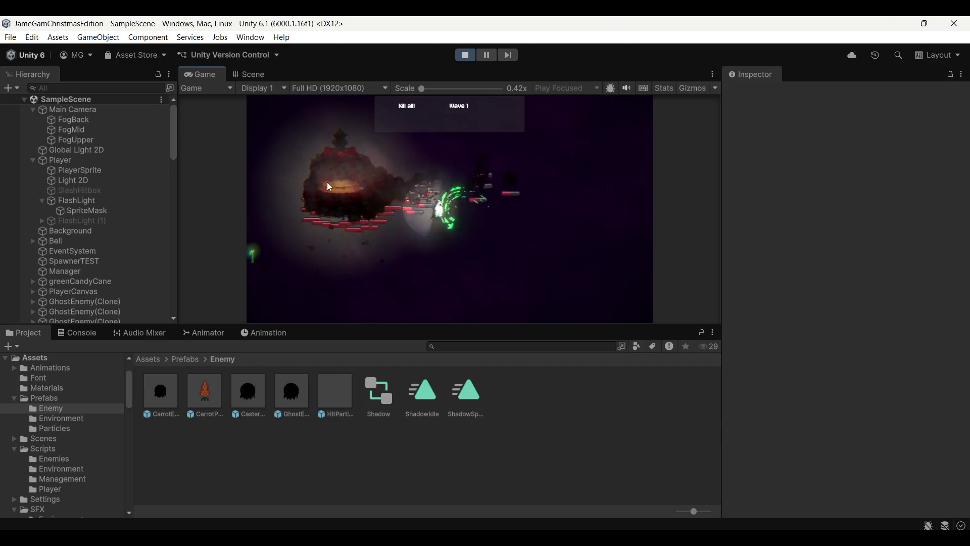
left_click(356, 185)
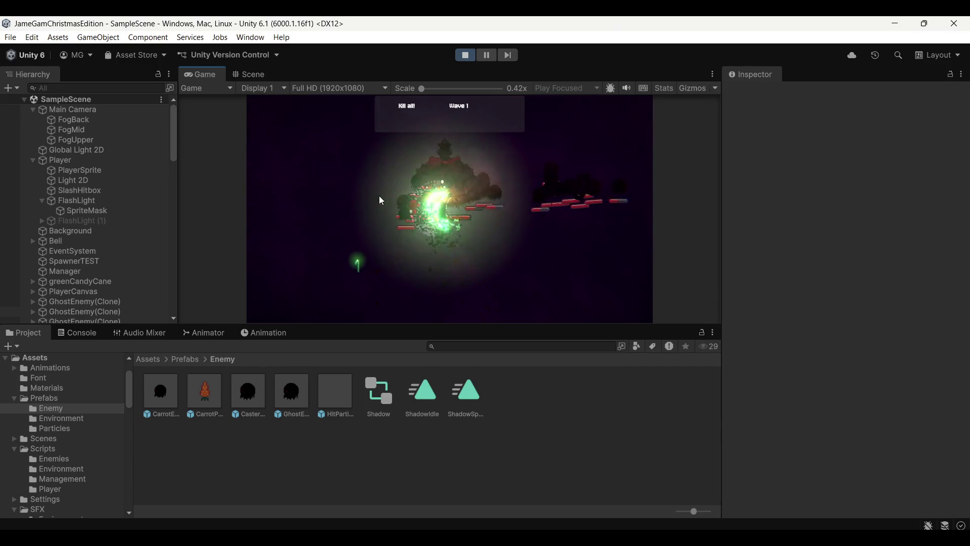
left_click(480, 169)
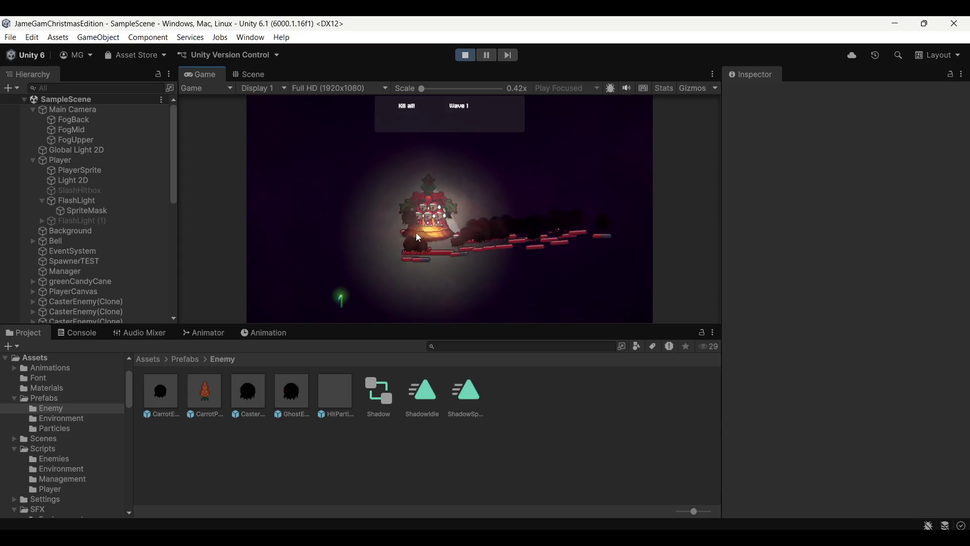
left_click(461, 301)
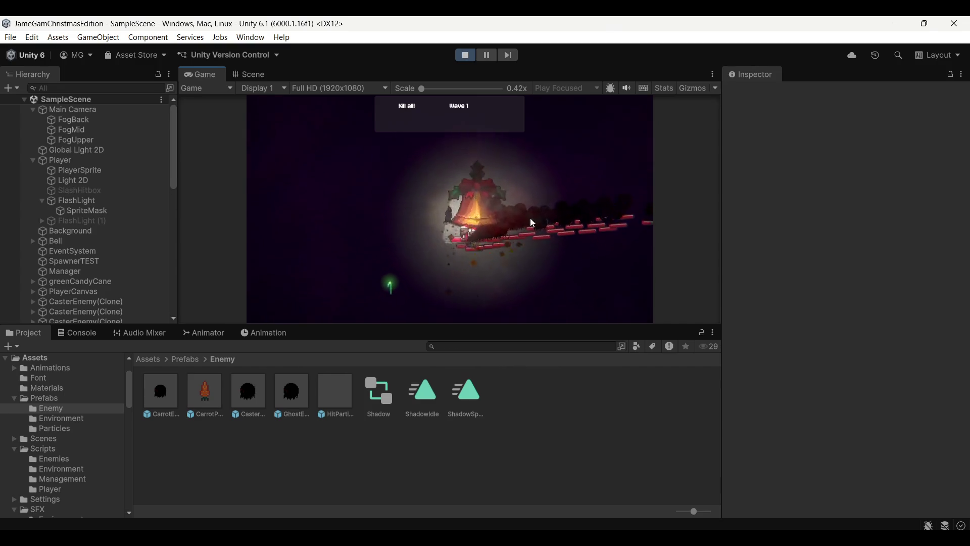
left_click(534, 199)
left_click(534, 197)
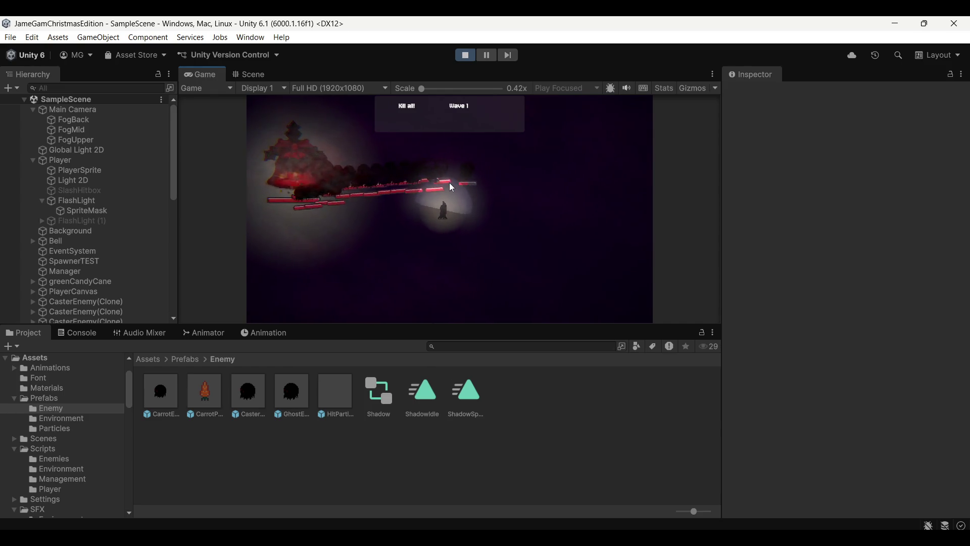
left_click(451, 185)
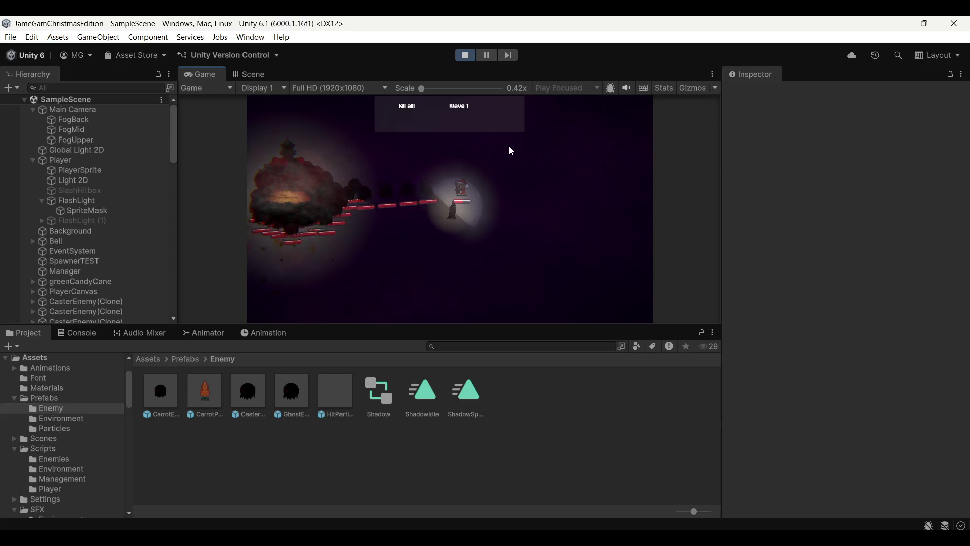
left_click(462, 55)
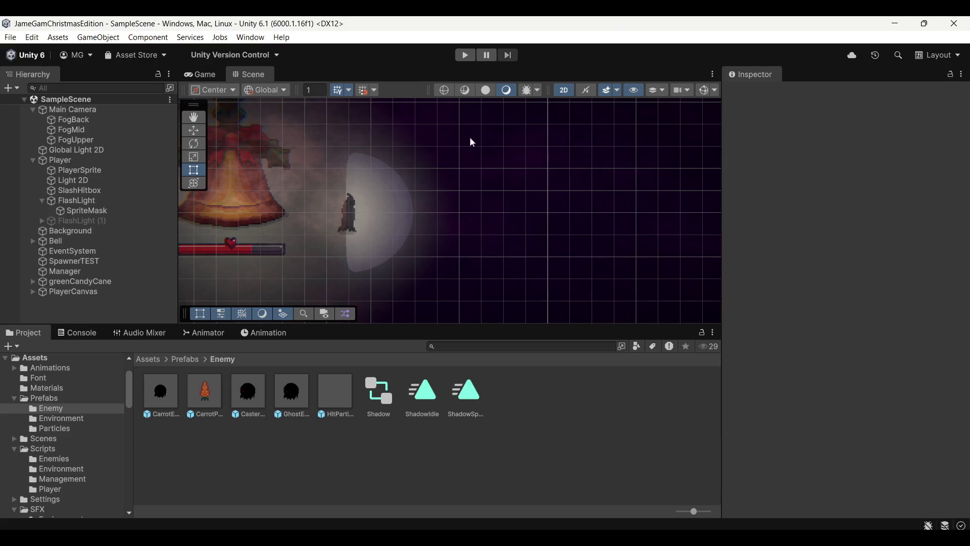